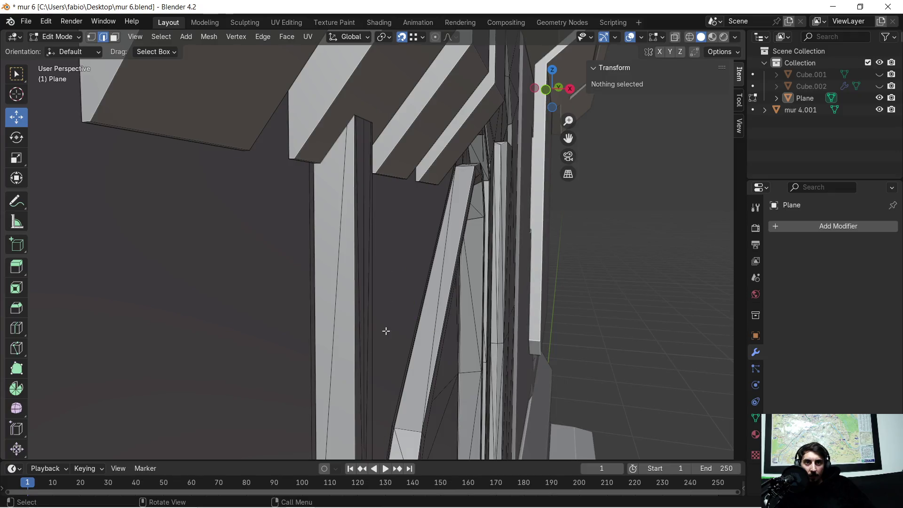
- Select the tall pillar face, briefly adding and then dropping the small bottom face
{"action": "middle_click_drag", "start_coordinate": [444, 383], "coordinate": [337, 211]}
{"action": "scroll", "coordinate": [382, 198], "scroll_direction": "up", "scroll_amount": 2}
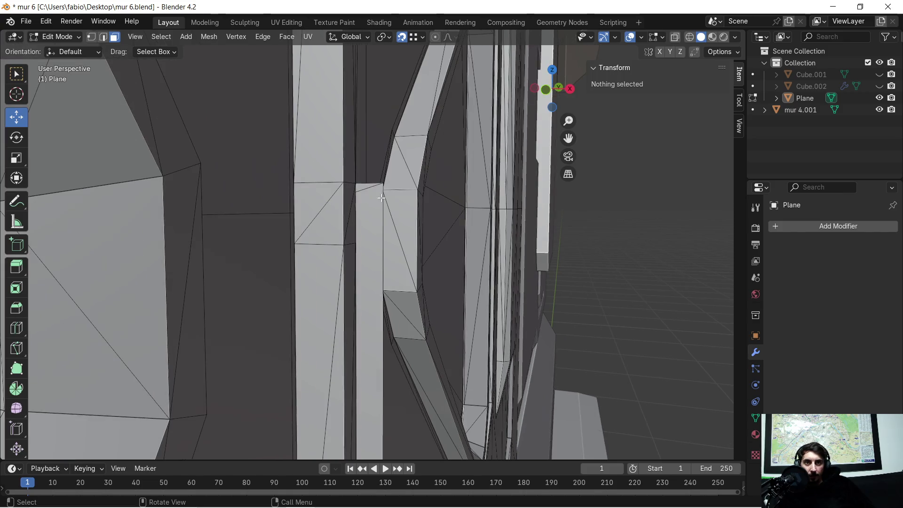
{"action": "left_click", "coordinate": [378, 203]}
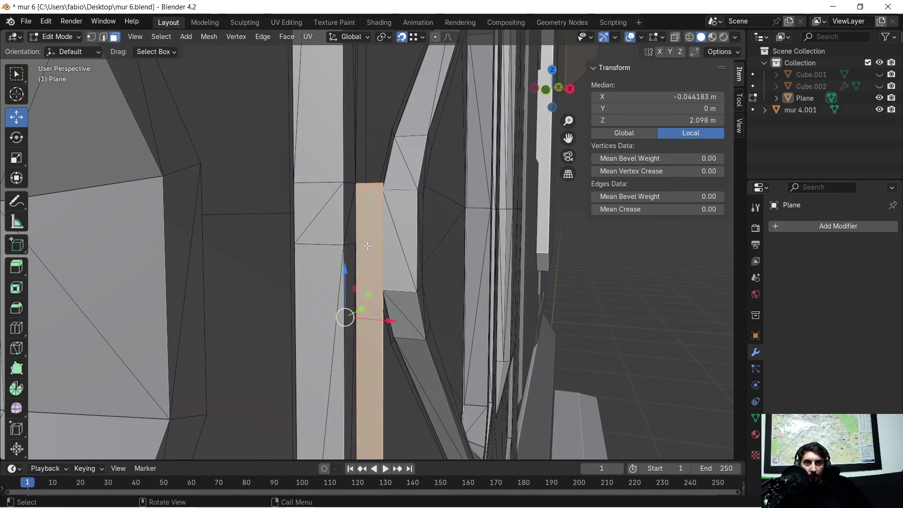
{"action": "middle_click_drag", "start_coordinate": [379, 207], "coordinate": [395, 448], "text": "shift"}
{"action": "scroll", "coordinate": [372, 372], "scroll_direction": "up", "scroll_amount": 3}
{"action": "middle_click_drag", "start_coordinate": [372, 372], "coordinate": [348, 281], "text": "shift"}
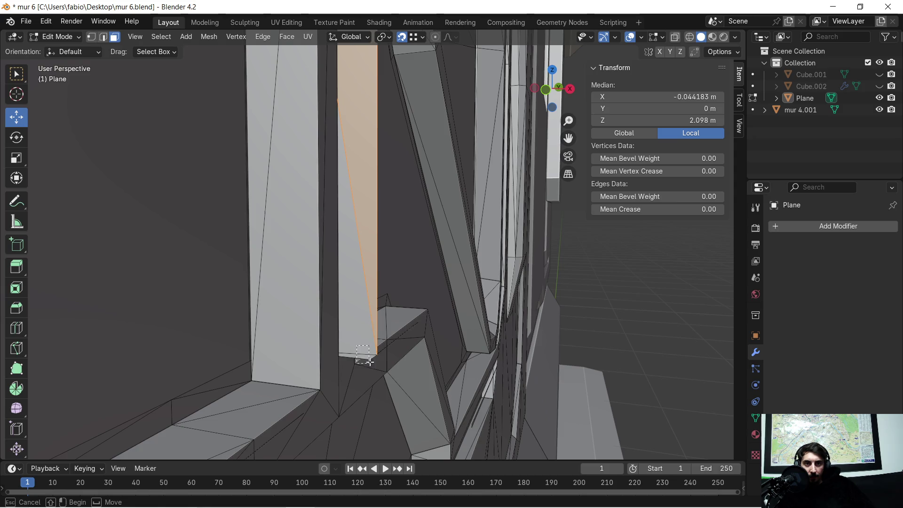
{"action": "left_click_drag", "start_coordinate": [370, 359], "coordinate": [371, 359], "text": "shift"}
{"action": "mouse_move", "coordinate": [396, 361]}
{"action": "middle_mouse_down"}
{"action": "mouse_move", "coordinate": [414, 352]}
{"action": "mouse_move", "coordinate": [396, 361]}
{"action": "mouse_move", "coordinate": [307, 359]}
{"action": "mouse_move", "coordinate": [493, 299]}
{"action": "mouse_move", "coordinate": [423, 308]}
{"action": "mouse_move", "coordinate": [534, 334]}
{"action": "mouse_move", "coordinate": [223, 284]}
{"action": "mouse_move", "coordinate": [403, 298]}
{"action": "mouse_move", "coordinate": [536, 323]}
{"action": "mouse_move", "coordinate": [394, 263]}
{"action": "mouse_move", "coordinate": [410, 284]}
{"action": "middle_mouse_up"}
{"action": "key", "text": "ctrl+z"}
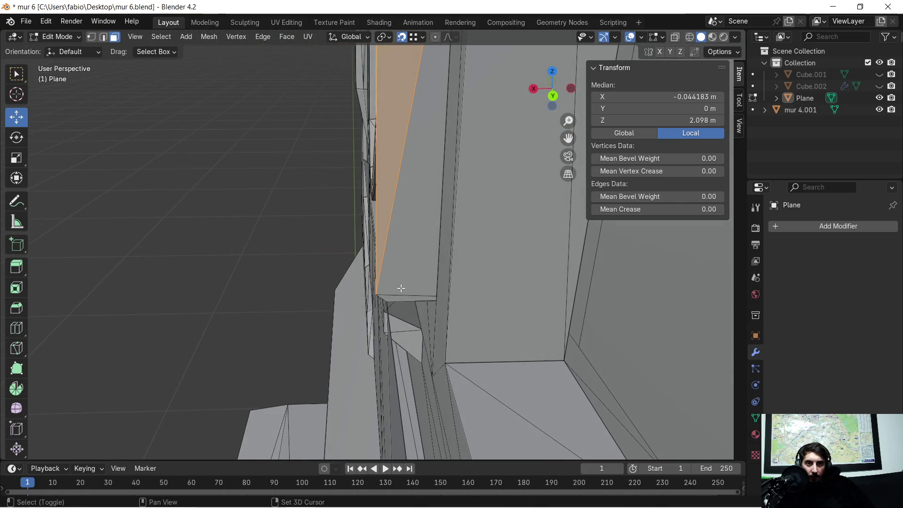
- Delete the quad face beside the pillar as Faces, undoing an earlier Edges deletion
{"action": "left_click_drag", "start_coordinate": [405, 300], "coordinate": [402, 291]}
{"action": "key", "text": "x"}
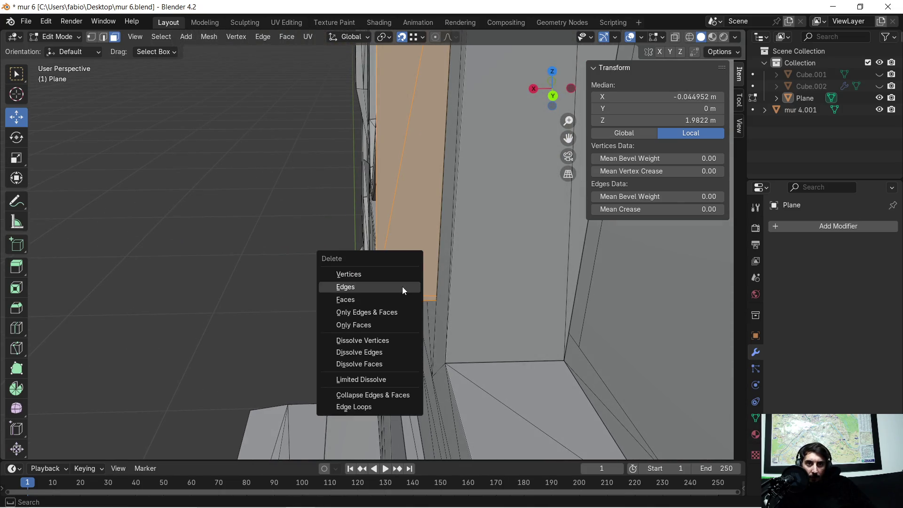
{"action": "left_click", "coordinate": [402, 286]}
{"action": "key", "text": "ctrl+z"}
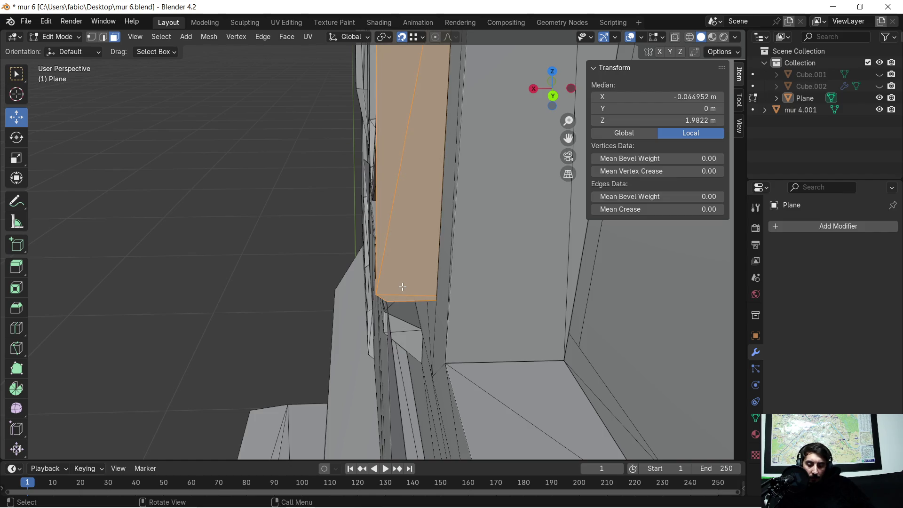
{"action": "key", "text": "x"}
{"action": "left_click", "coordinate": [391, 298]}
{"action": "mouse_move", "coordinate": [361, 282]}
{"action": "middle_mouse_down"}
{"action": "mouse_move", "coordinate": [451, 294]}
{"action": "mouse_move", "coordinate": [274, 306]}
{"action": "mouse_move", "coordinate": [343, 313]}
{"action": "mouse_move", "coordinate": [400, 292]}
{"action": "mouse_move", "coordinate": [421, 301]}
{"action": "mouse_move", "coordinate": [373, 283]}
{"action": "mouse_move", "coordinate": [274, 288]}
{"action": "mouse_move", "coordinate": [495, 306]}
{"action": "middle_mouse_up"}
{"action": "scroll", "coordinate": [421, 301], "scroll_direction": "up", "scroll_amount": 5}
{"action": "middle_click_drag", "start_coordinate": [276, 286], "coordinate": [444, 293], "text": "shift"}
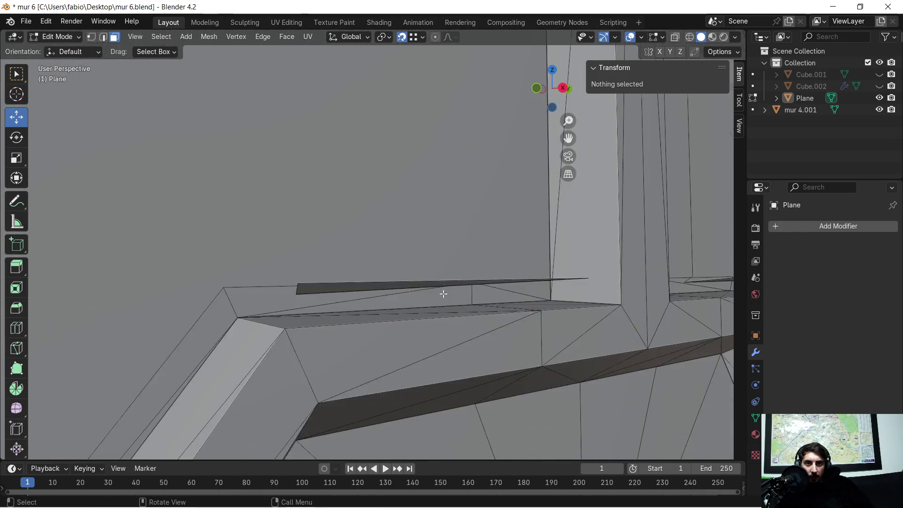
- Reveal the hidden geometry with Alt+H, then undo to hide it again
{"action": "scroll", "coordinate": [443, 293], "scroll_direction": "down", "scroll_amount": 3}
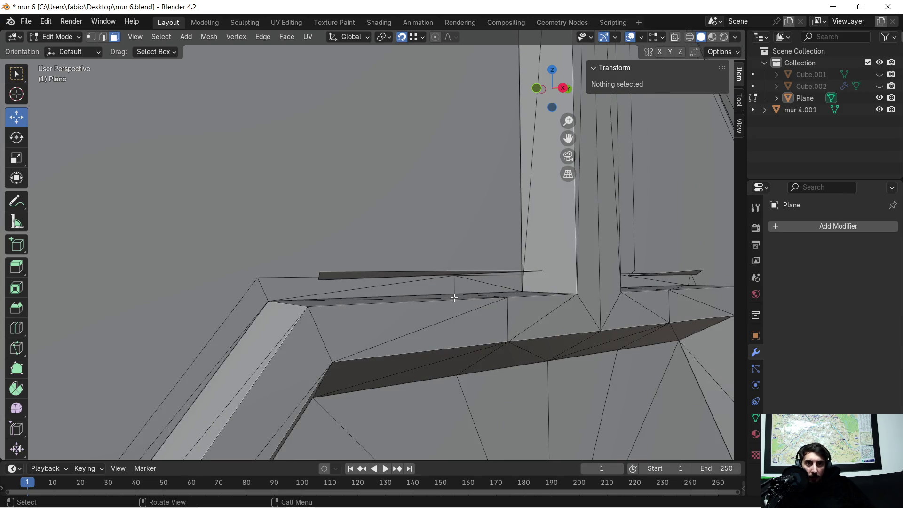
{"action": "key", "text": "alt+h"}
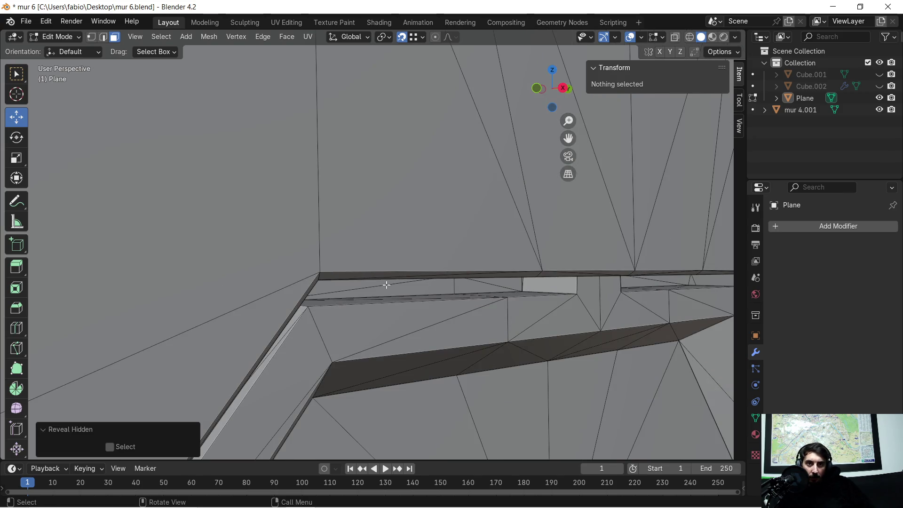
{"action": "scroll", "coordinate": [480, 302], "scroll_direction": "down", "scroll_amount": 3}
{"action": "middle_click_drag", "start_coordinate": [501, 266], "coordinate": [462, 237]}
{"action": "scroll", "coordinate": [489, 256], "scroll_direction": "up", "scroll_amount": 3}
{"action": "scroll", "coordinate": [463, 236], "scroll_direction": "down", "scroll_amount": 2}
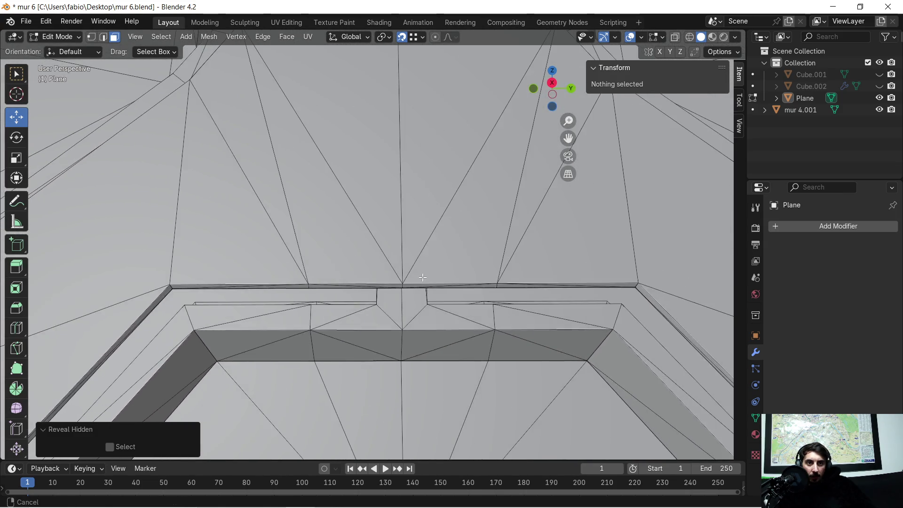
{"action": "scroll", "coordinate": [456, 310], "scroll_direction": "up", "scroll_amount": 4}
{"action": "mouse_move", "coordinate": [442, 288]}
{"action": "middle_mouse_down"}
{"action": "mouse_move", "coordinate": [449, 285]}
{"action": "mouse_move", "coordinate": [459, 312]}
{"action": "middle_mouse_up"}
{"action": "key", "text": "ctrl+z"}
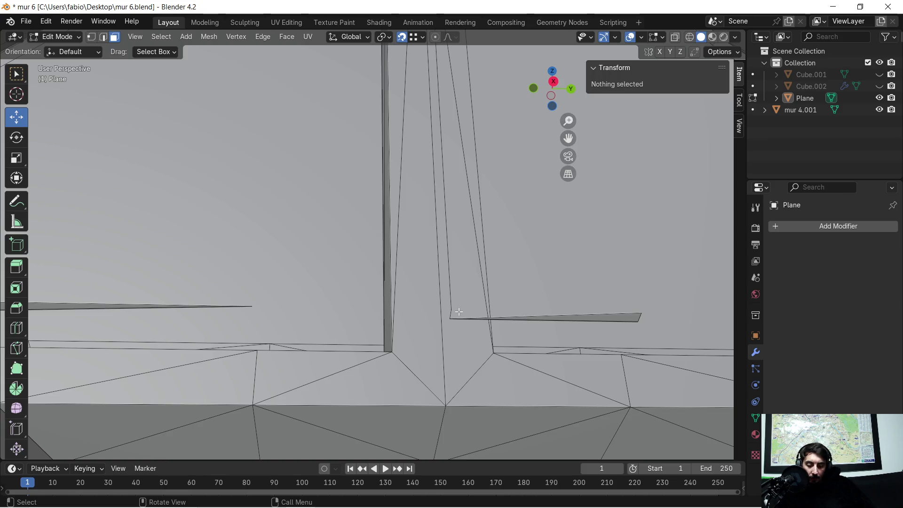
{"action": "key", "text": "alt+h"}
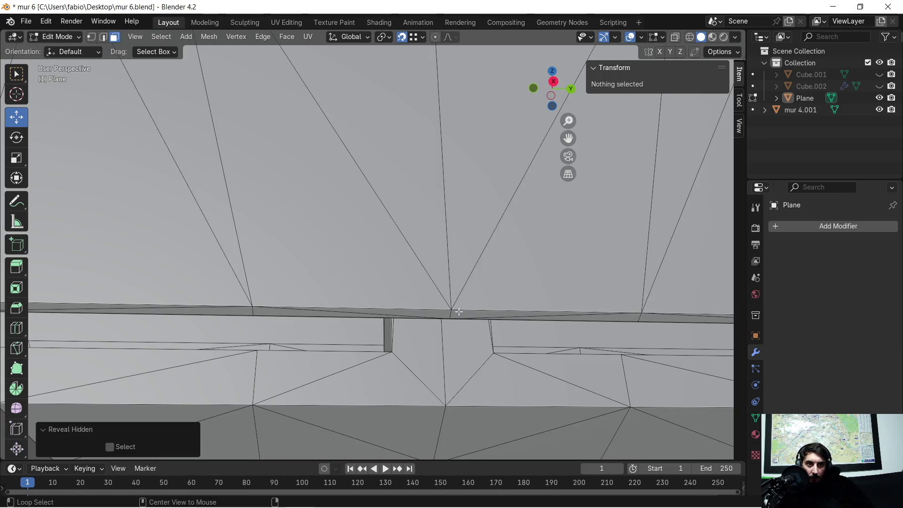
{"action": "key", "text": "ctrl+z"}
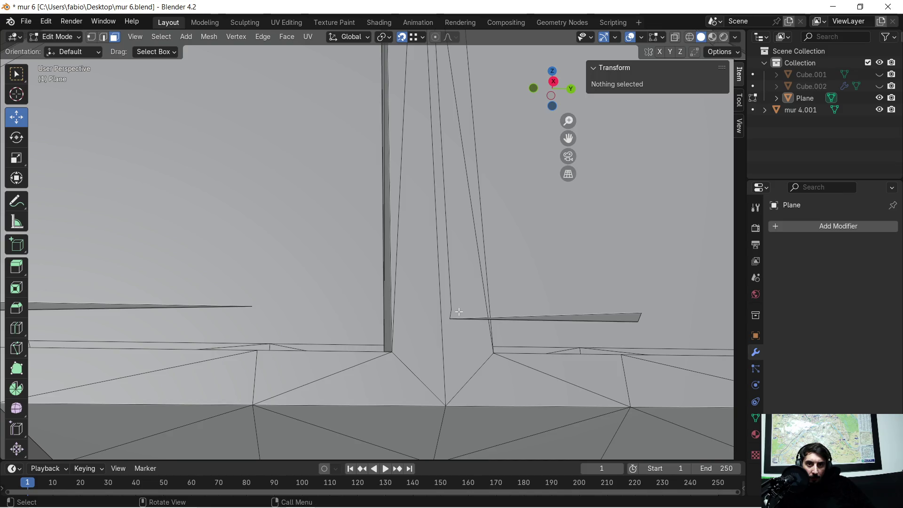
- Delete the sliver face by the post as Edges in edge select mode
{"action": "middle_click_drag", "start_coordinate": [459, 312], "coordinate": [383, 329]}
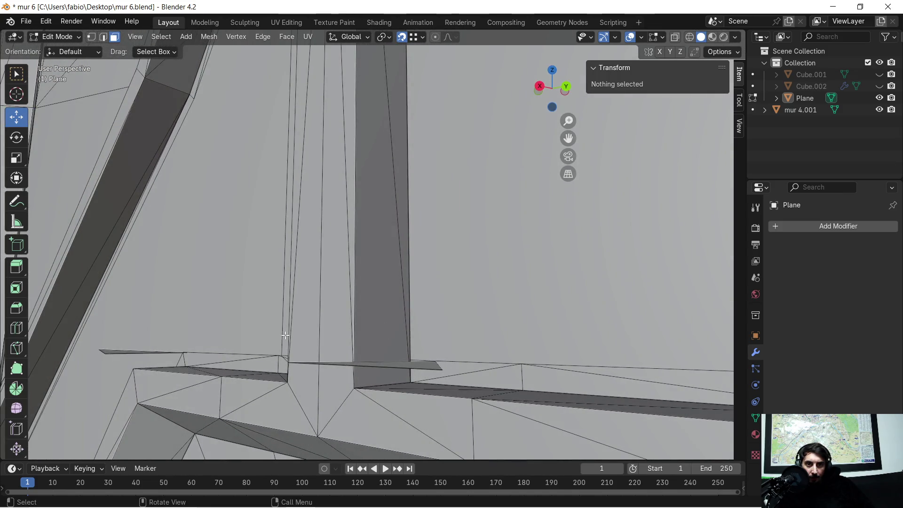
{"action": "left_click", "coordinate": [279, 323]}
{"action": "left_click", "coordinate": [105, 40]}
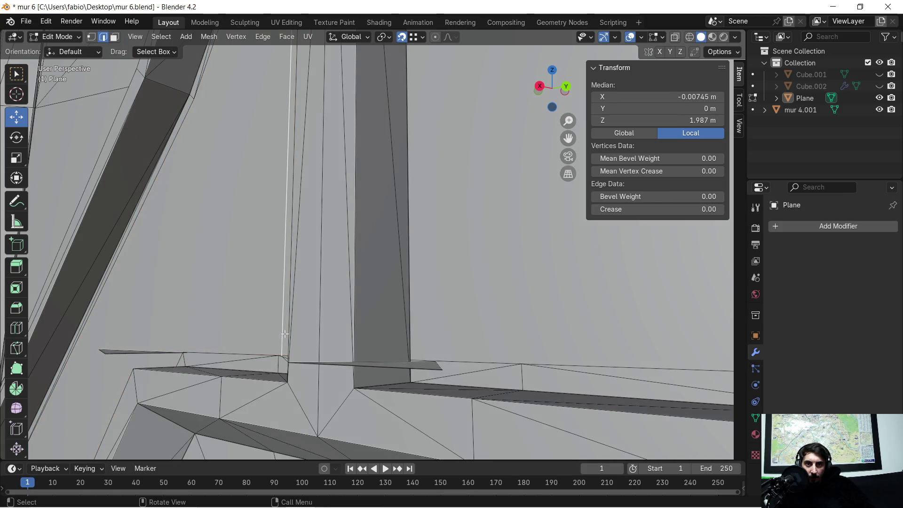
{"action": "key", "text": "x"}
{"action": "left_click", "coordinate": [269, 322]}
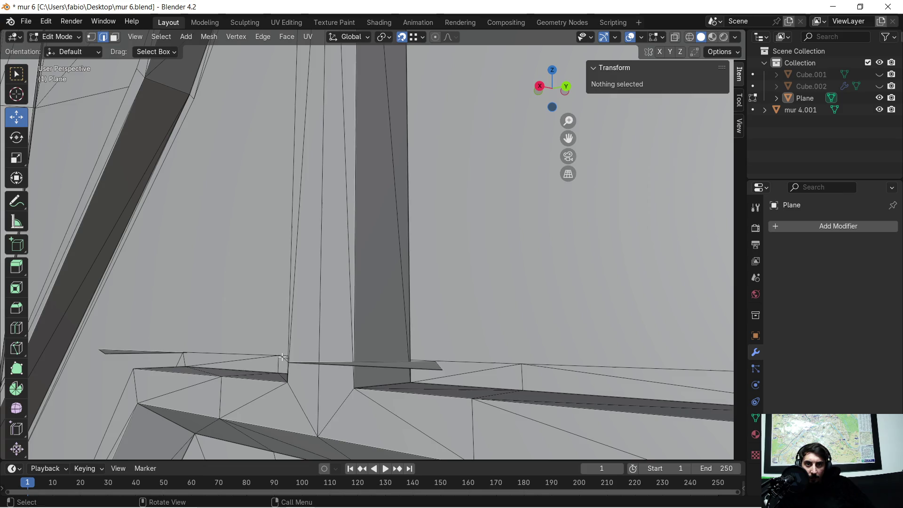
- Delete the stray vertical edges by the post, then unhide all hidden geometry
{"action": "left_click", "coordinate": [282, 357]}
{"action": "middle_click_drag", "start_coordinate": [283, 357], "coordinate": [353, 331]}
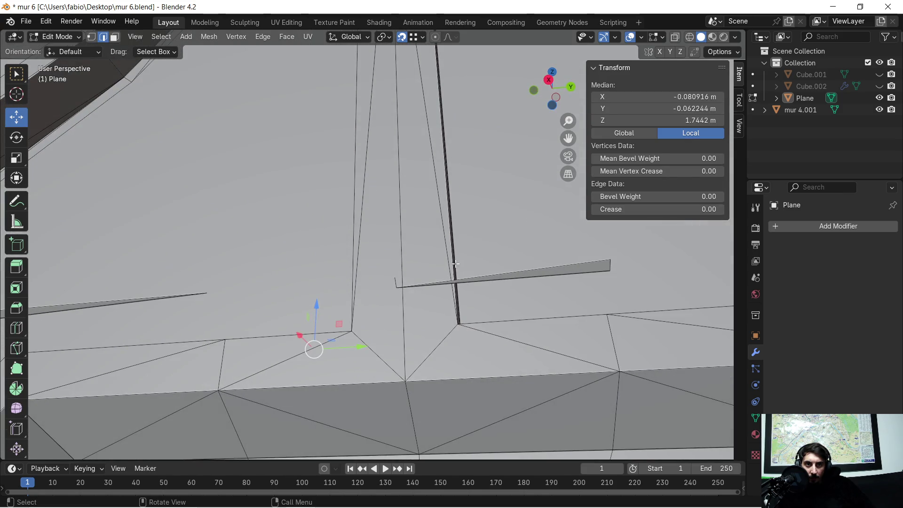
{"action": "left_click", "coordinate": [398, 280]}
{"action": "left_click", "coordinate": [398, 280]}
{"action": "key", "text": "x"}
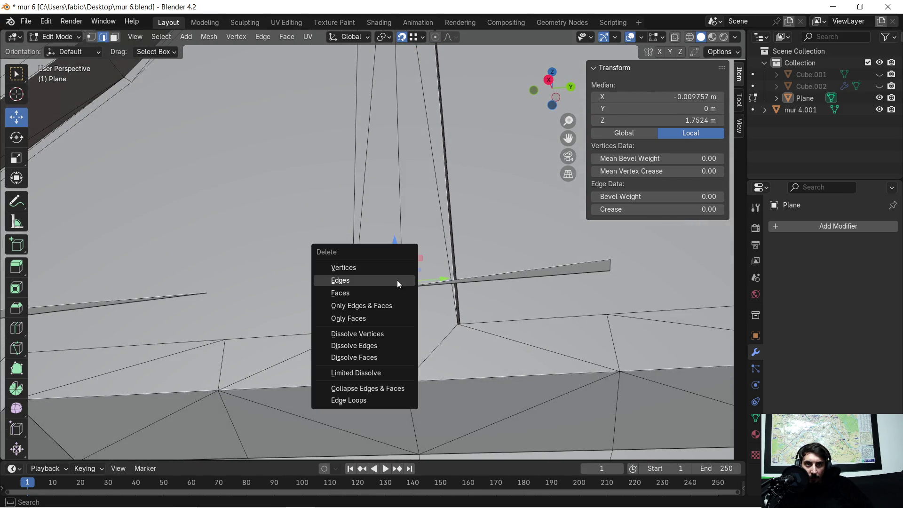
{"action": "left_click", "coordinate": [394, 280]}
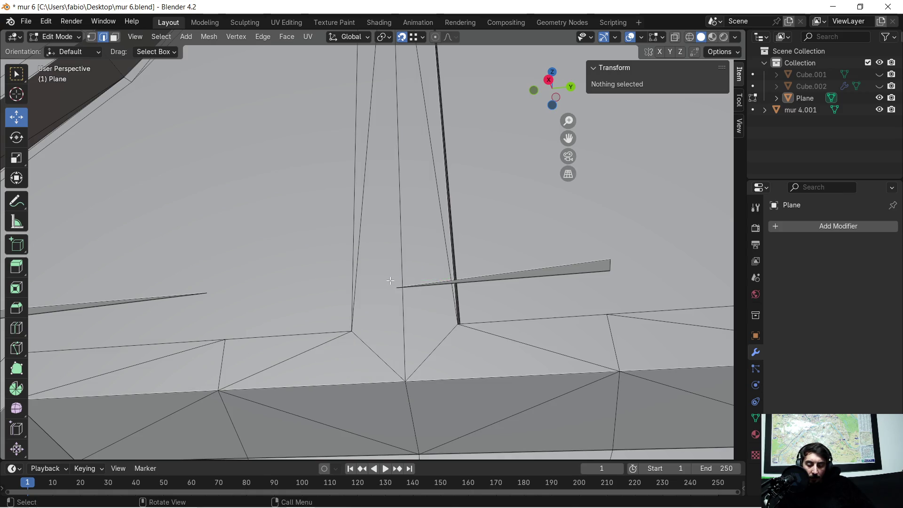
{"action": "key", "text": "alt+h"}
{"action": "mouse_move", "coordinate": [406, 314]}
{"action": "middle_mouse_down"}
{"action": "mouse_move", "coordinate": [438, 276]}
{"action": "mouse_move", "coordinate": [485, 283]}
{"action": "mouse_move", "coordinate": [514, 295]}
{"action": "mouse_move", "coordinate": [524, 312]}
{"action": "mouse_move", "coordinate": [496, 317]}
{"action": "mouse_move", "coordinate": [443, 301]}
{"action": "middle_mouse_up"}
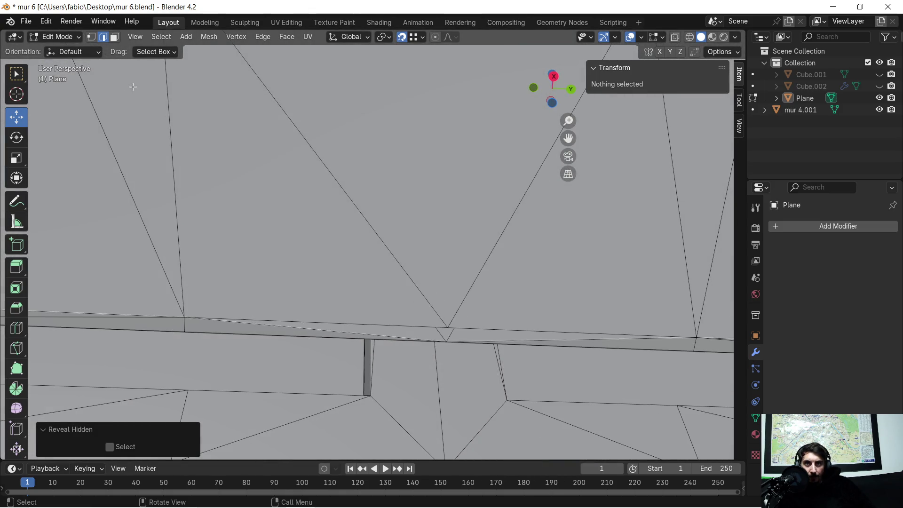
- In vertex select mode, select the ledge notch vertex and its neighbouring ledge vertices
{"action": "key", "text": "1"}
{"action": "left_click", "coordinate": [185, 316]}
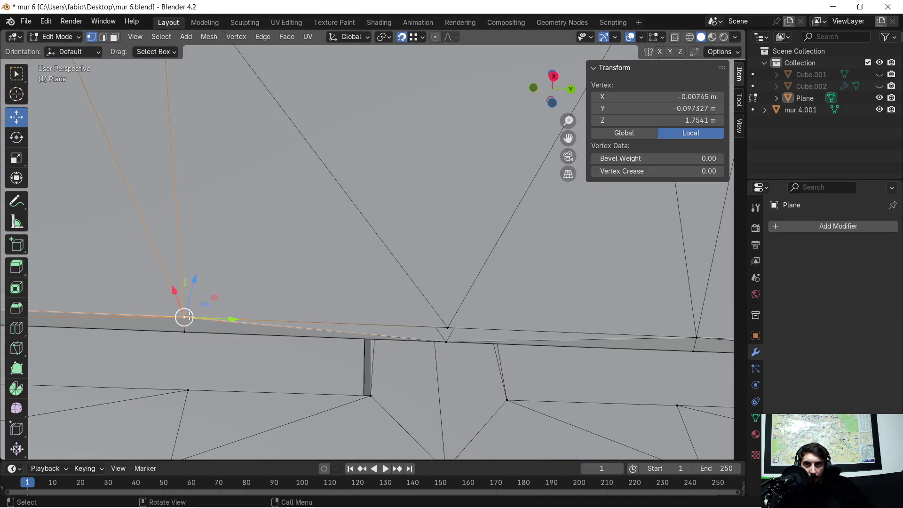
{"action": "left_click", "coordinate": [449, 342], "text": "shift"}
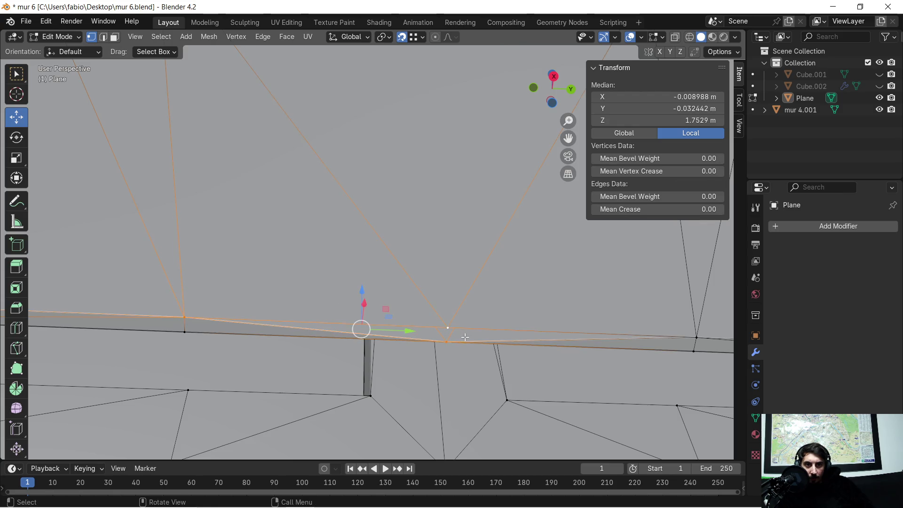
{"action": "left_click", "coordinate": [449, 321]}
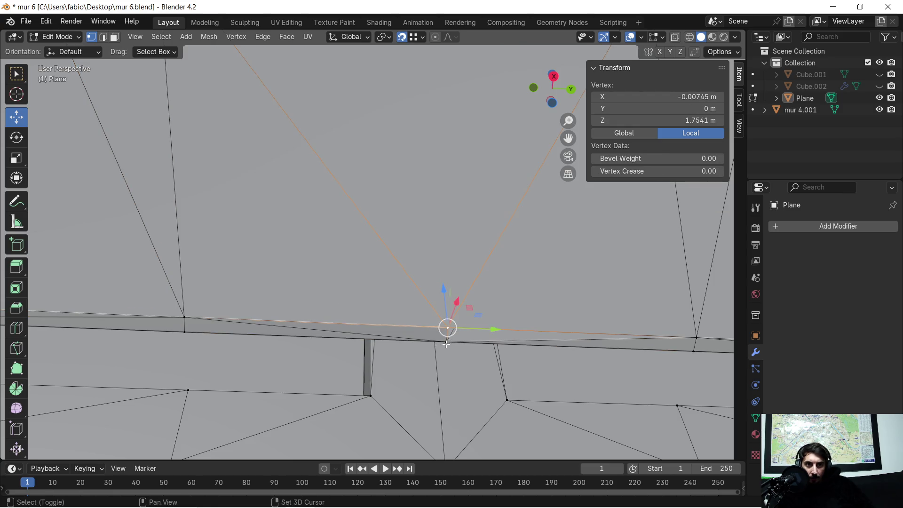
{"action": "left_click", "coordinate": [446, 342], "text": "shift"}
{"action": "mouse_move", "coordinate": [446, 344]}
{"action": "middle_mouse_down"}
{"action": "mouse_move", "coordinate": [506, 337]}
{"action": "mouse_move", "coordinate": [397, 206]}
{"action": "mouse_move", "coordinate": [424, 293]}
{"action": "mouse_move", "coordinate": [416, 306]}
{"action": "mouse_move", "coordinate": [400, 308]}
{"action": "mouse_move", "coordinate": [381, 275]}
{"action": "mouse_move", "coordinate": [340, 301]}
{"action": "mouse_move", "coordinate": [358, 250]}
{"action": "middle_mouse_up"}
{"action": "left_click", "coordinate": [512, 332], "text": "shift"}
- Orbit and zoom to inspect the dark back faces around the door openings
{"action": "scroll", "coordinate": [395, 297], "scroll_direction": "up", "scroll_amount": 3}
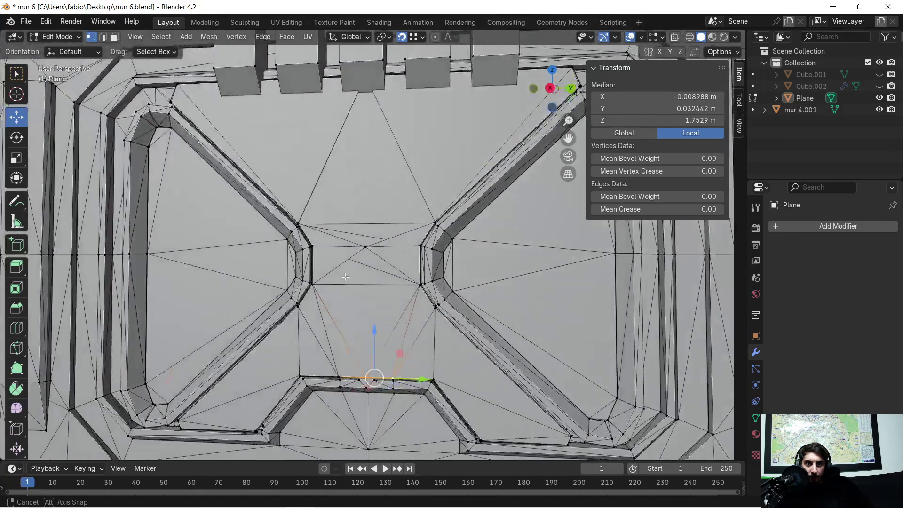
{"action": "scroll", "coordinate": [362, 238], "scroll_direction": "up", "scroll_amount": 5}
{"action": "scroll", "coordinate": [357, 243], "scroll_direction": "down", "scroll_amount": 4}
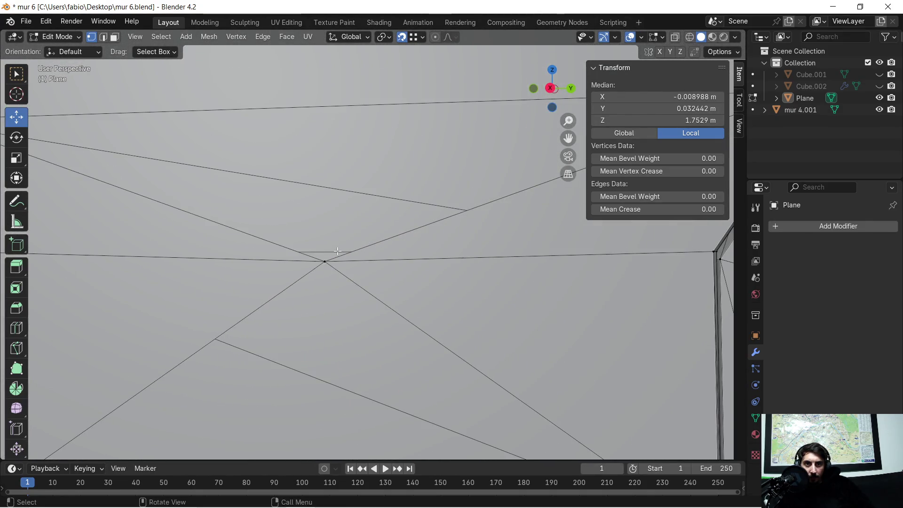
{"action": "mouse_move", "coordinate": [387, 282]}
{"action": "middle_mouse_down"}
{"action": "mouse_move", "coordinate": [486, 290]}
{"action": "mouse_move", "coordinate": [478, 303]}
{"action": "mouse_move", "coordinate": [460, 301]}
{"action": "mouse_move", "coordinate": [505, 299]}
{"action": "mouse_move", "coordinate": [475, 302]}
{"action": "mouse_move", "coordinate": [431, 280]}
{"action": "mouse_move", "coordinate": [443, 274]}
{"action": "mouse_move", "coordinate": [440, 298]}
{"action": "mouse_move", "coordinate": [387, 259]}
{"action": "mouse_move", "coordinate": [366, 195]}
{"action": "middle_mouse_up"}
{"action": "scroll", "coordinate": [381, 205], "scroll_direction": "up", "scroll_amount": 4}
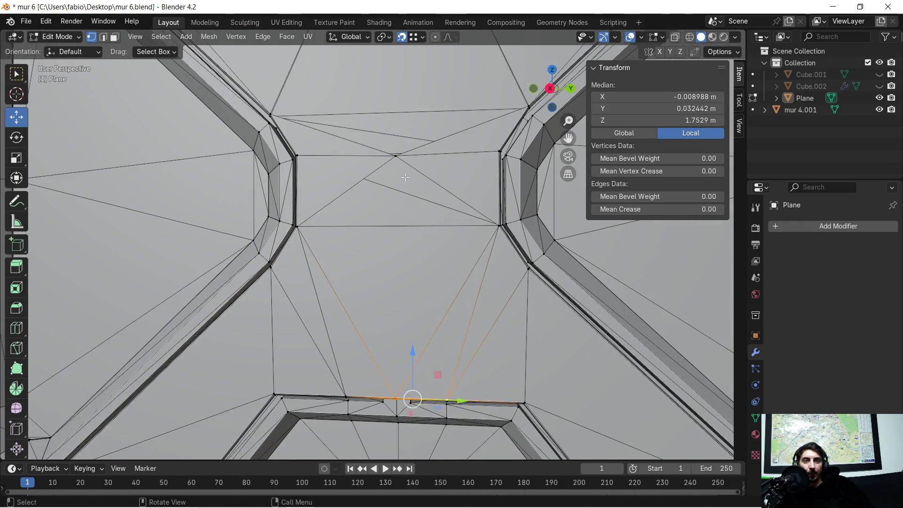
{"action": "middle_click_drag", "start_coordinate": [333, 244], "coordinate": [263, 187]}
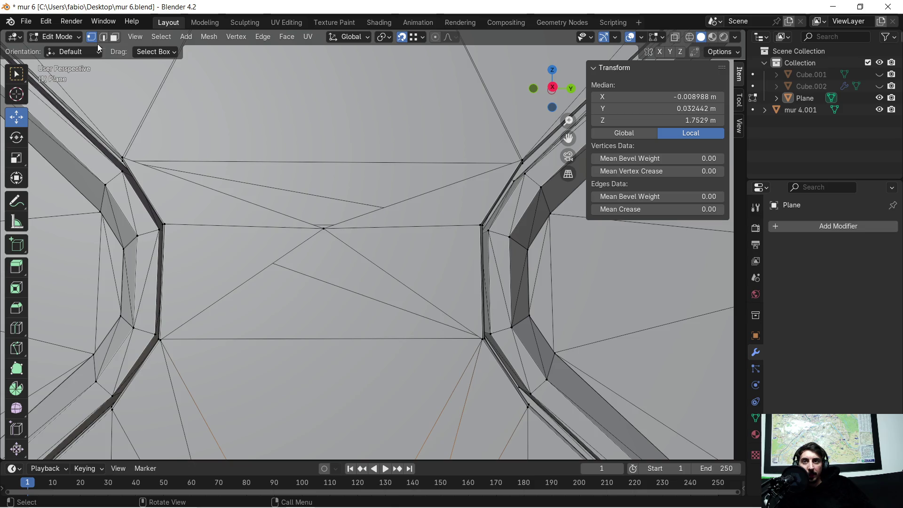
- Delete the stray triangle between the openings and the next stray face
{"action": "left_click", "coordinate": [289, 258]}
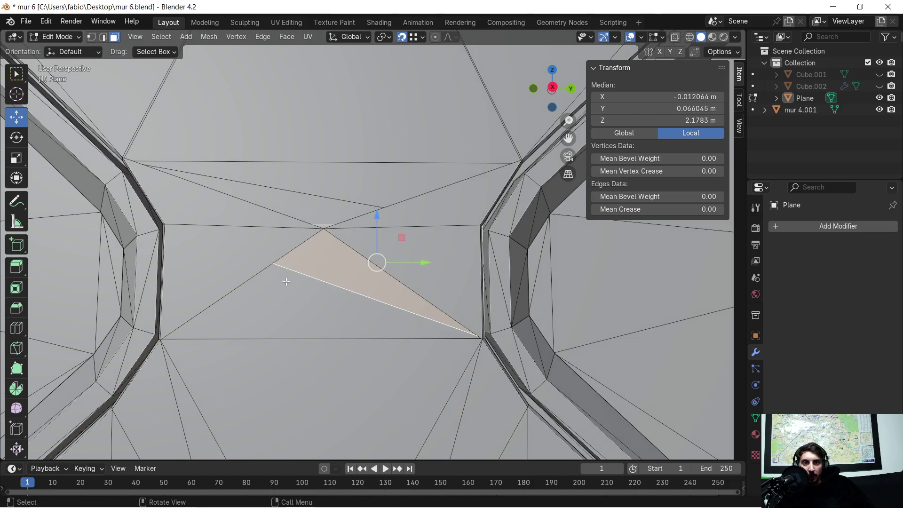
{"action": "scroll", "coordinate": [285, 282], "scroll_direction": "up", "scroll_amount": 2}
{"action": "mouse_move", "coordinate": [285, 283]}
{"action": "middle_mouse_down"}
{"action": "mouse_move", "coordinate": [356, 248]}
{"action": "mouse_move", "coordinate": [390, 250]}
{"action": "middle_mouse_up"}
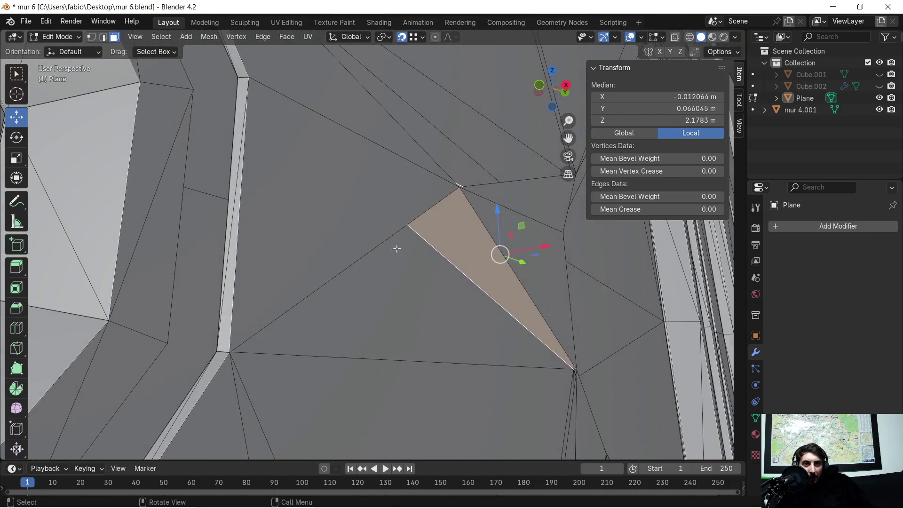
{"action": "key", "text": "x"}
{"action": "left_click", "coordinate": [440, 254]}
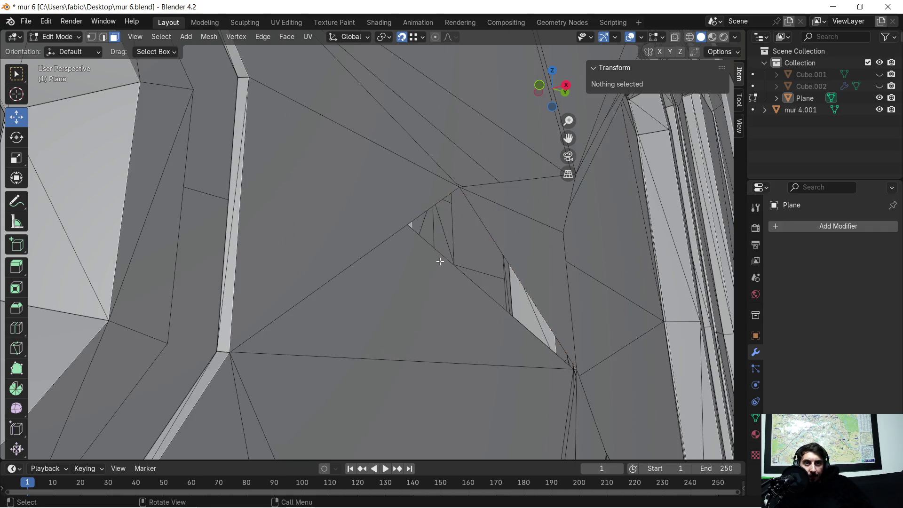
{"action": "middle_click_drag", "start_coordinate": [440, 262], "coordinate": [326, 271]}
{"action": "left_click", "coordinate": [300, 278]}
{"action": "key", "text": "x"}
{"action": "left_click", "coordinate": [300, 278]}
- Delete the upper triangular stray face beside the shared vertex
{"action": "left_click", "coordinate": [208, 237]}
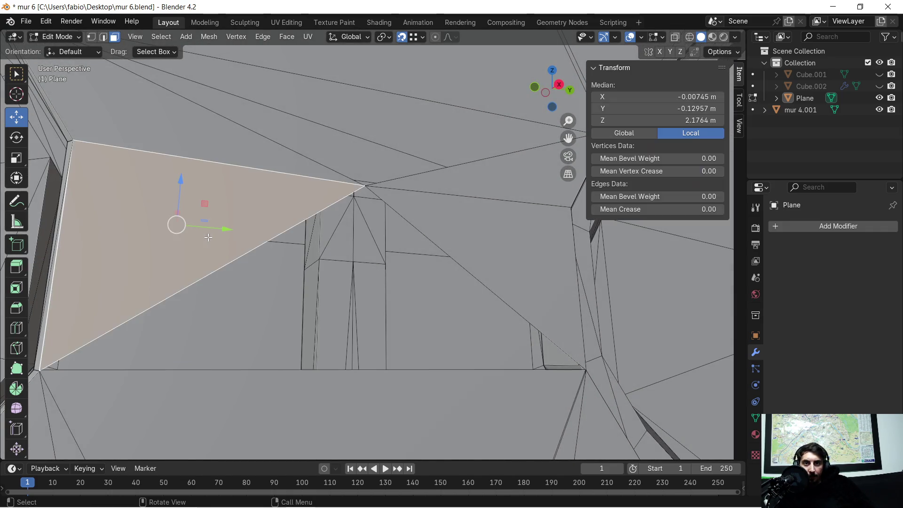
{"action": "middle_click_drag", "start_coordinate": [208, 237], "coordinate": [329, 263]}
{"action": "left_click", "coordinate": [344, 268]}
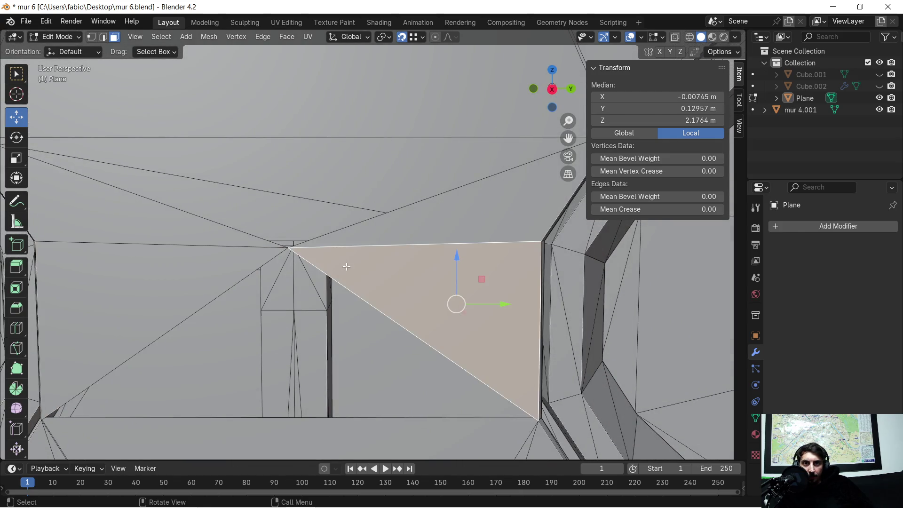
{"action": "left_click", "coordinate": [368, 227]}
{"action": "mouse_move", "coordinate": [302, 229]}
{"action": "middle_mouse_down"}
{"action": "mouse_move", "coordinate": [286, 218]}
{"action": "mouse_move", "coordinate": [401, 236]}
{"action": "mouse_move", "coordinate": [397, 245]}
{"action": "mouse_move", "coordinate": [395, 230]}
{"action": "mouse_move", "coordinate": [307, 226]}
{"action": "middle_mouse_up"}
{"action": "key", "text": "x"}
{"action": "left_click", "coordinate": [287, 218]}
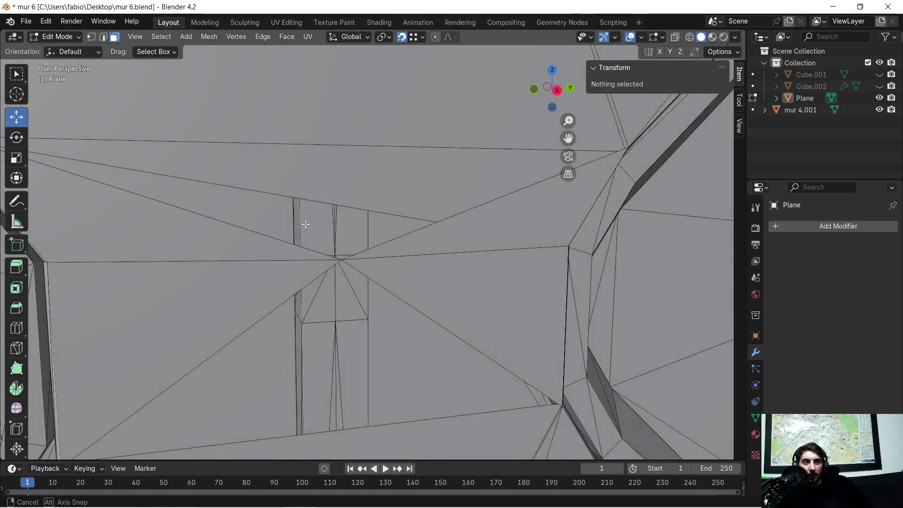
- Delete the stray face above the opening and select a face near its centre
{"action": "scroll", "coordinate": [306, 215], "scroll_direction": "down", "scroll_amount": 5}
{"action": "scroll", "coordinate": [316, 217], "scroll_direction": "up", "scroll_amount": 8}
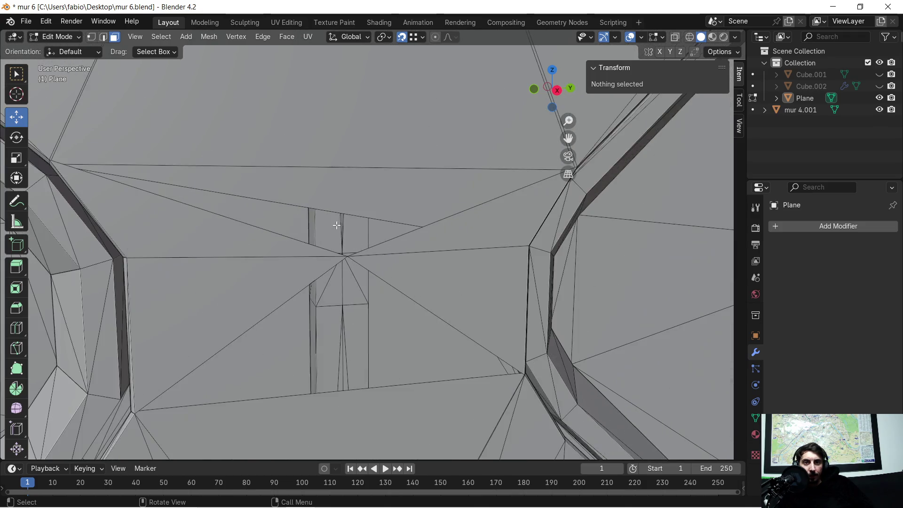
{"action": "left_click", "coordinate": [310, 218]}
{"action": "key", "text": "x"}
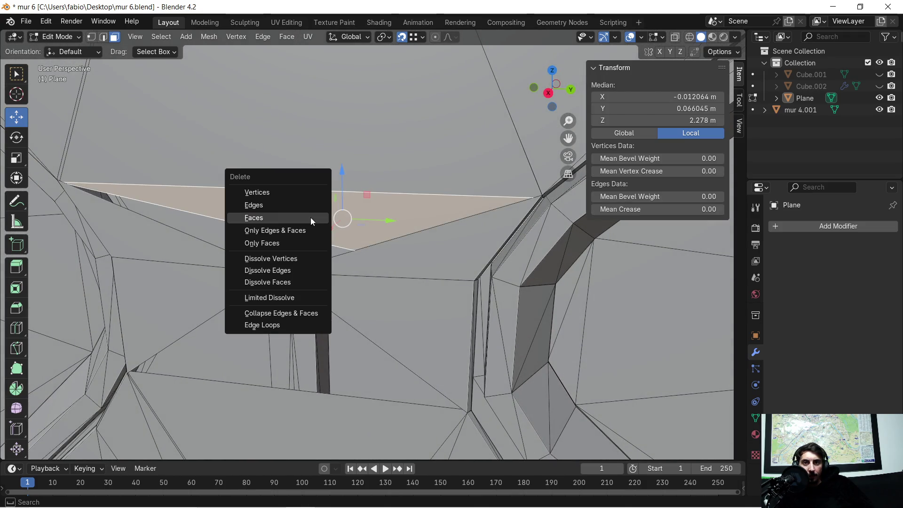
{"action": "left_click", "coordinate": [310, 217]}
{"action": "mouse_move", "coordinate": [311, 217]}
{"action": "middle_mouse_down"}
{"action": "mouse_move", "coordinate": [324, 216]}
{"action": "mouse_move", "coordinate": [308, 277]}
{"action": "mouse_move", "coordinate": [274, 252]}
{"action": "mouse_move", "coordinate": [419, 257]}
{"action": "middle_mouse_up"}
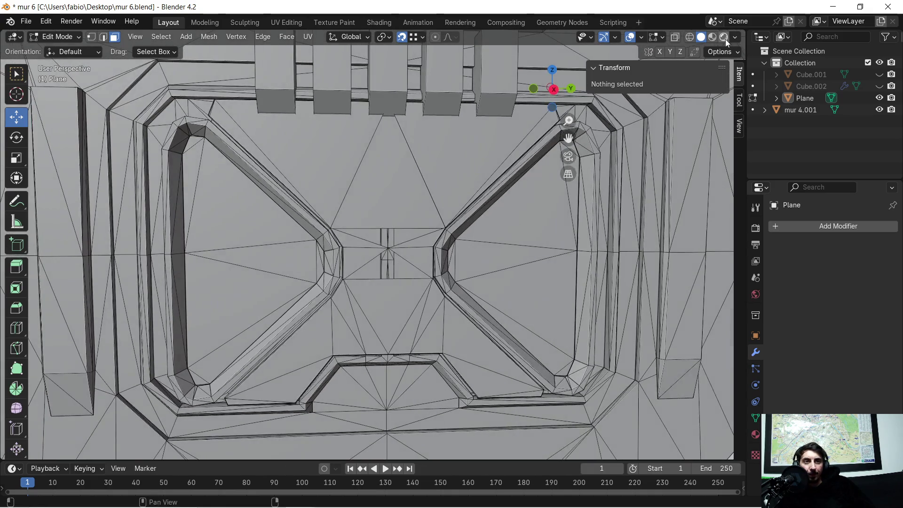
{"action": "left_click", "coordinate": [404, 235]}
- Try several faces near the centre, then undo back to the bottom-centre edge
{"action": "left_click", "coordinate": [414, 241]}
{"action": "left_click", "coordinate": [383, 258]}
{"action": "left_click", "coordinate": [386, 266]}
{"action": "key", "text": "ctrl+z"}
{"action": "key", "text": "ctrl+z"}
{"action": "key", "text": "ctrl+z"}
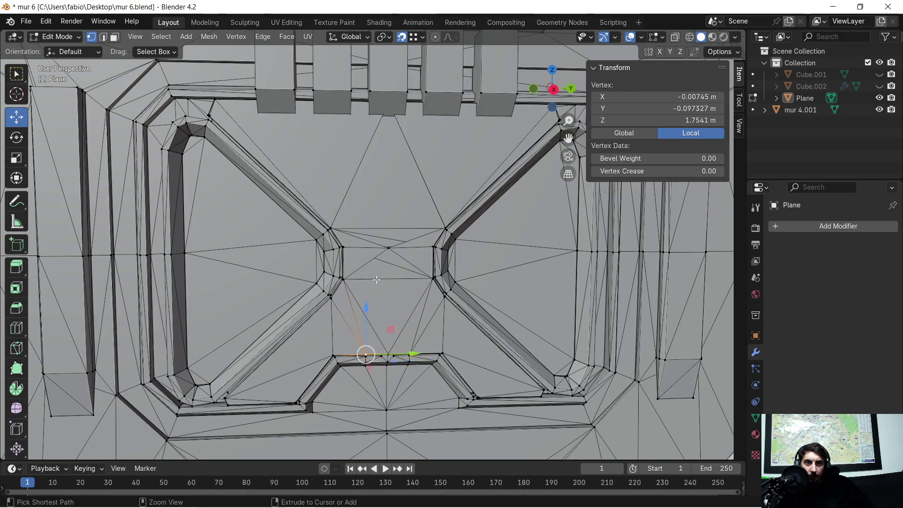
{"action": "key", "text": "ctrl+z"}
{"action": "key", "text": "ctrl+z"}
{"action": "key", "text": "ctrl+z"}
{"action": "key", "text": "ctrl+z"}
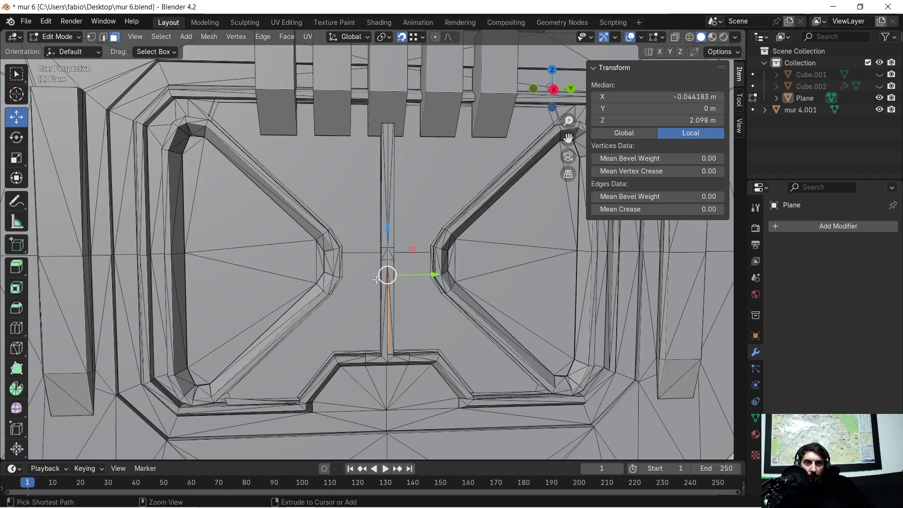
{"action": "scroll", "coordinate": [469, 215], "scroll_direction": "up", "scroll_amount": 3}
{"action": "mouse_move", "coordinate": [441, 227]}
{"action": "middle_mouse_down"}
{"action": "mouse_move", "coordinate": [508, 232]}
{"action": "mouse_move", "coordinate": [401, 288]}
{"action": "mouse_move", "coordinate": [408, 281]}
{"action": "middle_mouse_up"}
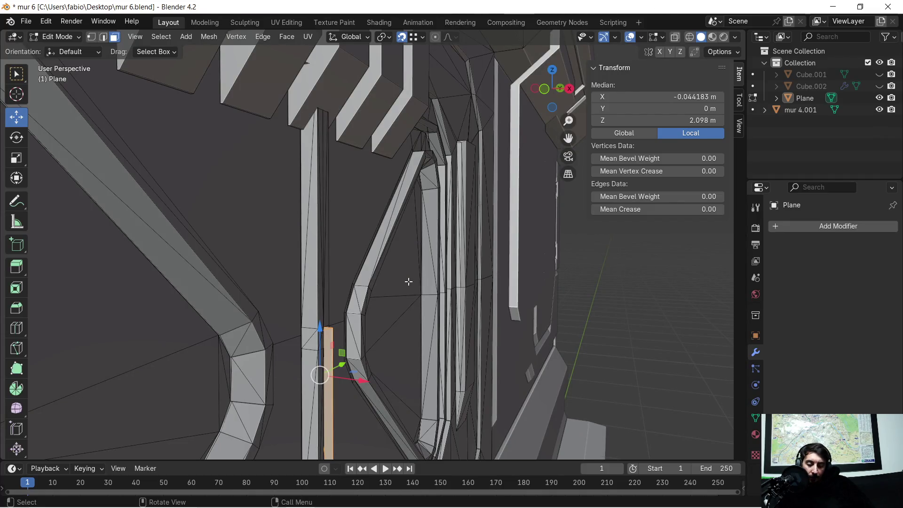
- Reveal the hidden faces with Alt+H, keeping Select checked
{"action": "key", "text": "alt+h"}
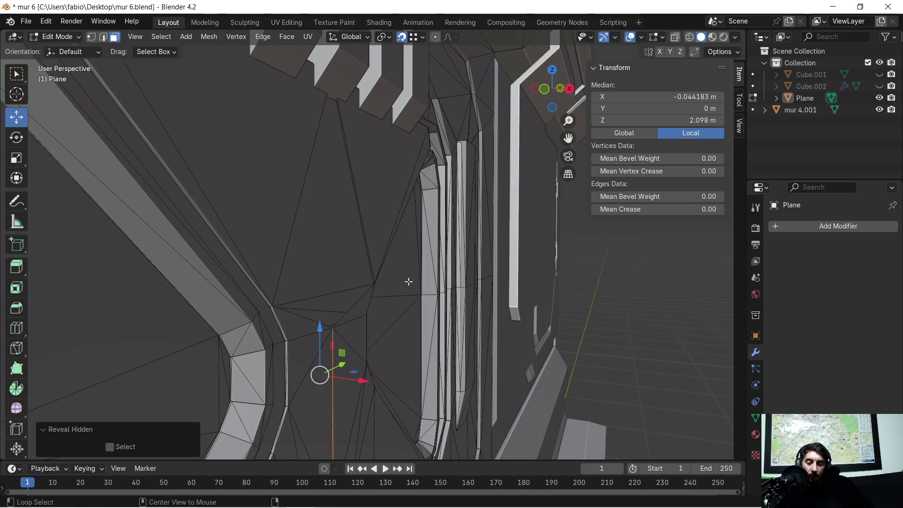
{"action": "left_click", "coordinate": [110, 446]}
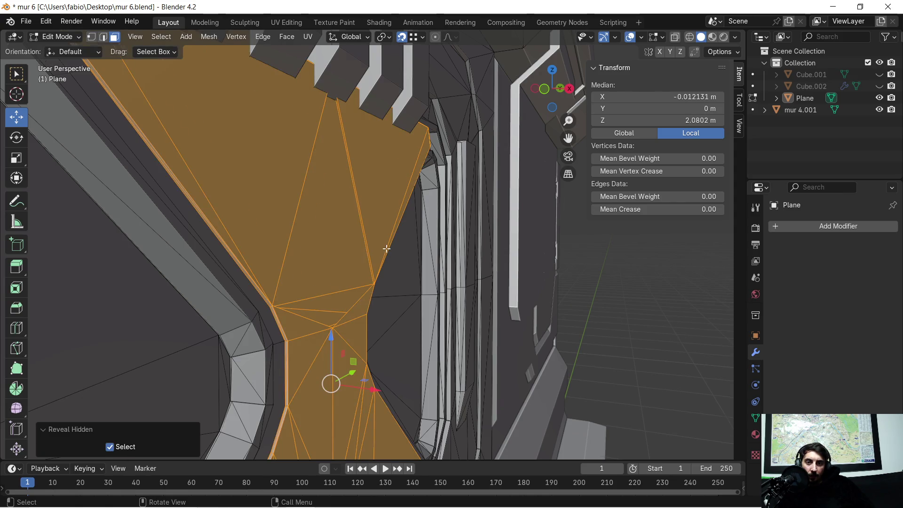
{"action": "scroll", "coordinate": [386, 248], "scroll_direction": "down", "scroll_amount": 3}
{"action": "mouse_move", "coordinate": [412, 263]}
{"action": "middle_mouse_down"}
{"action": "mouse_move", "coordinate": [380, 273]}
{"action": "mouse_move", "coordinate": [340, 268]}
{"action": "middle_mouse_up"}
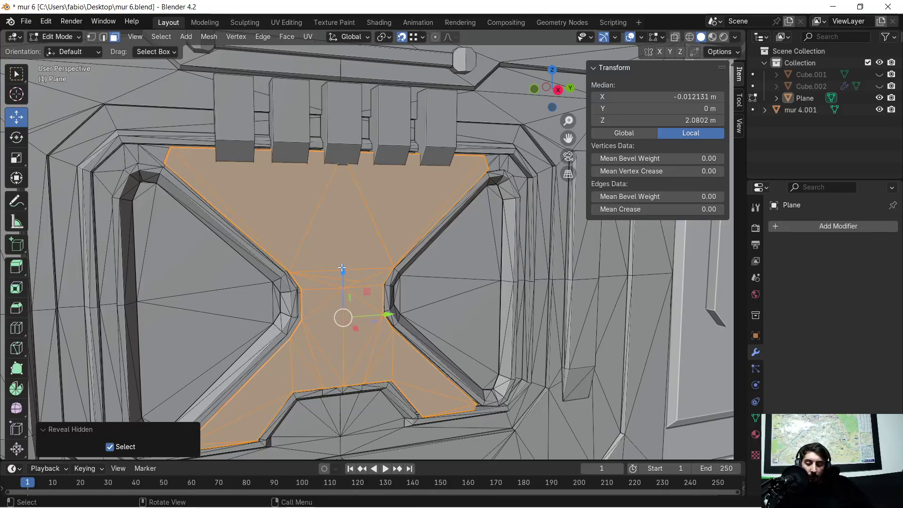
- Hide everything except the revealed faces using H with Unselected ticked
{"action": "key", "text": "h"}
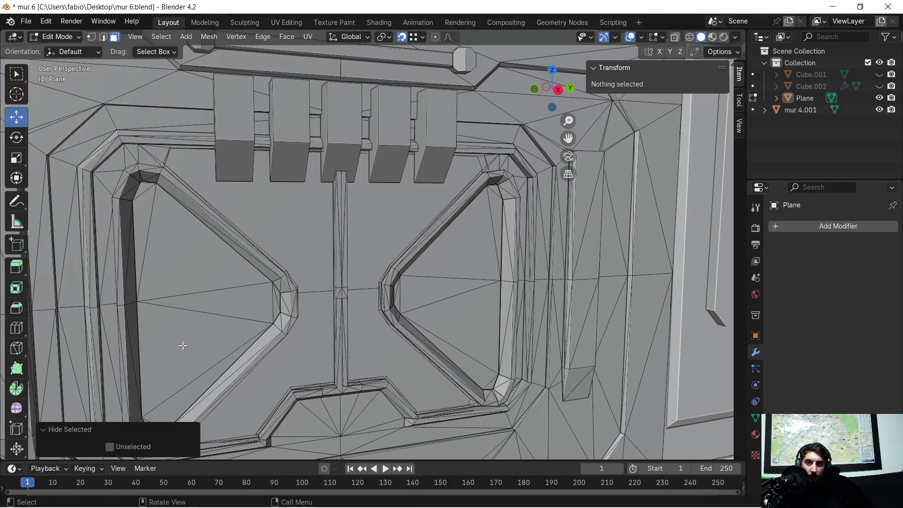
{"action": "left_click", "coordinate": [110, 447]}
{"action": "scroll", "coordinate": [274, 232], "scroll_direction": "up", "scroll_amount": 4}
{"action": "mouse_move", "coordinate": [292, 246]}
{"action": "middle_mouse_down"}
{"action": "mouse_move", "coordinate": [431, 252]}
{"action": "mouse_move", "coordinate": [370, 243]}
{"action": "mouse_move", "coordinate": [362, 227]}
{"action": "mouse_move", "coordinate": [414, 227]}
{"action": "mouse_move", "coordinate": [431, 313]}
{"action": "mouse_move", "coordinate": [416, 186]}
{"action": "mouse_move", "coordinate": [396, 193]}
{"action": "middle_mouse_up"}
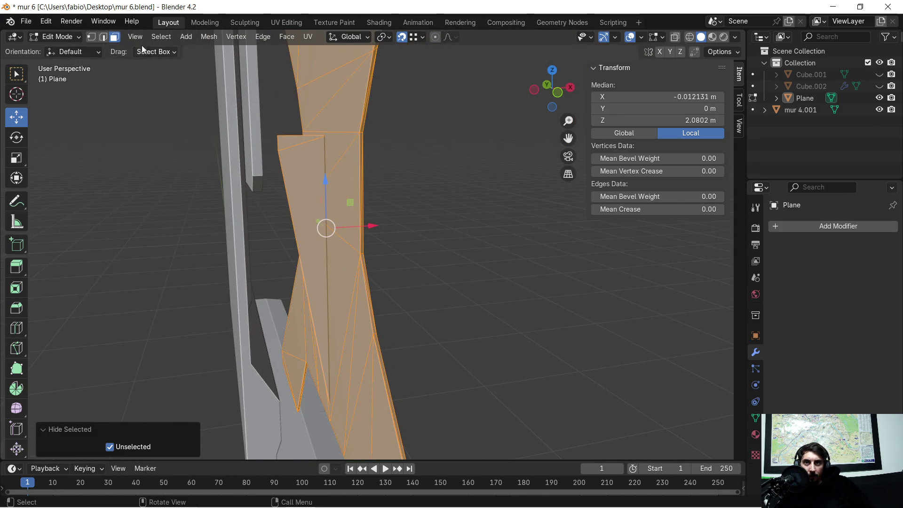
{"action": "middle_click_drag", "start_coordinate": [277, 111], "coordinate": [264, 143]}
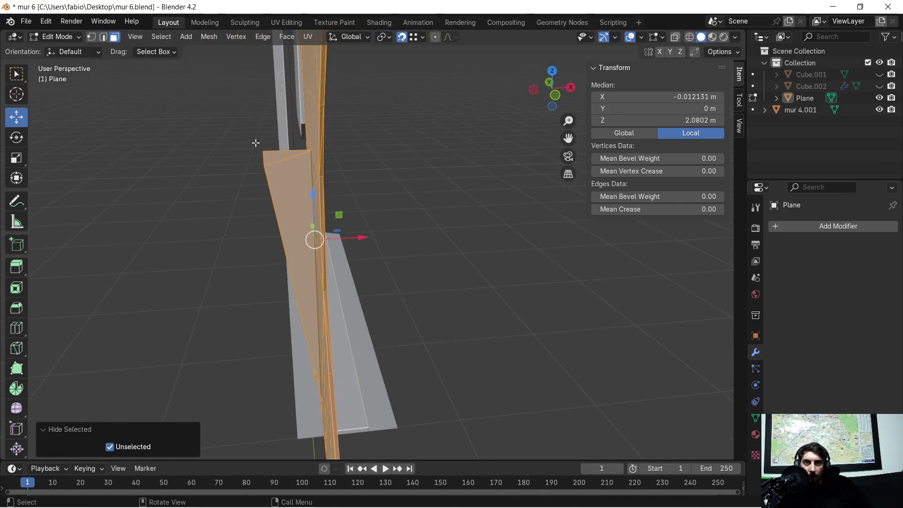
- Box-select the isolated faces and delete them as Faces
{"action": "left_click", "coordinate": [249, 139]}
{"action": "left_click_drag", "start_coordinate": [249, 138], "coordinate": [280, 172]}
{"action": "key", "text": "x"}
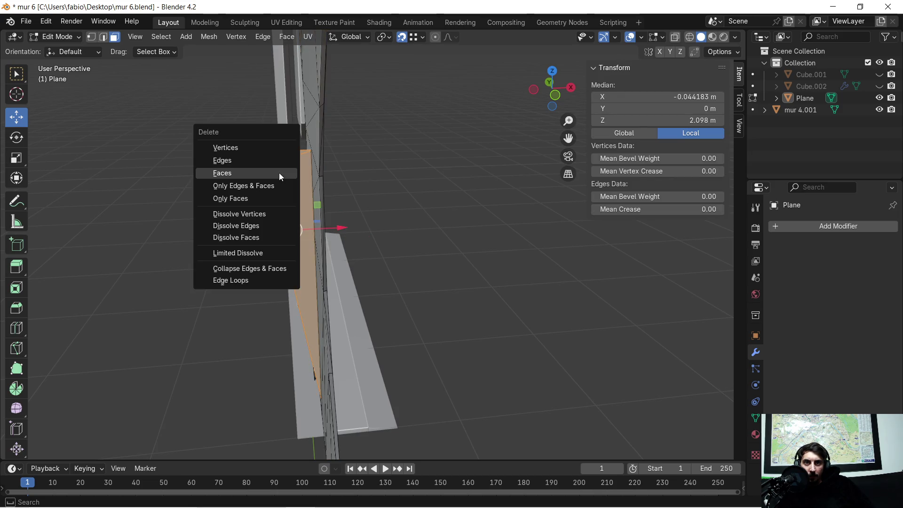
{"action": "left_click", "coordinate": [280, 172]}
{"action": "mouse_move", "coordinate": [268, 179]}
{"action": "middle_mouse_down"}
{"action": "mouse_move", "coordinate": [348, 198]}
{"action": "mouse_move", "coordinate": [466, 201]}
{"action": "mouse_move", "coordinate": [488, 191]}
{"action": "mouse_move", "coordinate": [303, 216]}
{"action": "mouse_move", "coordinate": [325, 209]}
{"action": "mouse_move", "coordinate": [273, 199]}
{"action": "middle_mouse_up"}
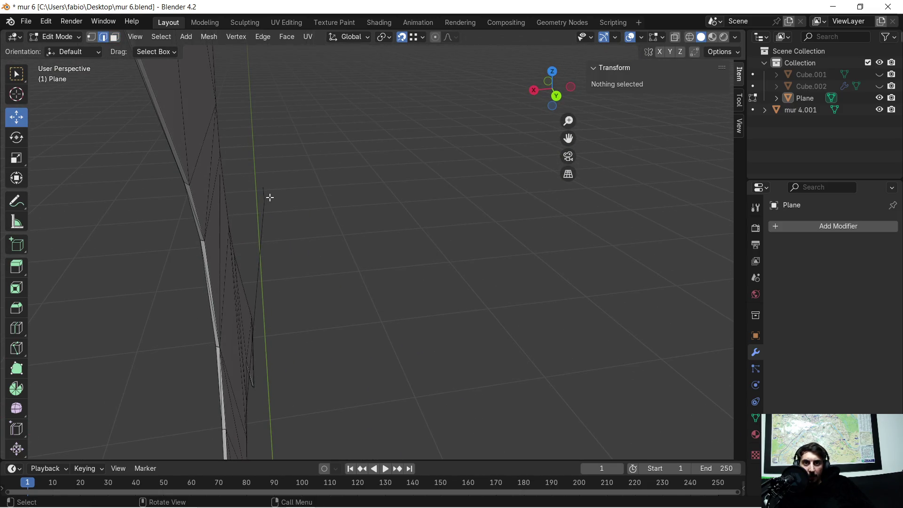
- Delete the two leftover loose edges one at a time as Edges
{"action": "left_click", "coordinate": [264, 189]}
{"action": "key", "text": "x"}
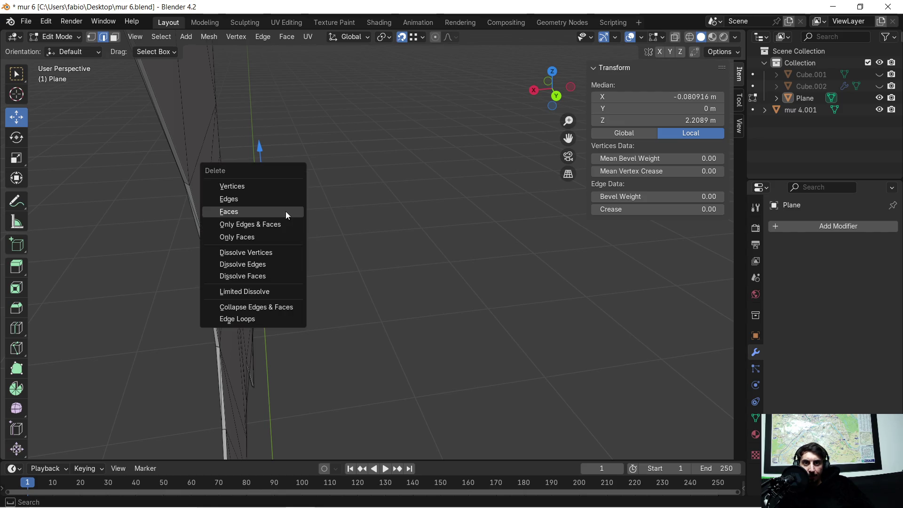
{"action": "left_click", "coordinate": [277, 206]}
{"action": "left_click", "coordinate": [256, 212]}
{"action": "key", "text": "x"}
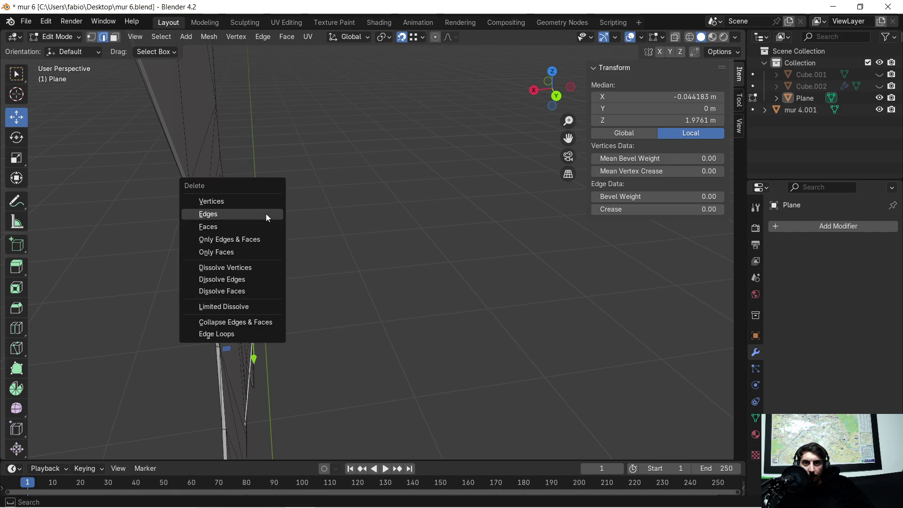
{"action": "left_click", "coordinate": [266, 214]}
{"action": "mouse_move", "coordinate": [267, 219]}
{"action": "middle_mouse_down"}
{"action": "mouse_move", "coordinate": [266, 266]}
{"action": "mouse_move", "coordinate": [195, 254]}
{"action": "mouse_move", "coordinate": [235, 219]}
{"action": "mouse_move", "coordinate": [368, 228]}
{"action": "middle_mouse_up"}
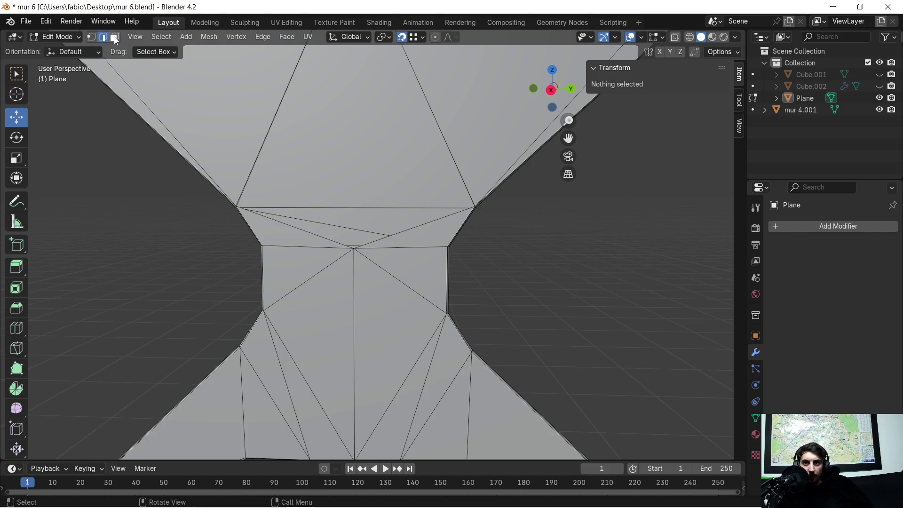
- Select and delete the upper faces above the narrow part of the panel
{"action": "scroll", "coordinate": [268, 207], "scroll_direction": "up", "scroll_amount": 2}
{"action": "left_click_drag", "start_coordinate": [270, 158], "coordinate": [357, 208]}
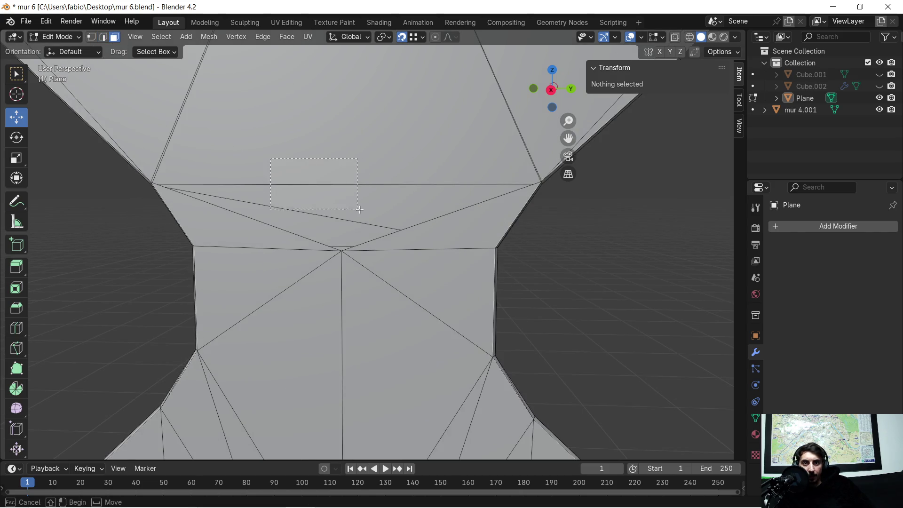
{"action": "left_click_drag", "start_coordinate": [424, 244], "coordinate": [427, 245]}
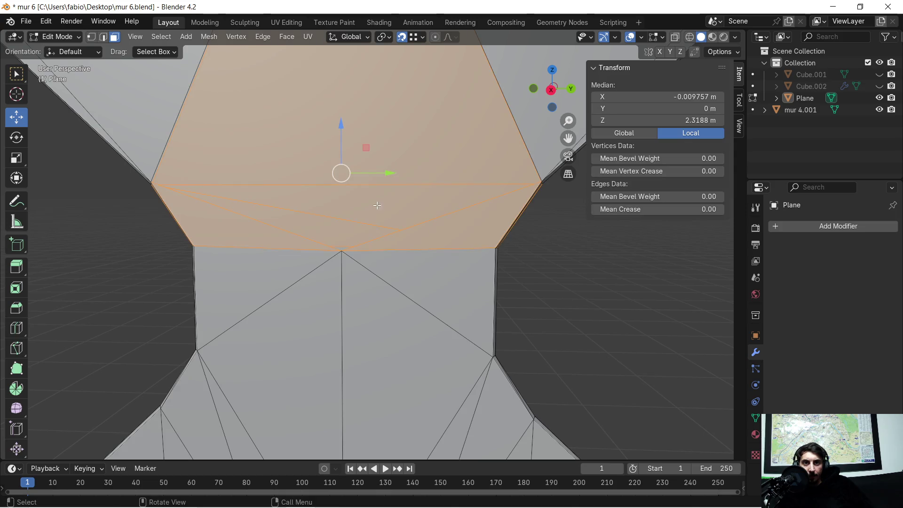
{"action": "key", "text": "x"}
{"action": "left_click", "coordinate": [362, 216]}
{"action": "mouse_move", "coordinate": [342, 216]}
{"action": "middle_mouse_down"}
{"action": "mouse_move", "coordinate": [352, 226]}
{"action": "mouse_move", "coordinate": [394, 223]}
{"action": "middle_mouse_up"}
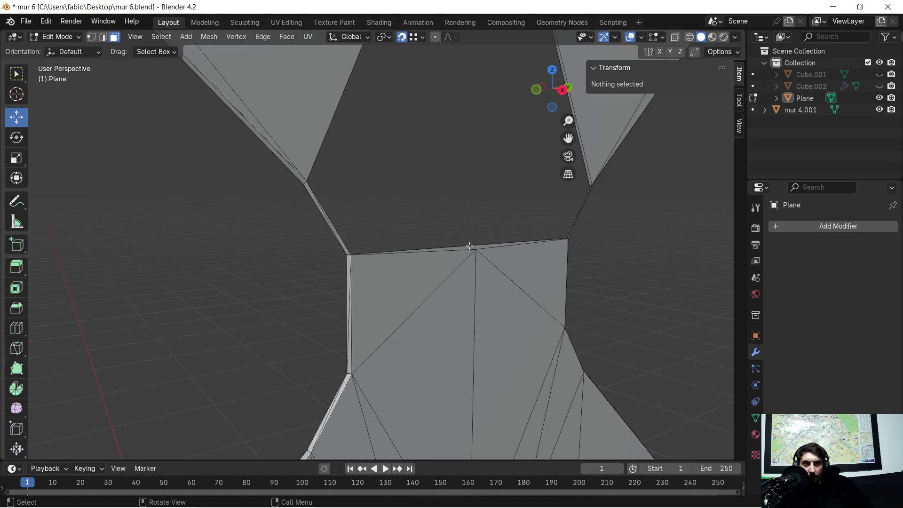
- Delete a leftover mesh element and the stray vertex in the gap
{"action": "left_click", "coordinate": [470, 246]}
{"action": "middle_click_drag", "start_coordinate": [469, 246], "coordinate": [390, 227]}
{"action": "key", "text": "x"}
{"action": "left_click", "coordinate": [396, 227]}
{"action": "middle_click_drag", "start_coordinate": [188, 121], "coordinate": [228, 129]}
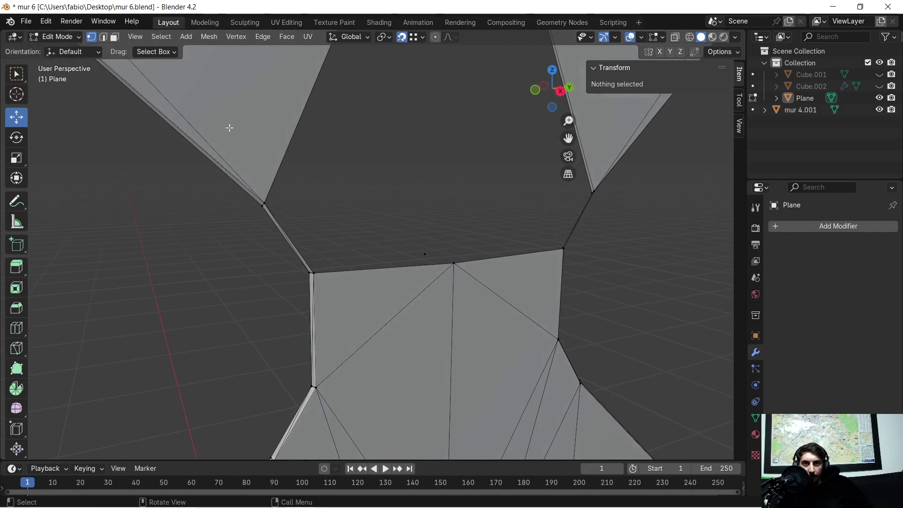
{"action": "left_click", "coordinate": [425, 253]}
{"action": "key", "text": "x"}
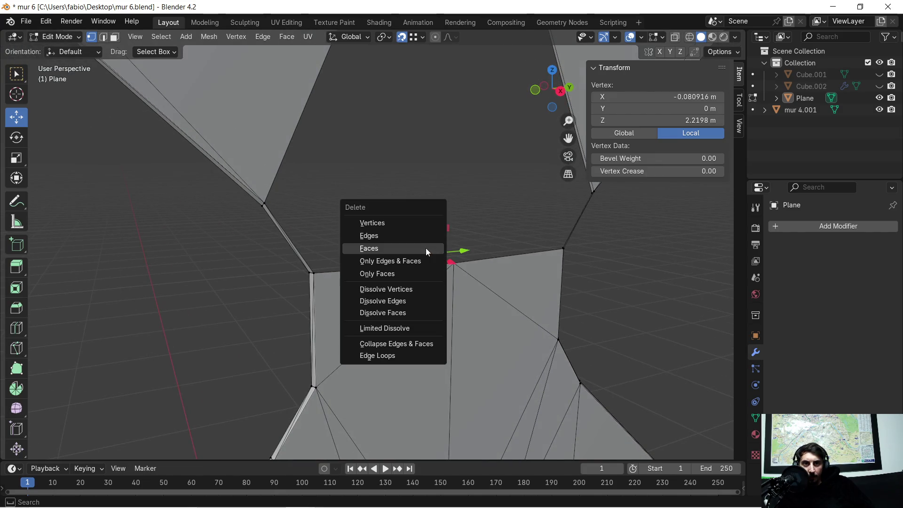
{"action": "left_click", "coordinate": [404, 223]}
- Select the top-corner edges and fill the hole between them with F
{"action": "middle_click_drag", "start_coordinate": [318, 193], "coordinate": [331, 179]}
{"action": "left_click", "coordinate": [337, 176]}
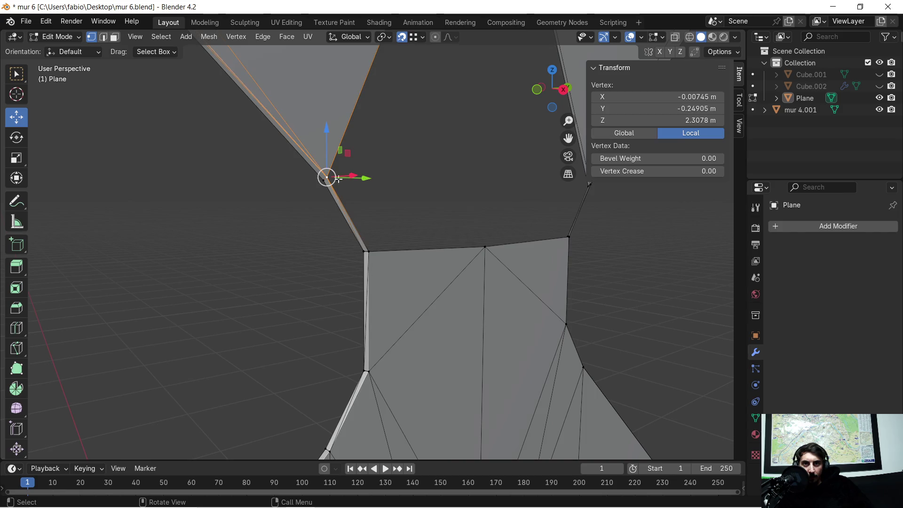
{"action": "middle_click_drag", "start_coordinate": [498, 246], "coordinate": [384, 245]}
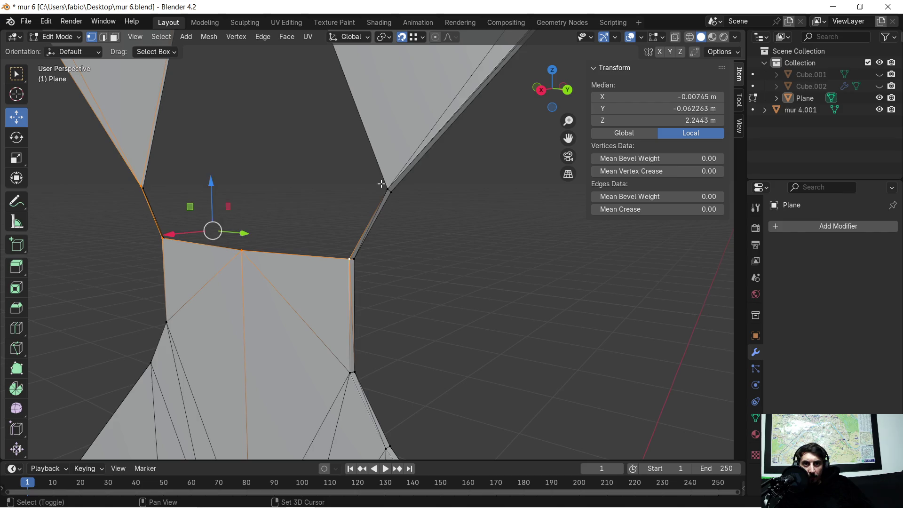
{"action": "middle_click_drag", "start_coordinate": [237, 78], "coordinate": [310, 236], "text": "shift"}
{"action": "scroll", "coordinate": [322, 206], "scroll_direction": "up", "scroll_amount": 2}
{"action": "mouse_move", "coordinate": [324, 70]}
{"action": "middle_mouse_down", "text": "shift"}
{"action": "mouse_move", "coordinate": [337, 135]}
{"action": "mouse_move", "coordinate": [331, 219]}
{"action": "middle_mouse_up", "text": "shift"}
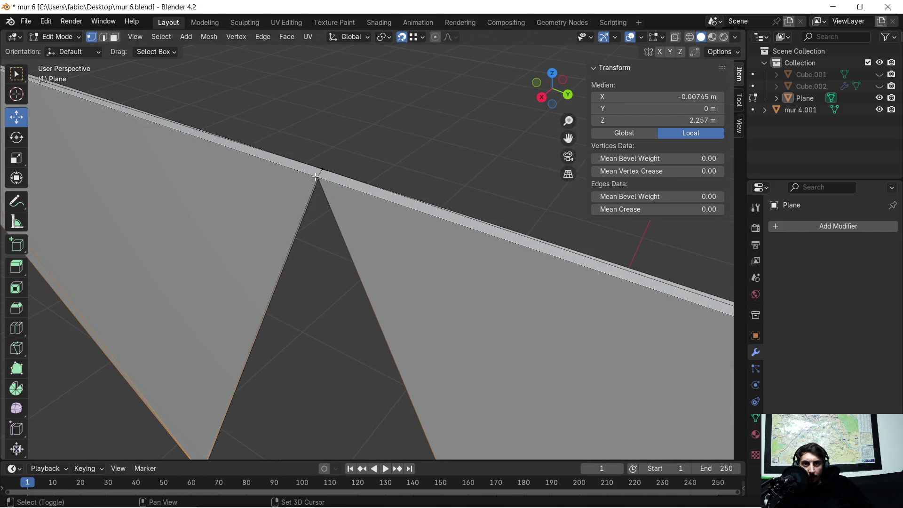
{"action": "scroll", "coordinate": [324, 238], "scroll_direction": "down", "scroll_amount": 3}
{"action": "middle_click_drag", "start_coordinate": [327, 323], "coordinate": [361, 275]}
{"action": "mouse_move", "coordinate": [442, 316]}
{"action": "middle_mouse_down", "text": "shift"}
{"action": "mouse_move", "coordinate": [405, 254]}
{"action": "mouse_move", "coordinate": [331, 268]}
{"action": "mouse_move", "coordinate": [353, 329]}
{"action": "mouse_move", "coordinate": [373, 308]}
{"action": "mouse_move", "coordinate": [318, 322]}
{"action": "middle_mouse_up", "text": "shift"}
{"action": "key", "text": "f"}
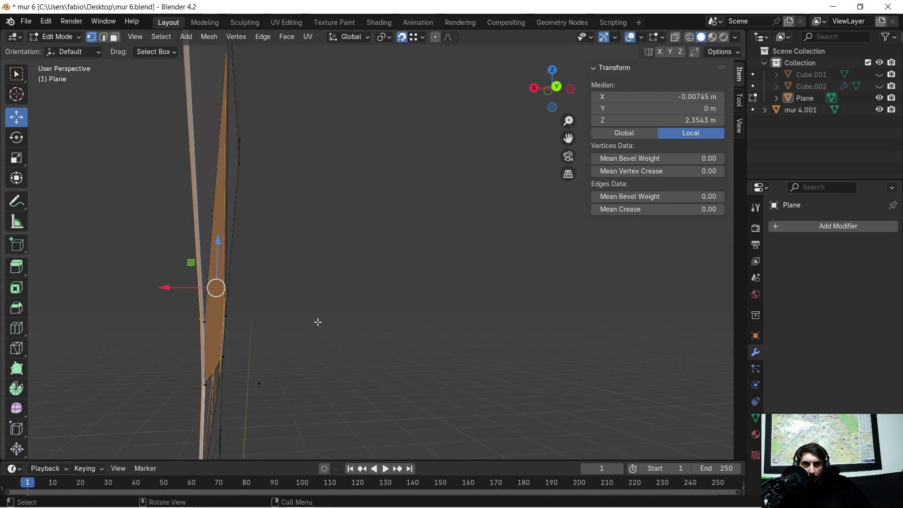
- Delete the last stray vertex and open the Viewport Overlays dropdown
{"action": "left_click", "coordinate": [259, 384]}
{"action": "key", "text": "x"}
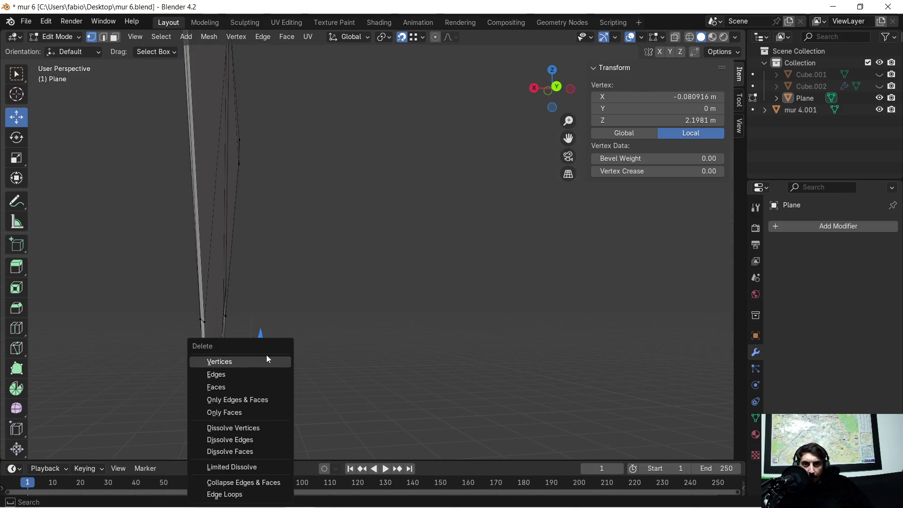
{"action": "left_click", "coordinate": [261, 362]}
{"action": "mouse_move", "coordinate": [261, 362]}
{"action": "middle_mouse_down"}
{"action": "mouse_move", "coordinate": [249, 306]}
{"action": "mouse_move", "coordinate": [332, 288]}
{"action": "mouse_move", "coordinate": [564, 171]}
{"action": "mouse_move", "coordinate": [602, 40]}
{"action": "middle_mouse_up"}
{"action": "left_click", "coordinate": [643, 38]}
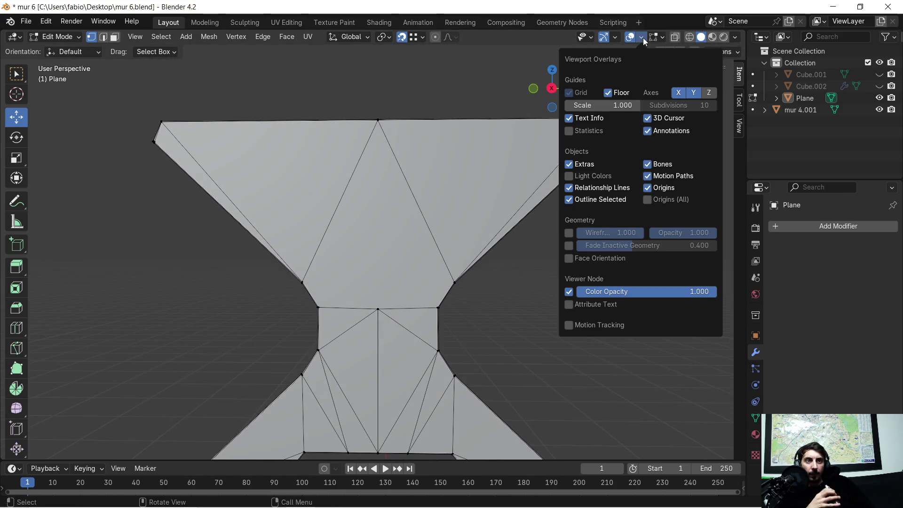
{"action": "left_click", "coordinate": [570, 258]}
{"action": "scroll", "coordinate": [399, 233], "scroll_direction": "down", "scroll_amount": 2}
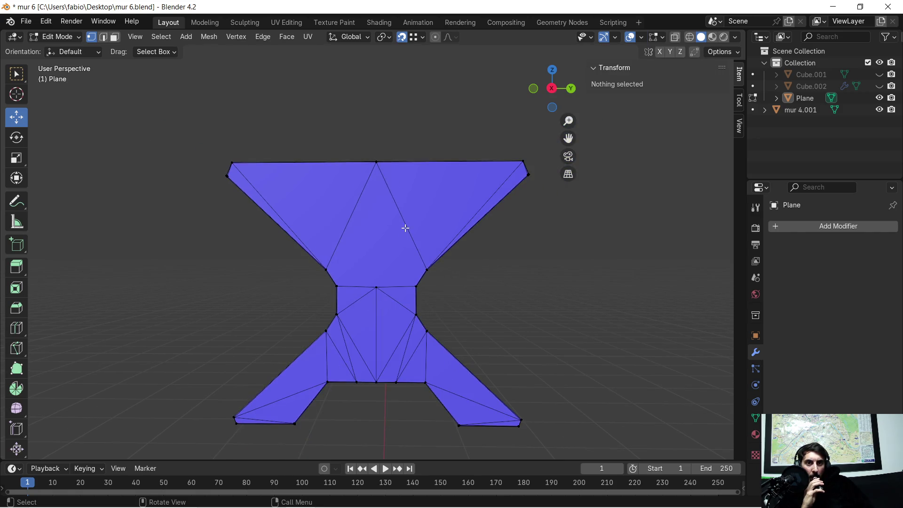
{"action": "scroll", "coordinate": [403, 227], "scroll_direction": "up", "scroll_amount": 1}
{"action": "left_click", "coordinate": [642, 37]}
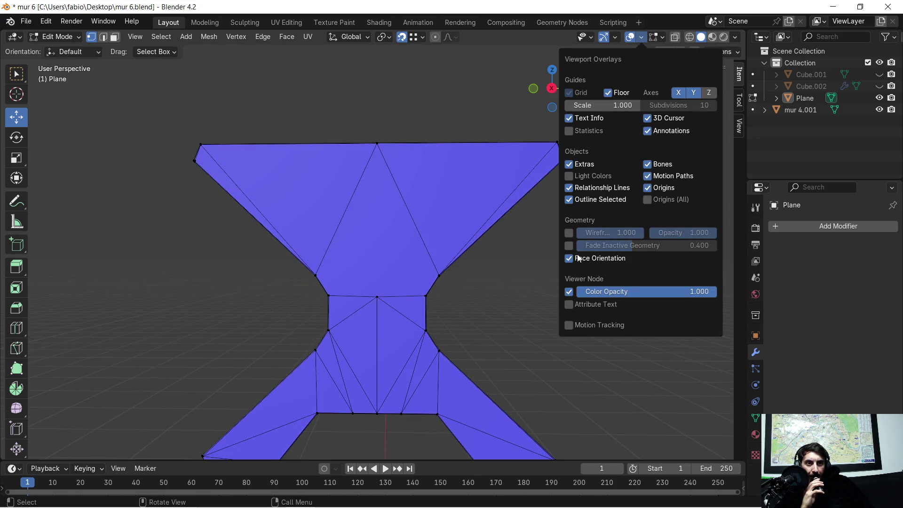
{"action": "left_click", "coordinate": [580, 258]}
{"action": "mouse_move", "coordinate": [459, 198]}
{"action": "middle_mouse_down"}
{"action": "mouse_move", "coordinate": [409, 221]}
{"action": "mouse_move", "coordinate": [334, 224]}
{"action": "mouse_move", "coordinate": [312, 194]}
{"action": "middle_mouse_up"}
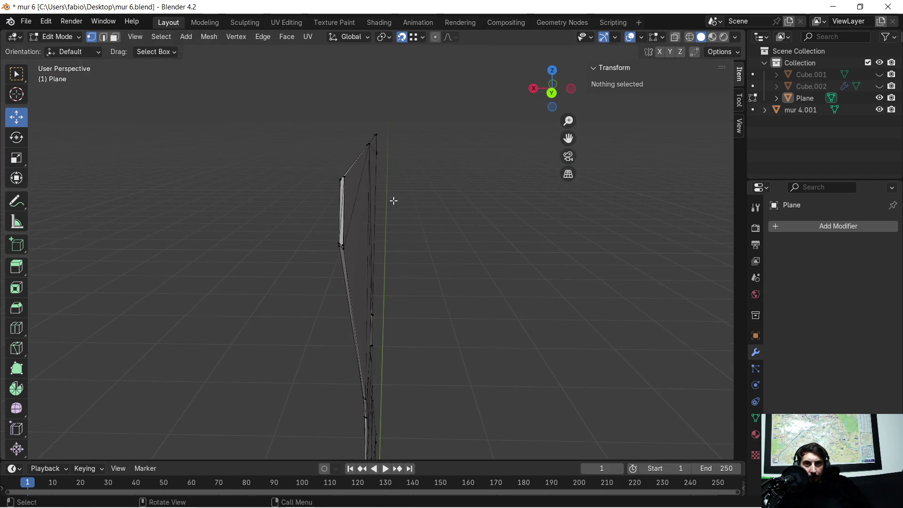
{"action": "mouse_move", "coordinate": [374, 224]}
{"action": "middle_mouse_down"}
{"action": "mouse_move", "coordinate": [244, 226]}
{"action": "mouse_move", "coordinate": [196, 201]}
{"action": "mouse_move", "coordinate": [192, 185]}
{"action": "mouse_move", "coordinate": [218, 160]}
{"action": "middle_mouse_up"}
{"action": "scroll", "coordinate": [384, 210], "scroll_direction": "up", "scroll_amount": 5}
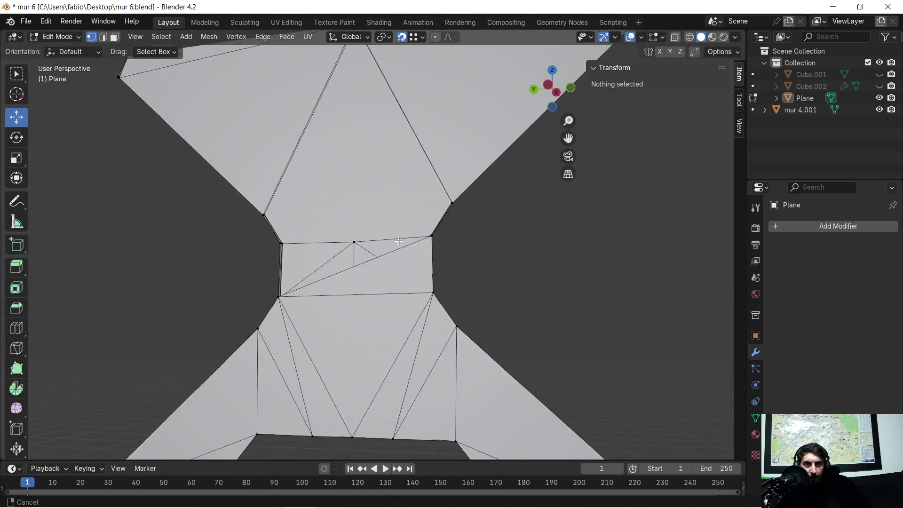
{"action": "scroll", "coordinate": [384, 210], "scroll_direction": "up", "scroll_amount": 2}
{"action": "scroll", "coordinate": [372, 211], "scroll_direction": "up", "scroll_amount": 2}
{"action": "mouse_move", "coordinate": [356, 212]}
{"action": "middle_mouse_down"}
{"action": "mouse_move", "coordinate": [364, 213]}
{"action": "mouse_move", "coordinate": [356, 210]}
{"action": "middle_mouse_up"}
{"action": "scroll", "coordinate": [307, 198], "scroll_direction": "down", "scroll_amount": 2}
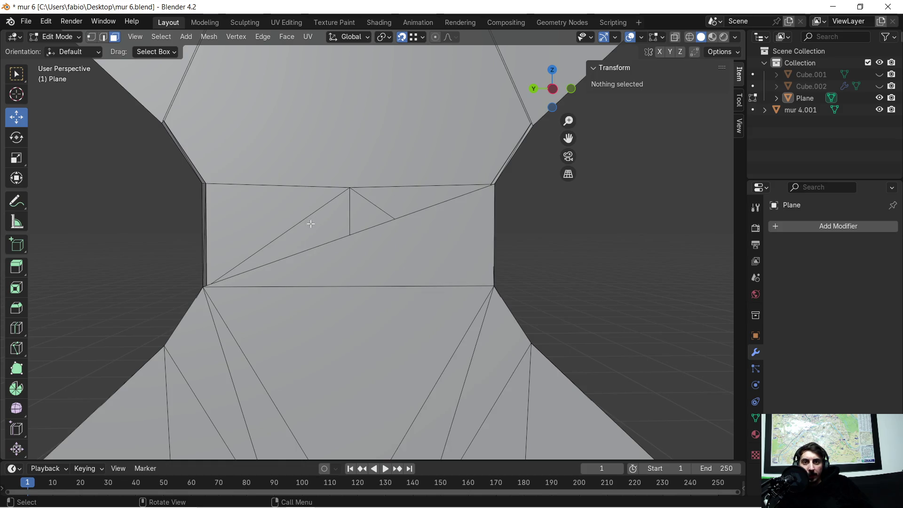
- Delete the tangled faces in the wall's middle section, leaving a hole
{"action": "left_click_drag", "start_coordinate": [402, 244], "coordinate": [403, 247]}
{"action": "key", "text": "x"}
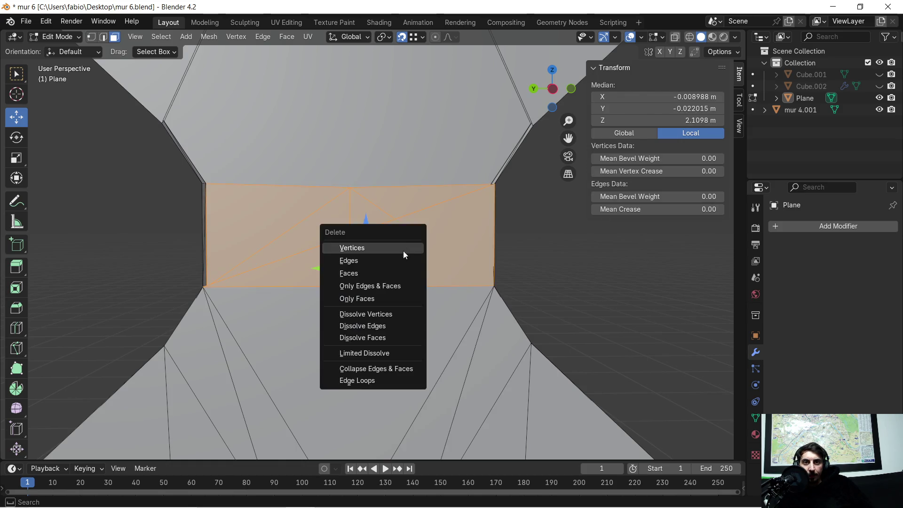
{"action": "left_click", "coordinate": [379, 271]}
{"action": "scroll", "coordinate": [311, 211], "scroll_direction": "up", "scroll_amount": 1}
{"action": "mouse_move", "coordinate": [311, 211]}
{"action": "middle_mouse_down"}
{"action": "mouse_move", "coordinate": [522, 235]}
{"action": "mouse_move", "coordinate": [562, 216]}
{"action": "middle_mouse_up"}
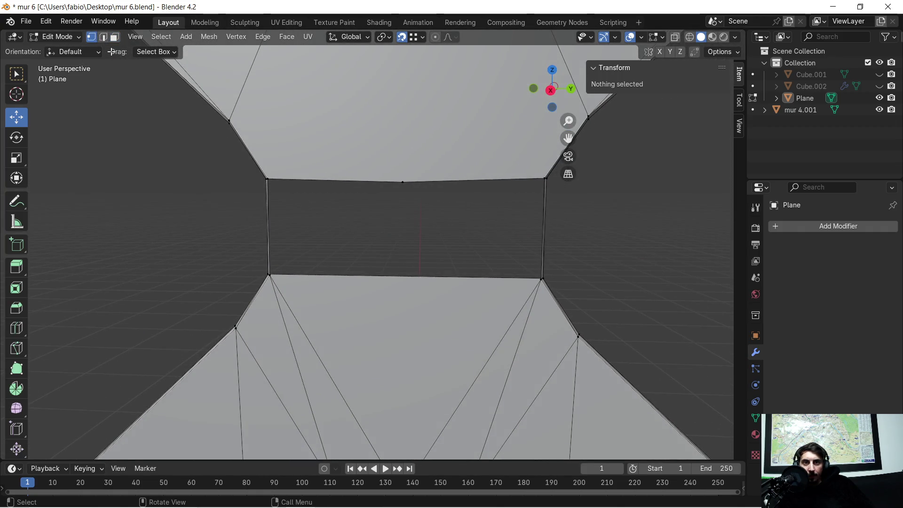
{"action": "mouse_move", "coordinate": [457, 193]}
{"action": "middle_mouse_down"}
{"action": "mouse_move", "coordinate": [411, 200]}
{"action": "mouse_move", "coordinate": [423, 177]}
{"action": "mouse_move", "coordinate": [431, 279]}
{"action": "mouse_move", "coordinate": [427, 197]}
{"action": "mouse_move", "coordinate": [413, 212]}
{"action": "mouse_move", "coordinate": [433, 192]}
{"action": "mouse_move", "coordinate": [424, 202]}
{"action": "mouse_move", "coordinate": [431, 178]}
{"action": "mouse_move", "coordinate": [424, 223]}
{"action": "mouse_move", "coordinate": [403, 242]}
{"action": "mouse_move", "coordinate": [358, 246]}
{"action": "mouse_move", "coordinate": [433, 224]}
{"action": "mouse_move", "coordinate": [530, 246]}
{"action": "mouse_move", "coordinate": [520, 259]}
{"action": "mouse_move", "coordinate": [439, 260]}
{"action": "mouse_move", "coordinate": [377, 160]}
{"action": "middle_mouse_up"}
- Extrude the hole's top-midpoint vertex 0.13528 m straight down to the panel's lower edge
{"action": "left_click", "coordinate": [385, 170]}
{"action": "mouse_move", "coordinate": [378, 116]}
{"action": "middle_mouse_down", "text": "shift"}
{"action": "mouse_move", "coordinate": [385, 234]}
{"action": "mouse_move", "coordinate": [405, 172]}
{"action": "mouse_move", "coordinate": [400, 134]}
{"action": "mouse_move", "coordinate": [422, 157]}
{"action": "middle_mouse_up", "text": "shift"}
{"action": "scroll", "coordinate": [385, 234], "scroll_direction": "down", "scroll_amount": 1}
{"action": "scroll", "coordinate": [385, 234], "scroll_direction": "up", "scroll_amount": 2}
{"action": "scroll", "coordinate": [384, 345], "scroll_direction": "up", "scroll_amount": 2}
{"action": "mouse_move", "coordinate": [379, 365]}
{"action": "middle_mouse_down", "text": "shift"}
{"action": "mouse_move", "coordinate": [365, 224]}
{"action": "mouse_move", "coordinate": [349, 239]}
{"action": "middle_mouse_up", "text": "shift"}
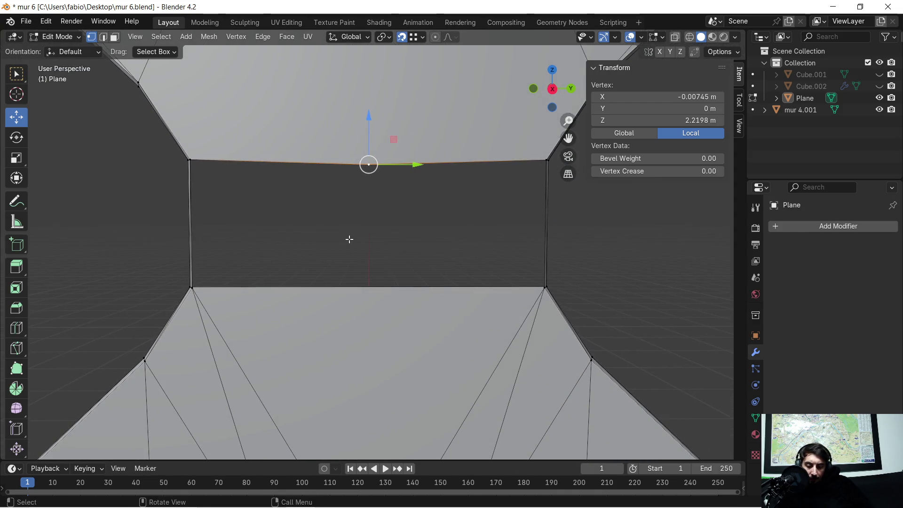
{"action": "key", "text": "g"}
{"action": "key", "text": "z"}
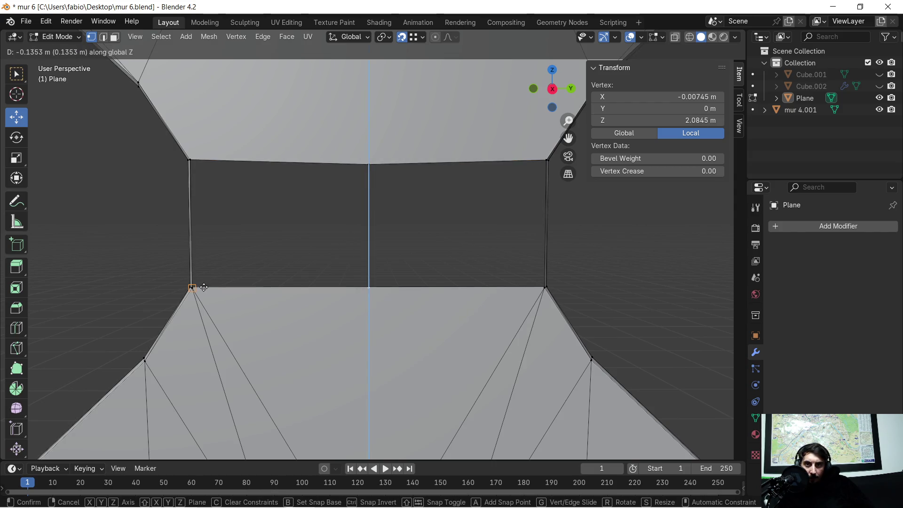
{"action": "left_click", "coordinate": [203, 287]}
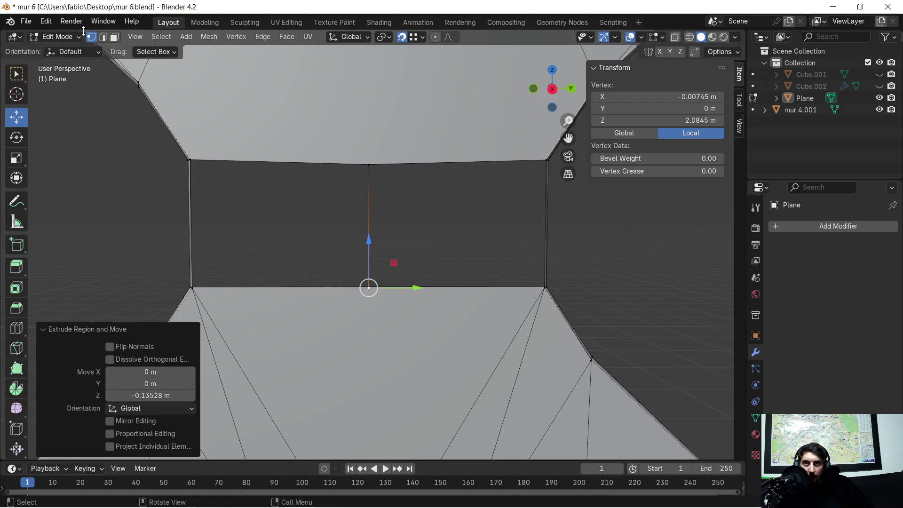
{"action": "left_click", "coordinate": [104, 38]}
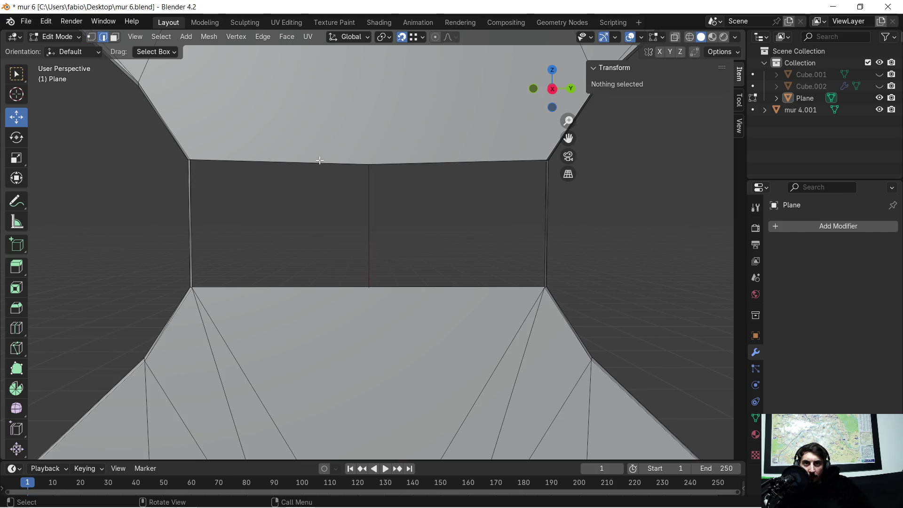
- Delete the lower trapezoid face beneath the opening
{"action": "left_click", "coordinate": [320, 161]}
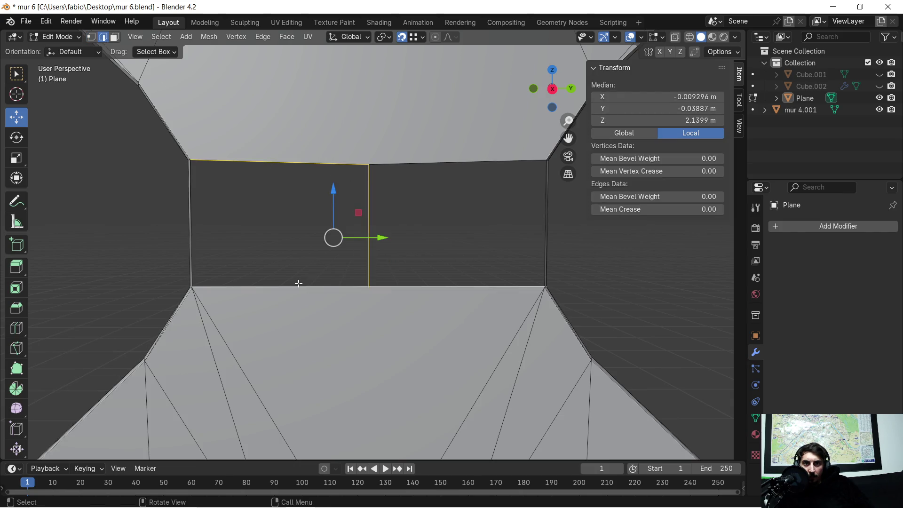
{"action": "middle_click_drag", "start_coordinate": [239, 246], "coordinate": [252, 231]}
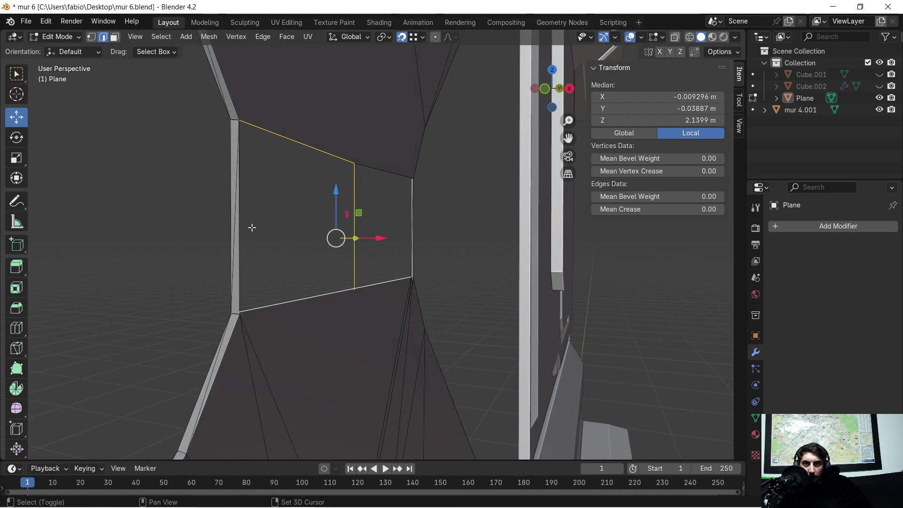
{"action": "left_click", "coordinate": [279, 232], "text": "shift"}
{"action": "middle_click_drag", "start_coordinate": [307, 229], "coordinate": [375, 178]}
{"action": "left_click", "coordinate": [387, 181]}
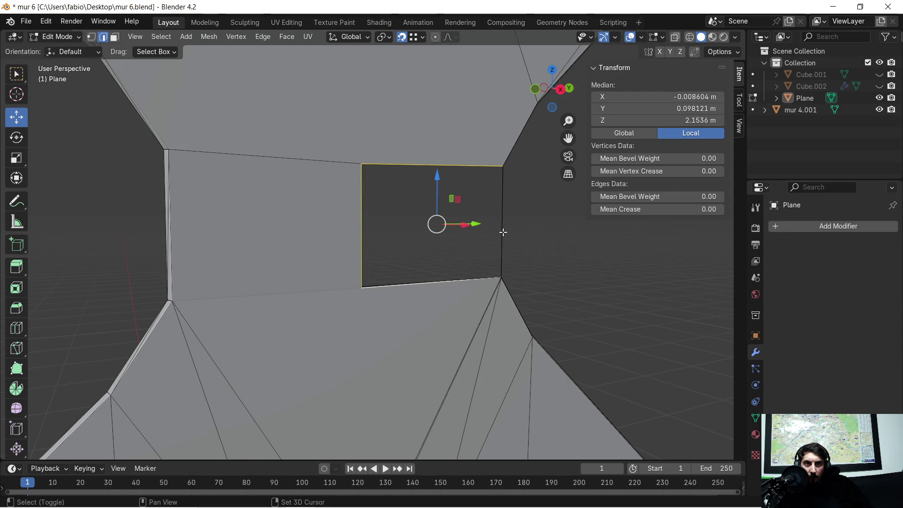
{"action": "mouse_move", "coordinate": [503, 231]}
{"action": "middle_mouse_down"}
{"action": "mouse_move", "coordinate": [421, 250]}
{"action": "mouse_move", "coordinate": [579, 355]}
{"action": "mouse_move", "coordinate": [443, 280]}
{"action": "mouse_move", "coordinate": [489, 315]}
{"action": "mouse_move", "coordinate": [558, 336]}
{"action": "mouse_move", "coordinate": [589, 333]}
{"action": "mouse_move", "coordinate": [621, 299]}
{"action": "mouse_move", "coordinate": [443, 301]}
{"action": "mouse_move", "coordinate": [425, 274]}
{"action": "mouse_move", "coordinate": [530, 280]}
{"action": "mouse_move", "coordinate": [542, 266]}
{"action": "mouse_move", "coordinate": [346, 261]}
{"action": "mouse_move", "coordinate": [242, 234]}
{"action": "mouse_move", "coordinate": [353, 252]}
{"action": "mouse_move", "coordinate": [349, 260]}
{"action": "mouse_move", "coordinate": [248, 246]}
{"action": "mouse_move", "coordinate": [158, 160]}
{"action": "middle_mouse_up"}
{"action": "left_click", "coordinate": [118, 37]}
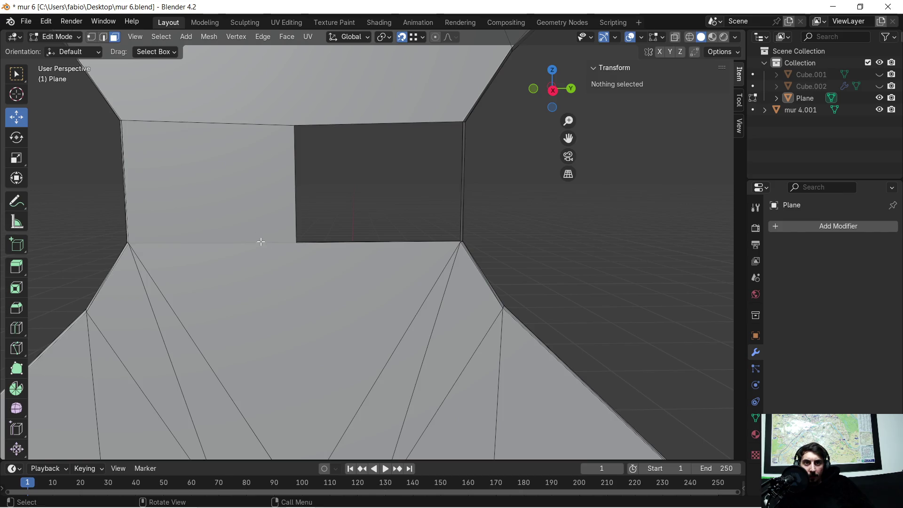
{"action": "left_click", "coordinate": [261, 244]}
{"action": "key", "text": "x"}
{"action": "left_click", "coordinate": [262, 259]}
{"action": "mouse_move", "coordinate": [262, 262]}
{"action": "middle_mouse_down"}
{"action": "mouse_move", "coordinate": [467, 256]}
{"action": "mouse_move", "coordinate": [402, 288]}
{"action": "middle_mouse_up"}
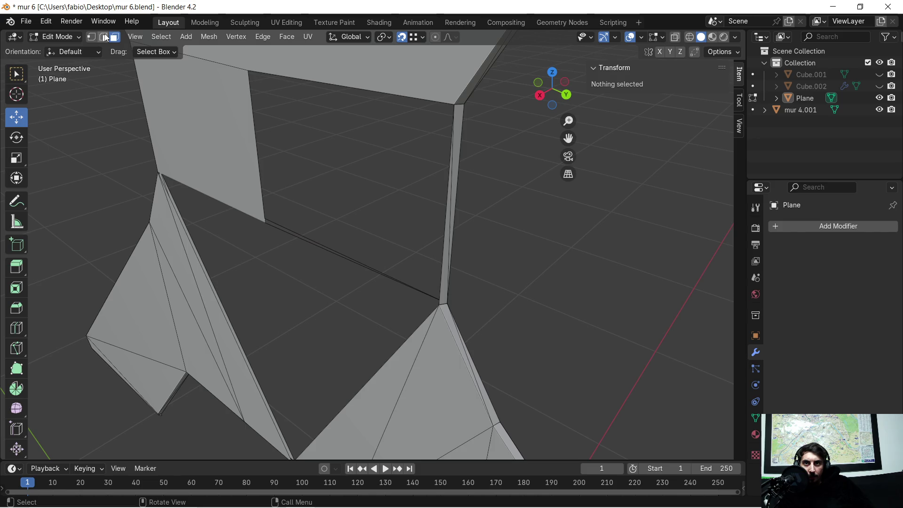
- Delete the stray edge and the leftover vertical edge, then inspect the remaining mesh
{"action": "left_click", "coordinate": [294, 225]}
{"action": "key", "text": "x"}
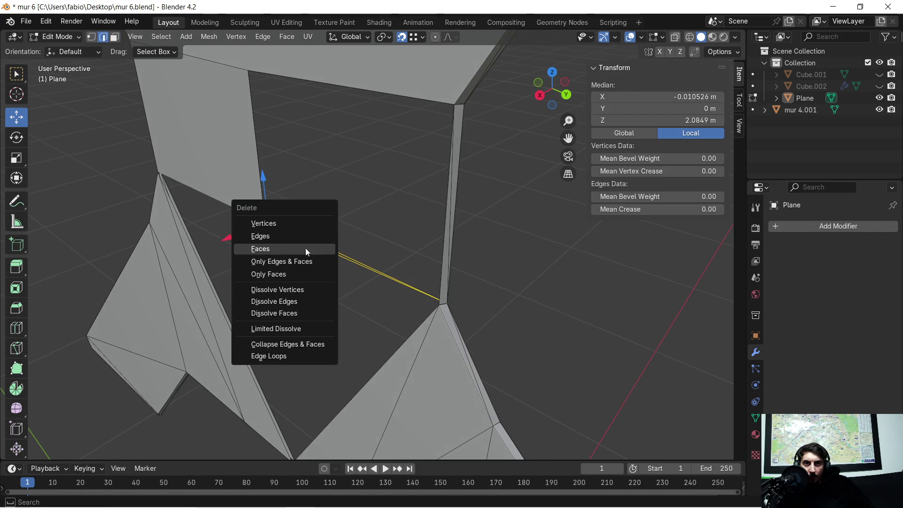
{"action": "left_click", "coordinate": [289, 235]}
{"action": "middle_click_drag", "start_coordinate": [361, 225], "coordinate": [350, 209]}
{"action": "left_click", "coordinate": [261, 161]}
{"action": "key", "text": "x"}
{"action": "left_click", "coordinate": [278, 200]}
{"action": "mouse_move", "coordinate": [256, 204]}
{"action": "middle_mouse_down"}
{"action": "mouse_move", "coordinate": [332, 230]}
{"action": "mouse_move", "coordinate": [419, 220]}
{"action": "mouse_move", "coordinate": [534, 225]}
{"action": "mouse_move", "coordinate": [571, 216]}
{"action": "mouse_move", "coordinate": [397, 276]}
{"action": "mouse_move", "coordinate": [562, 240]}
{"action": "mouse_move", "coordinate": [534, 247]}
{"action": "middle_mouse_up"}
{"action": "left_click", "coordinate": [569, 215]}
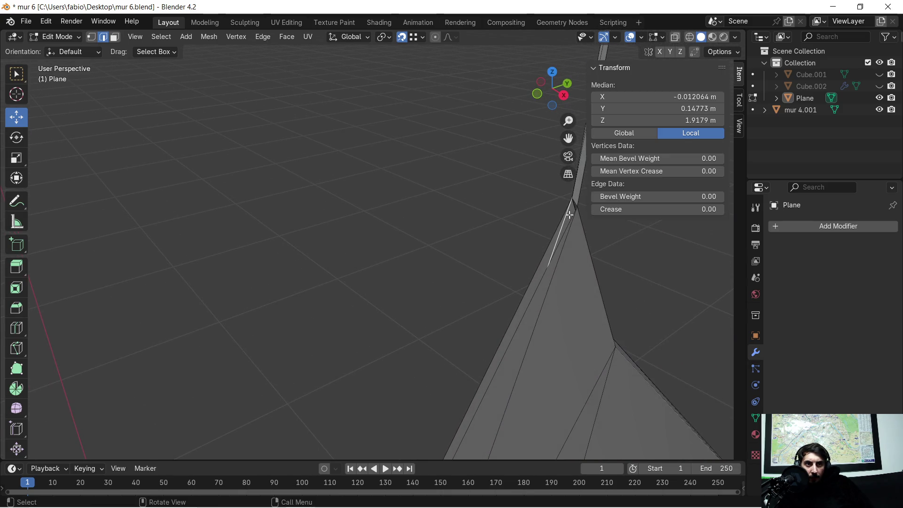
{"action": "left_click", "coordinate": [115, 38]}
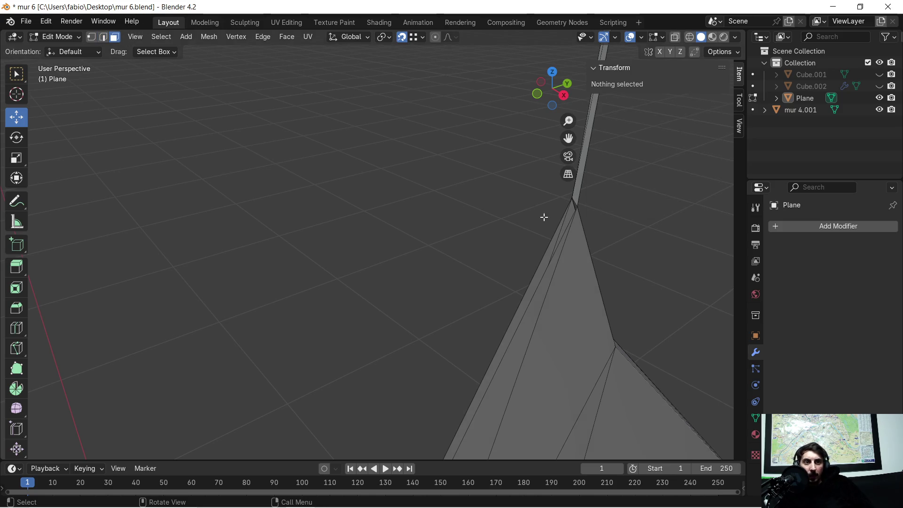
{"action": "middle_click_drag", "start_coordinate": [514, 238], "coordinate": [610, 235]}
{"action": "mouse_move", "coordinate": [347, 224]}
{"action": "middle_mouse_down"}
{"action": "mouse_move", "coordinate": [417, 216]}
{"action": "mouse_move", "coordinate": [389, 219]}
{"action": "mouse_move", "coordinate": [407, 252]}
{"action": "mouse_move", "coordinate": [390, 240]}
{"action": "mouse_move", "coordinate": [381, 212]}
{"action": "mouse_move", "coordinate": [352, 242]}
{"action": "mouse_move", "coordinate": [276, 258]}
{"action": "mouse_move", "coordinate": [246, 244]}
{"action": "mouse_move", "coordinate": [326, 209]}
{"action": "mouse_move", "coordinate": [246, 165]}
{"action": "mouse_move", "coordinate": [385, 226]}
{"action": "mouse_move", "coordinate": [340, 225]}
{"action": "middle_mouse_up"}
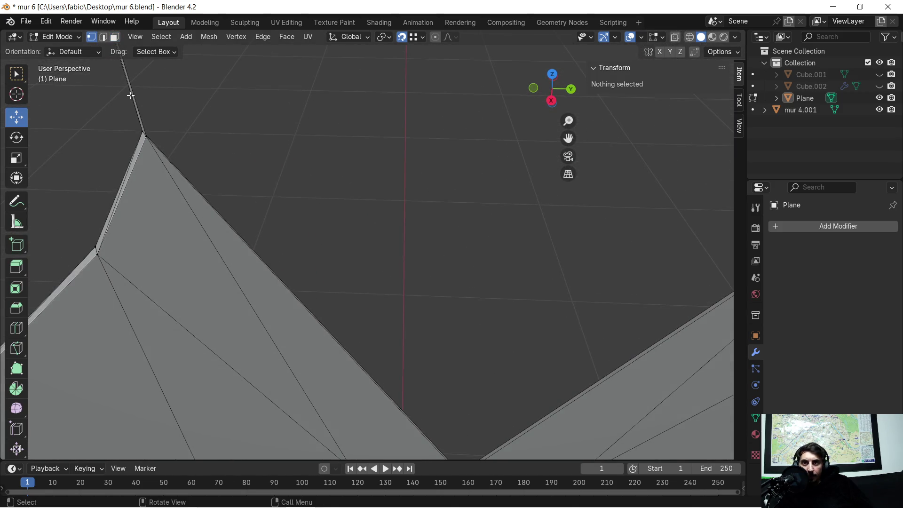
- Select the V-gap's peak vertex and lower vertex along the gap border
{"action": "left_click", "coordinate": [143, 136]}
{"action": "middle_click_drag", "start_coordinate": [425, 332], "coordinate": [433, 284], "text": "shift"}
{"action": "left_click", "coordinate": [416, 302], "text": "shift"}
{"action": "scroll", "coordinate": [474, 159], "scroll_direction": "down", "scroll_amount": 2}
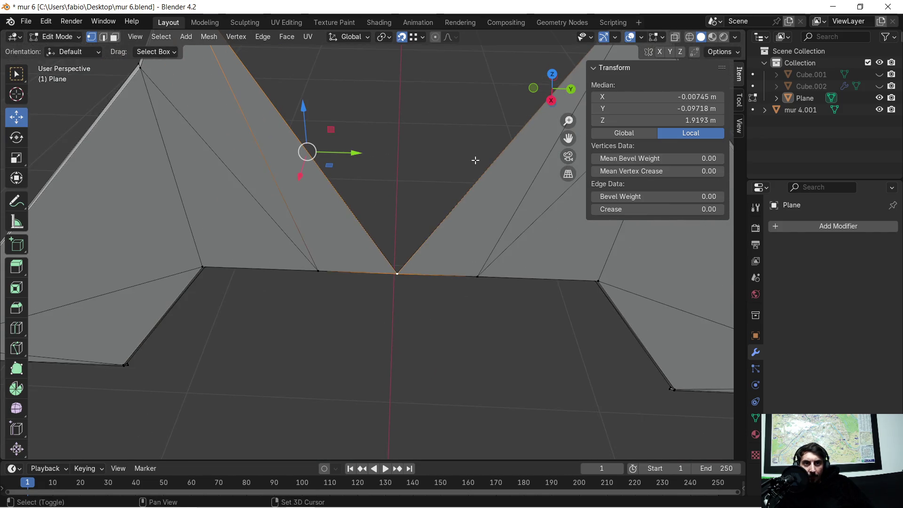
{"action": "middle_click_drag", "start_coordinate": [474, 159], "coordinate": [279, 363], "text": "shift"}
{"action": "middle_click_drag", "start_coordinate": [372, 285], "coordinate": [279, 240]}
{"action": "mouse_move", "coordinate": [225, 219]}
{"action": "middle_mouse_down", "text": "shift"}
{"action": "mouse_move", "coordinate": [238, 192]}
{"action": "mouse_move", "coordinate": [293, 299]}
{"action": "middle_mouse_up", "text": "shift"}
{"action": "mouse_move", "coordinate": [289, 221]}
{"action": "middle_mouse_down"}
{"action": "mouse_move", "coordinate": [369, 171]}
{"action": "mouse_move", "coordinate": [361, 153]}
{"action": "middle_mouse_up"}
{"action": "scroll", "coordinate": [377, 153], "scroll_direction": "down", "scroll_amount": 1}
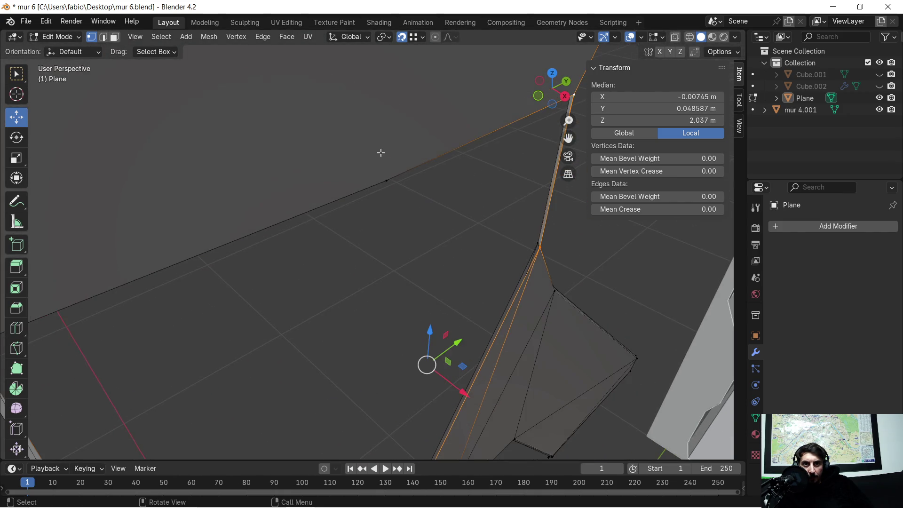
{"action": "scroll", "coordinate": [389, 183], "scroll_direction": "down", "scroll_amount": 2}
{"action": "middle_click_drag", "start_coordinate": [307, 219], "coordinate": [344, 200]}
{"action": "mouse_move", "coordinate": [375, 373]}
{"action": "middle_mouse_down"}
{"action": "mouse_move", "coordinate": [361, 331]}
{"action": "mouse_move", "coordinate": [413, 285]}
{"action": "mouse_move", "coordinate": [347, 284]}
{"action": "mouse_move", "coordinate": [323, 273]}
{"action": "mouse_move", "coordinate": [357, 238]}
{"action": "middle_mouse_up"}
{"action": "scroll", "coordinate": [322, 259], "scroll_direction": "down", "scroll_amount": 1}
- Fill the V-shaped gap with a new five-sided face, toggling Object Mode to refresh
{"action": "key", "text": "f"}
{"action": "key", "text": "Tab"}
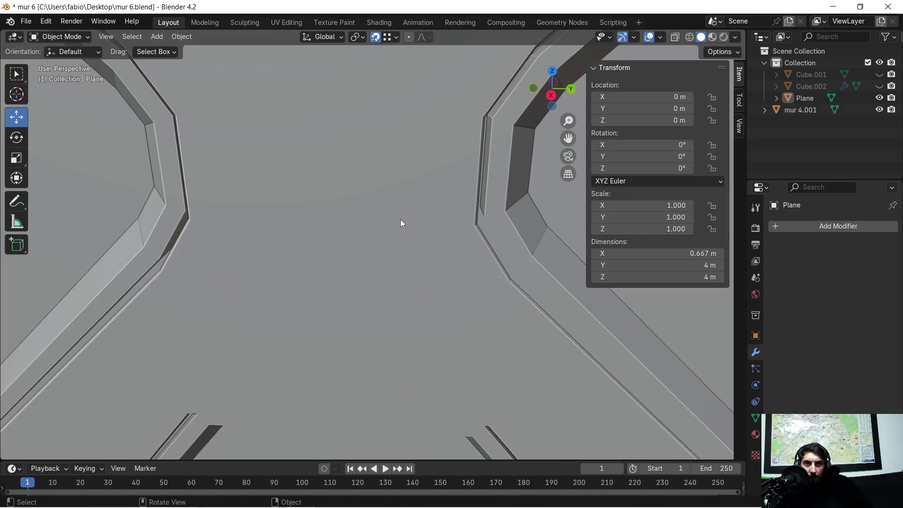
{"action": "key", "text": "Tab"}
{"action": "mouse_move", "coordinate": [417, 204]}
{"action": "middle_mouse_down"}
{"action": "mouse_move", "coordinate": [347, 185]}
{"action": "mouse_move", "coordinate": [442, 191]}
{"action": "mouse_move", "coordinate": [407, 139]}
{"action": "mouse_move", "coordinate": [417, 226]}
{"action": "mouse_move", "coordinate": [389, 218]}
{"action": "mouse_move", "coordinate": [402, 202]}
{"action": "mouse_move", "coordinate": [395, 204]}
{"action": "middle_mouse_up"}
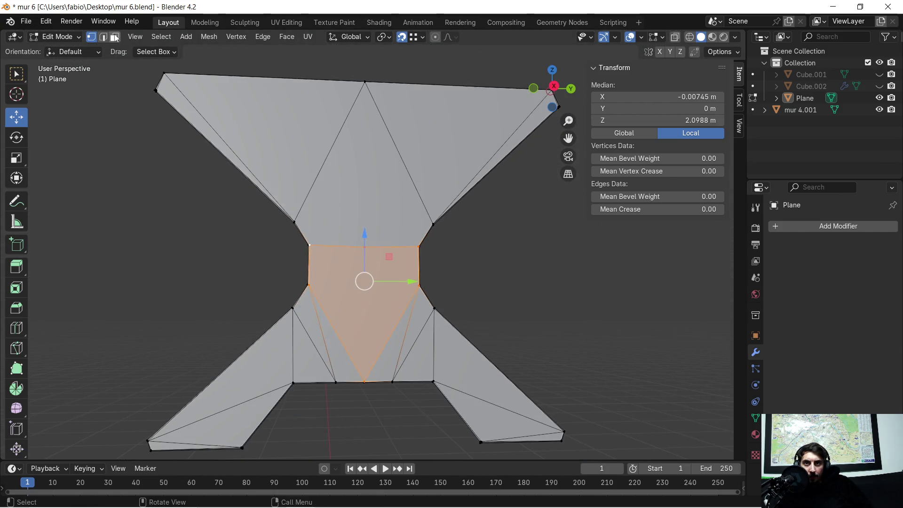
- Triangulate the upper and filled middle faces together, then deselect and inspect the mesh
{"action": "left_click", "coordinate": [342, 202], "text": "shift"}
{"action": "key", "text": "ctrl+f"}
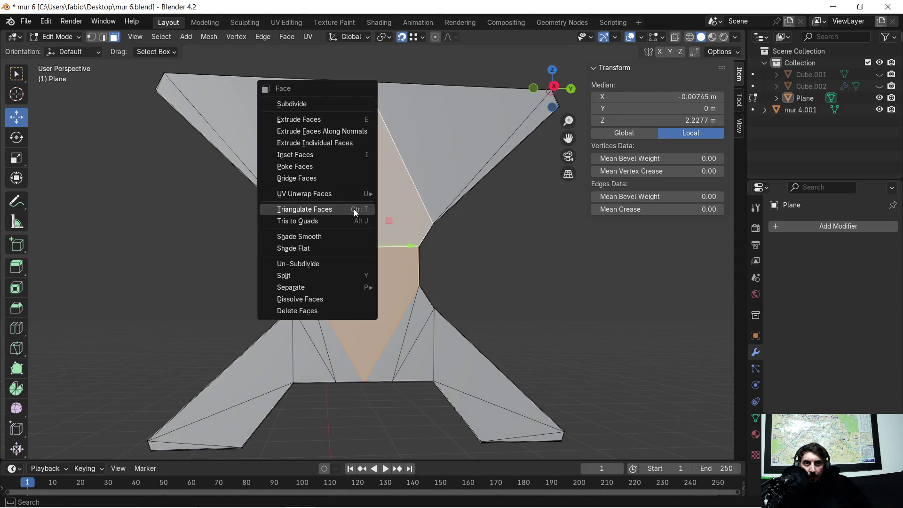
{"action": "left_click", "coordinate": [353, 209]}
{"action": "scroll", "coordinate": [491, 261], "scroll_direction": "up", "scroll_amount": 2}
{"action": "left_click", "coordinate": [492, 252]}
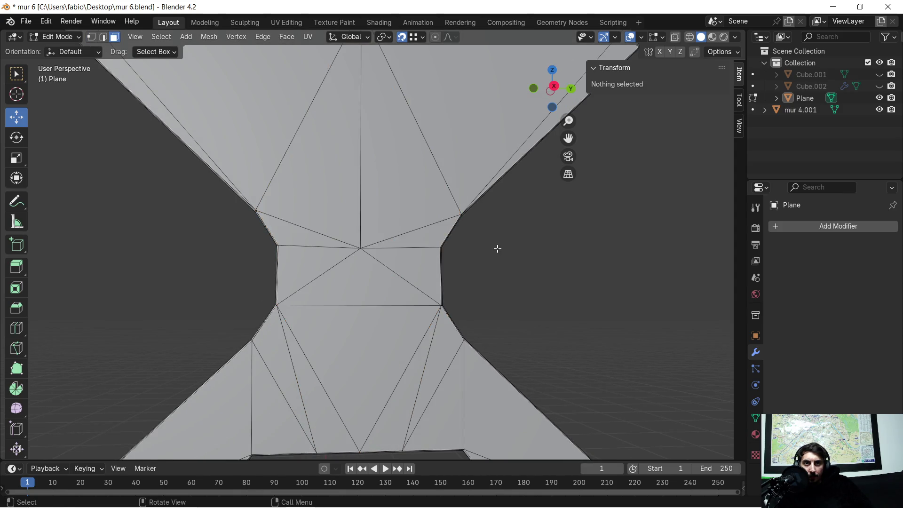
{"action": "mouse_move", "coordinate": [500, 247]}
{"action": "middle_mouse_down"}
{"action": "mouse_move", "coordinate": [471, 258]}
{"action": "mouse_move", "coordinate": [472, 272]}
{"action": "mouse_move", "coordinate": [425, 278]}
{"action": "mouse_move", "coordinate": [337, 252]}
{"action": "mouse_move", "coordinate": [312, 262]}
{"action": "mouse_move", "coordinate": [658, 266]}
{"action": "mouse_move", "coordinate": [711, 252]}
{"action": "middle_mouse_up"}
{"action": "middle_click_drag", "start_coordinate": [530, 309], "coordinate": [531, 132], "text": "shift"}
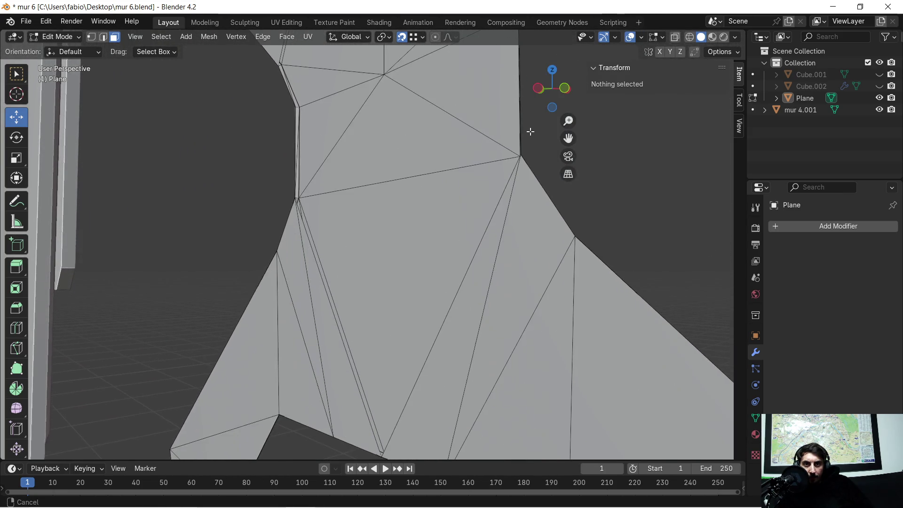
{"action": "mouse_move", "coordinate": [434, 239]}
{"action": "middle_mouse_down"}
{"action": "mouse_move", "coordinate": [498, 269]}
{"action": "mouse_move", "coordinate": [572, 252]}
{"action": "middle_mouse_up"}
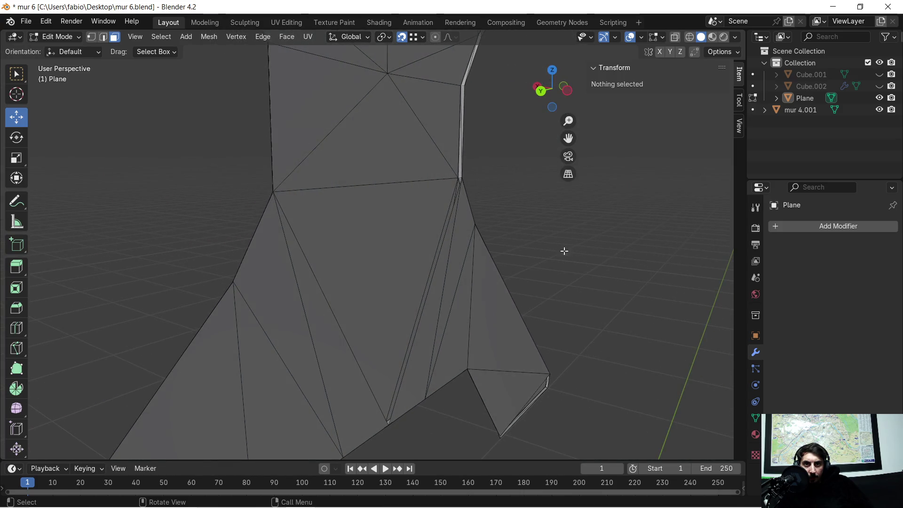
{"action": "scroll", "coordinate": [418, 217], "scroll_direction": "up", "scroll_amount": 3}
{"action": "mouse_move", "coordinate": [418, 216]}
{"action": "middle_mouse_down"}
{"action": "mouse_move", "coordinate": [432, 234]}
{"action": "mouse_move", "coordinate": [526, 261]}
{"action": "mouse_move", "coordinate": [518, 258]}
{"action": "middle_mouse_up"}
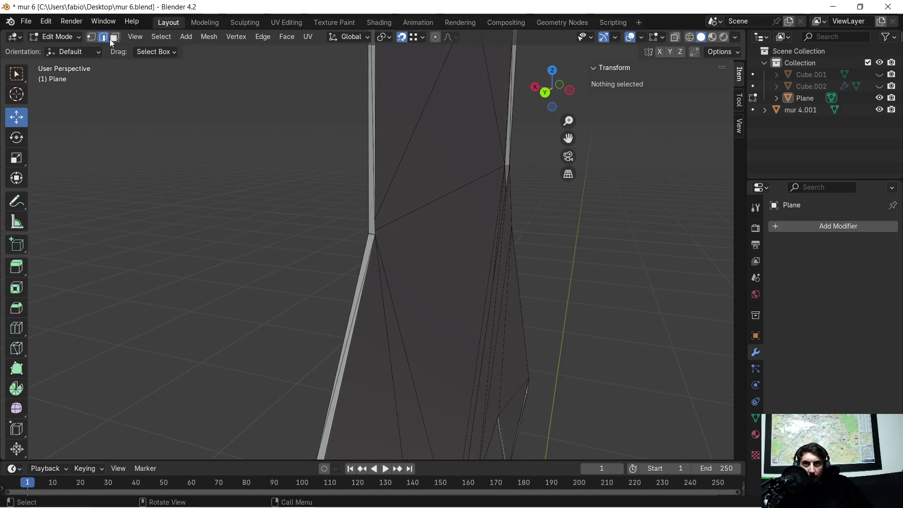
- Select the boundary edge of the door opening's back and view it face-on
{"action": "left_click", "coordinate": [401, 322]}
{"action": "mouse_move", "coordinate": [471, 278]}
{"action": "middle_mouse_down"}
{"action": "mouse_move", "coordinate": [419, 288]}
{"action": "mouse_move", "coordinate": [306, 280]}
{"action": "mouse_move", "coordinate": [288, 260]}
{"action": "mouse_move", "coordinate": [575, 335]}
{"action": "mouse_move", "coordinate": [489, 326]}
{"action": "middle_mouse_up"}
{"action": "middle_click_drag", "start_coordinate": [442, 264], "coordinate": [349, 253]}
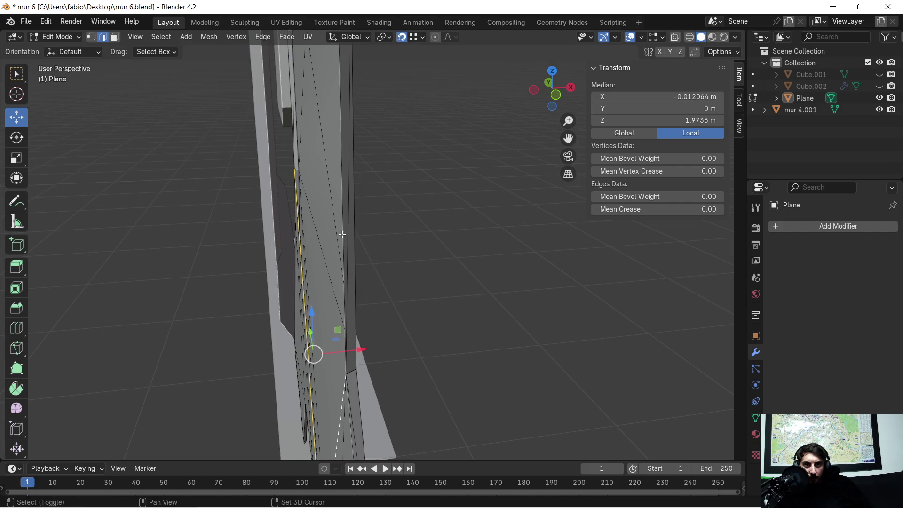
{"action": "mouse_move", "coordinate": [293, 215]}
{"action": "middle_mouse_down"}
{"action": "mouse_move", "coordinate": [390, 234]}
{"action": "mouse_move", "coordinate": [396, 201]}
{"action": "middle_mouse_up"}
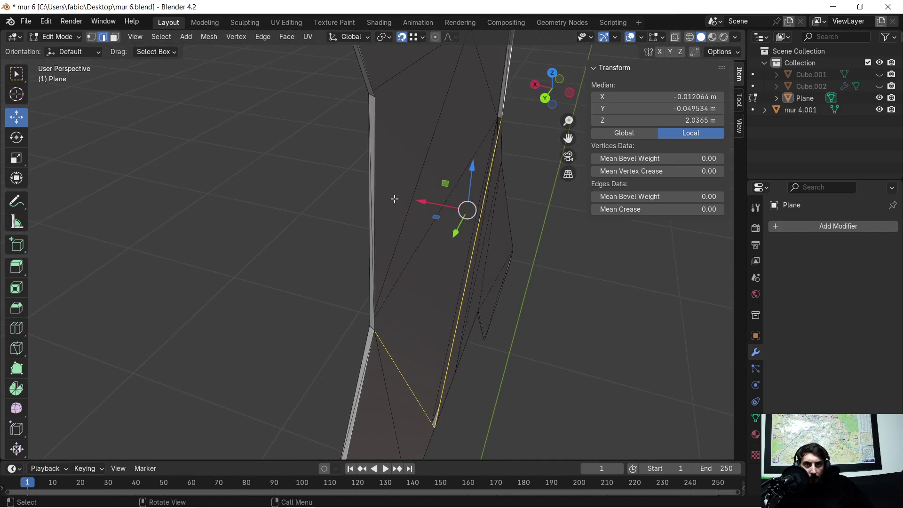
{"action": "middle_click_drag", "start_coordinate": [397, 135], "coordinate": [424, 240]}
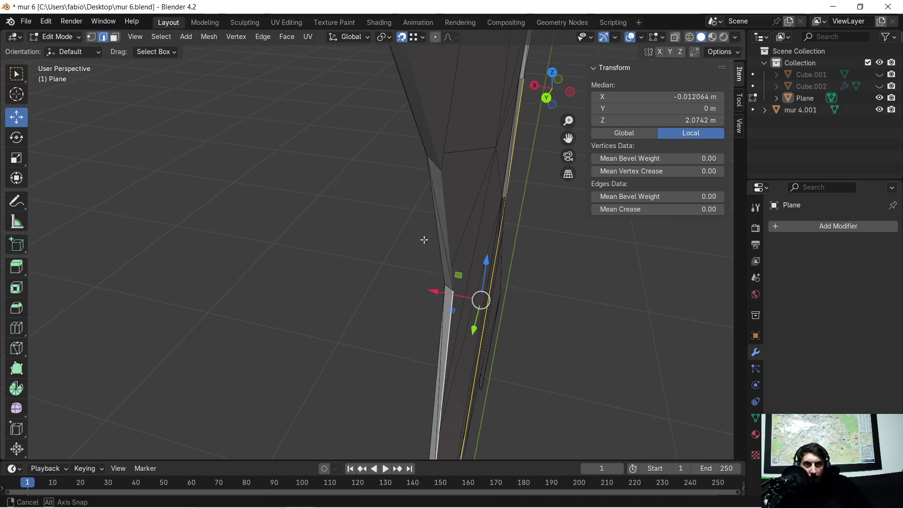
{"action": "mouse_move", "coordinate": [465, 190]}
{"action": "middle_mouse_down"}
{"action": "mouse_move", "coordinate": [474, 194]}
{"action": "mouse_move", "coordinate": [456, 202]}
{"action": "mouse_move", "coordinate": [356, 198]}
{"action": "middle_mouse_up"}
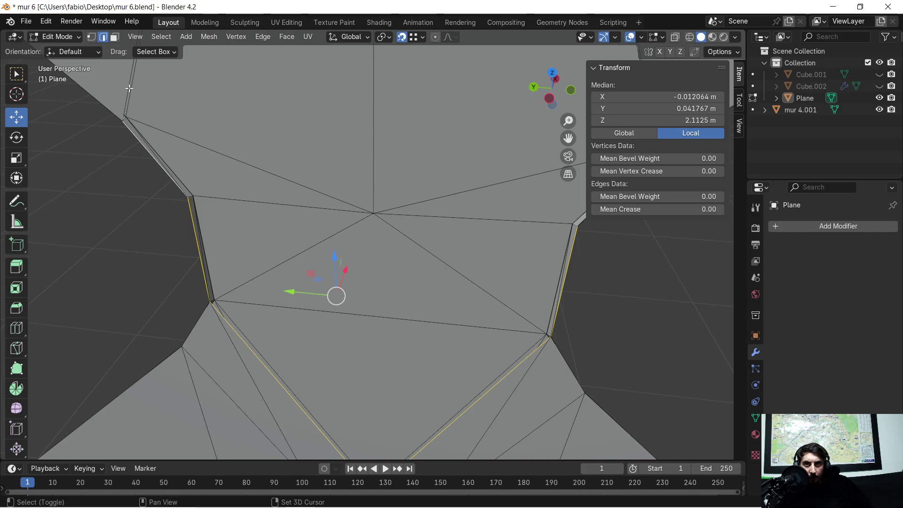
{"action": "mouse_move", "coordinate": [350, 112]}
{"action": "middle_mouse_down"}
{"action": "mouse_move", "coordinate": [365, 246]}
{"action": "mouse_move", "coordinate": [387, 226]}
{"action": "mouse_move", "coordinate": [423, 222]}
{"action": "mouse_move", "coordinate": [379, 210]}
{"action": "mouse_move", "coordinate": [406, 195]}
{"action": "mouse_move", "coordinate": [473, 252]}
{"action": "mouse_move", "coordinate": [472, 270]}
{"action": "mouse_move", "coordinate": [410, 262]}
{"action": "mouse_move", "coordinate": [318, 213]}
{"action": "mouse_move", "coordinate": [269, 169]}
{"action": "middle_mouse_up"}
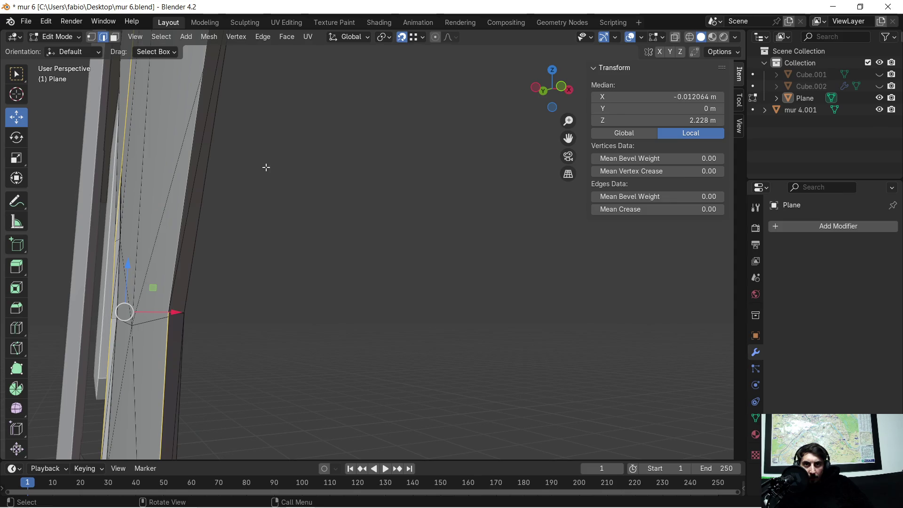
{"action": "mouse_move", "coordinate": [196, 139]}
{"action": "middle_mouse_down"}
{"action": "mouse_move", "coordinate": [199, 210]}
{"action": "mouse_move", "coordinate": [282, 225]}
{"action": "mouse_move", "coordinate": [298, 252]}
{"action": "mouse_move", "coordinate": [322, 256]}
{"action": "middle_mouse_up"}
- Create a new face from the outlined edges and triangulate it with the Beauty method
{"action": "key", "text": "ctrl+e"}
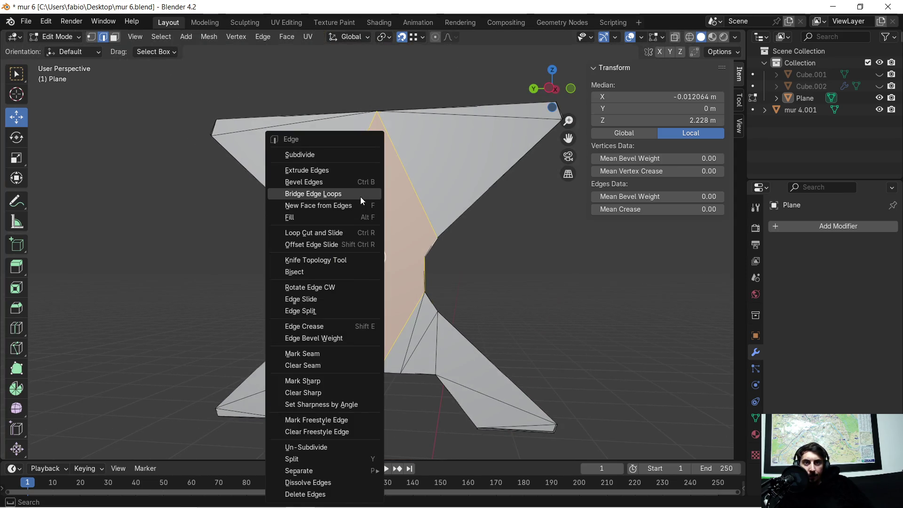
{"action": "left_click", "coordinate": [352, 206]}
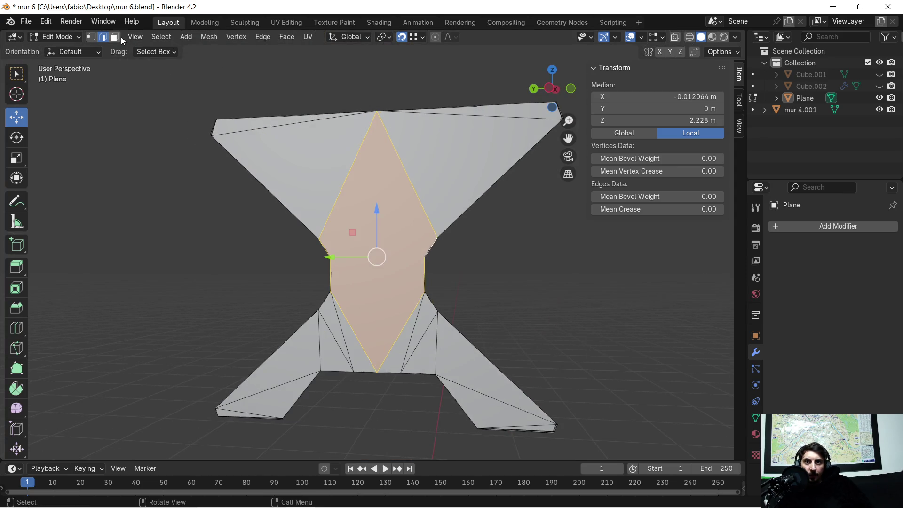
{"action": "key", "text": "ctrl+f"}
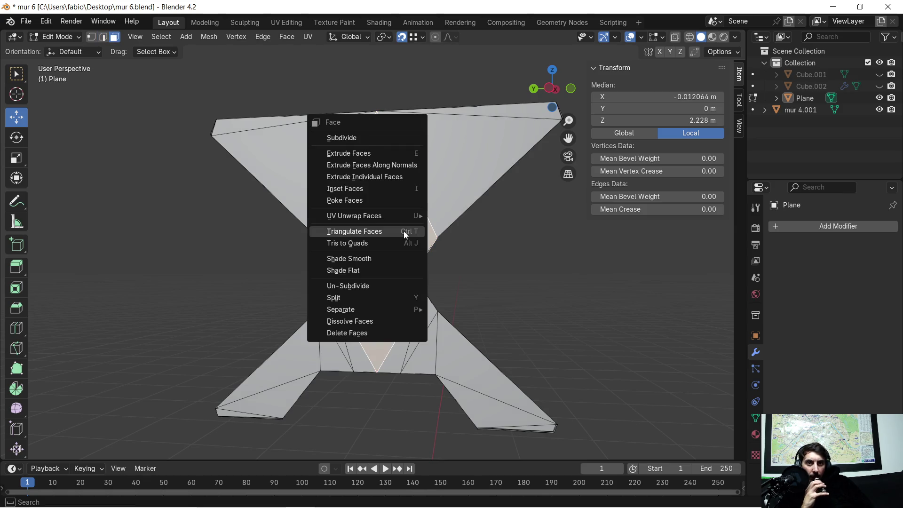
{"action": "left_click", "coordinate": [404, 231]}
{"action": "scroll", "coordinate": [353, 235], "scroll_direction": "up", "scroll_amount": 5}
{"action": "mouse_move", "coordinate": [325, 255]}
{"action": "middle_mouse_down"}
{"action": "mouse_move", "coordinate": [283, 279]}
{"action": "mouse_move", "coordinate": [240, 270]}
{"action": "mouse_move", "coordinate": [286, 262]}
{"action": "middle_mouse_up"}
{"action": "left_click", "coordinate": [283, 279]}
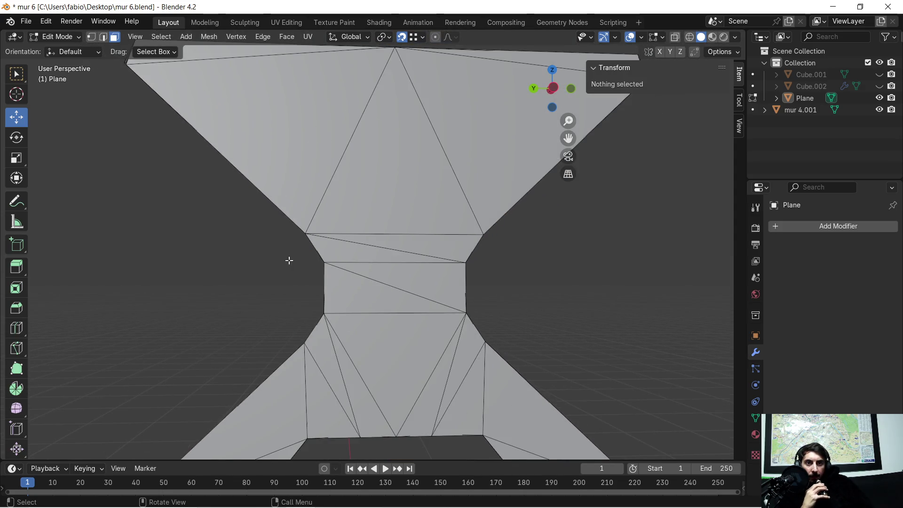
{"action": "mouse_move", "coordinate": [572, 268]}
{"action": "middle_mouse_down"}
{"action": "mouse_move", "coordinate": [576, 293]}
{"action": "mouse_move", "coordinate": [467, 300]}
{"action": "mouse_move", "coordinate": [530, 302]}
{"action": "mouse_move", "coordinate": [501, 273]}
{"action": "mouse_move", "coordinate": [443, 83]}
{"action": "middle_mouse_up"}
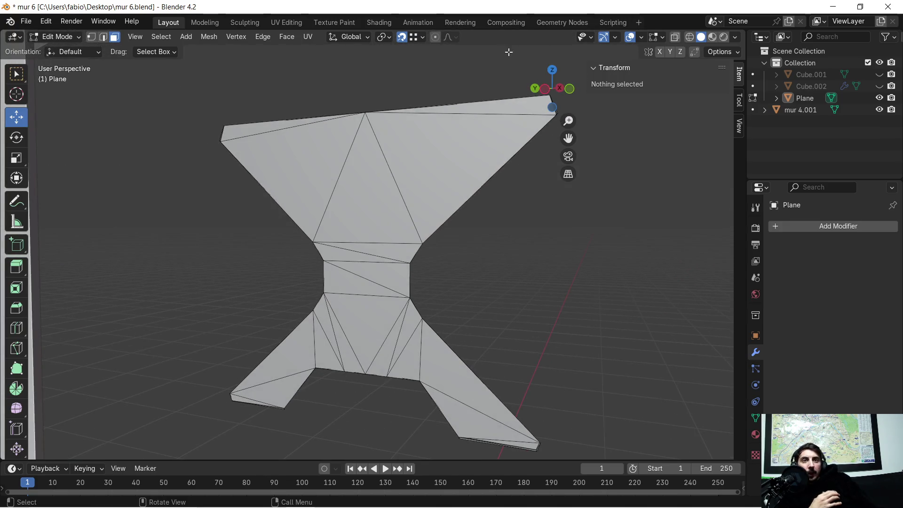
{"action": "left_click", "coordinate": [642, 37]}
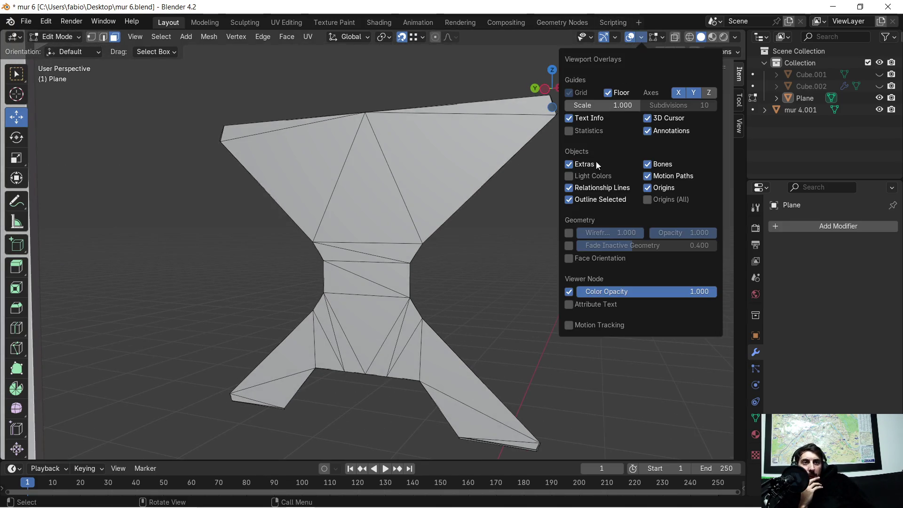
- Enable the Face Orientation overlay to reveal red flipped faces along the bottom edge
{"action": "left_click", "coordinate": [568, 258]}
{"action": "mouse_move", "coordinate": [484, 262]}
{"action": "middle_mouse_down"}
{"action": "mouse_move", "coordinate": [482, 272]}
{"action": "mouse_move", "coordinate": [323, 261]}
{"action": "mouse_move", "coordinate": [471, 268]}
{"action": "mouse_move", "coordinate": [520, 318]}
{"action": "mouse_move", "coordinate": [481, 311]}
{"action": "mouse_move", "coordinate": [478, 248]}
{"action": "mouse_move", "coordinate": [557, 279]}
{"action": "mouse_move", "coordinate": [514, 288]}
{"action": "mouse_move", "coordinate": [472, 274]}
{"action": "mouse_move", "coordinate": [492, 271]}
{"action": "mouse_move", "coordinate": [258, 233]}
{"action": "mouse_move", "coordinate": [250, 282]}
{"action": "mouse_move", "coordinate": [262, 276]}
{"action": "mouse_move", "coordinate": [439, 302]}
{"action": "mouse_move", "coordinate": [375, 292]}
{"action": "mouse_move", "coordinate": [411, 302]}
{"action": "mouse_move", "coordinate": [286, 302]}
{"action": "mouse_move", "coordinate": [345, 292]}
{"action": "mouse_move", "coordinate": [371, 328]}
{"action": "mouse_move", "coordinate": [465, 306]}
{"action": "middle_mouse_up"}
{"action": "scroll", "coordinate": [492, 271], "scroll_direction": "up", "scroll_amount": 5}
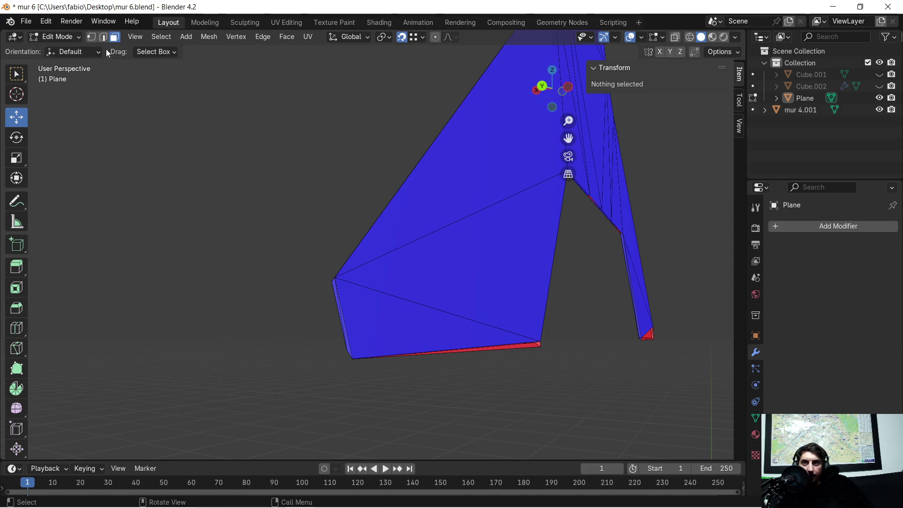
{"action": "left_click", "coordinate": [95, 40]}
{"action": "scroll", "coordinate": [331, 343], "scroll_direction": "up", "scroll_amount": 2}
{"action": "scroll", "coordinate": [322, 411], "scroll_direction": "down", "scroll_amount": 1}
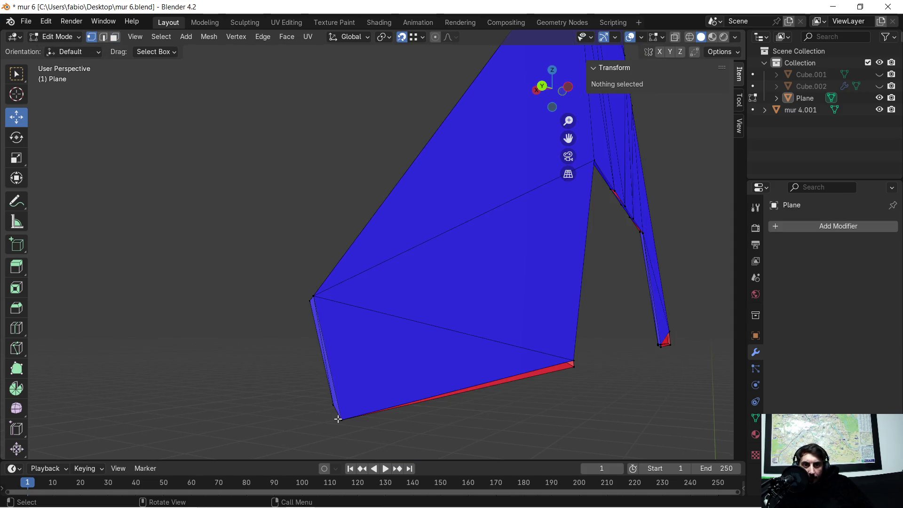
- Select the bottom-left, middle and bottom-right corner vertices of the red strip
{"action": "left_click", "coordinate": [345, 419], "text": "shift"}
{"action": "scroll", "coordinate": [550, 373], "scroll_direction": "up", "scroll_amount": 4}
{"action": "mouse_move", "coordinate": [550, 372]}
{"action": "middle_mouse_down"}
{"action": "mouse_move", "coordinate": [444, 367]}
{"action": "mouse_move", "coordinate": [466, 347]}
{"action": "middle_mouse_up"}
{"action": "scroll", "coordinate": [486, 356], "scroll_direction": "down", "scroll_amount": 3}
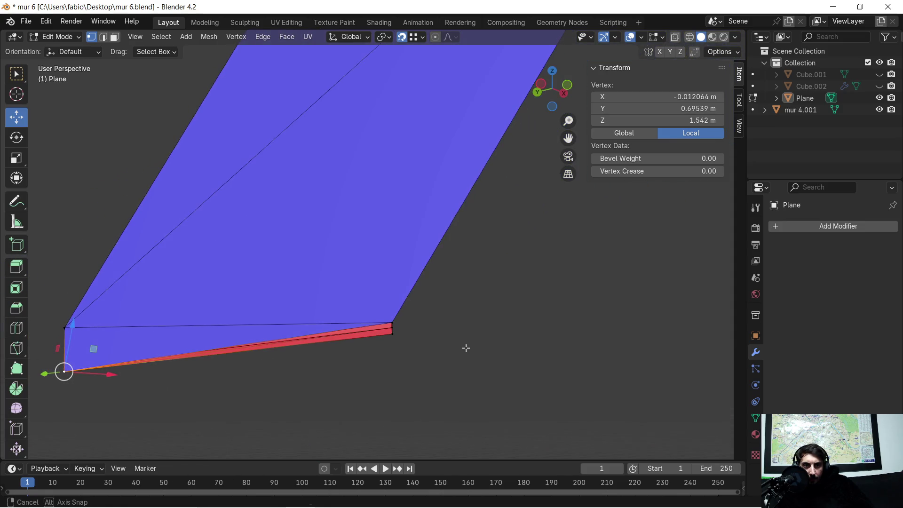
{"action": "left_click", "coordinate": [393, 324], "text": "shift"}
{"action": "left_click", "coordinate": [397, 335], "text": "shift"}
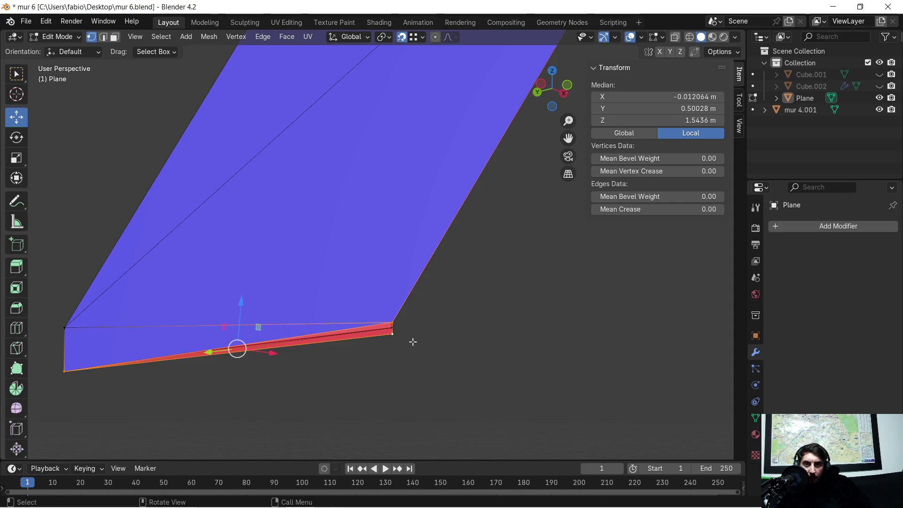
{"action": "scroll", "coordinate": [410, 337], "scroll_direction": "up", "scroll_amount": 2}
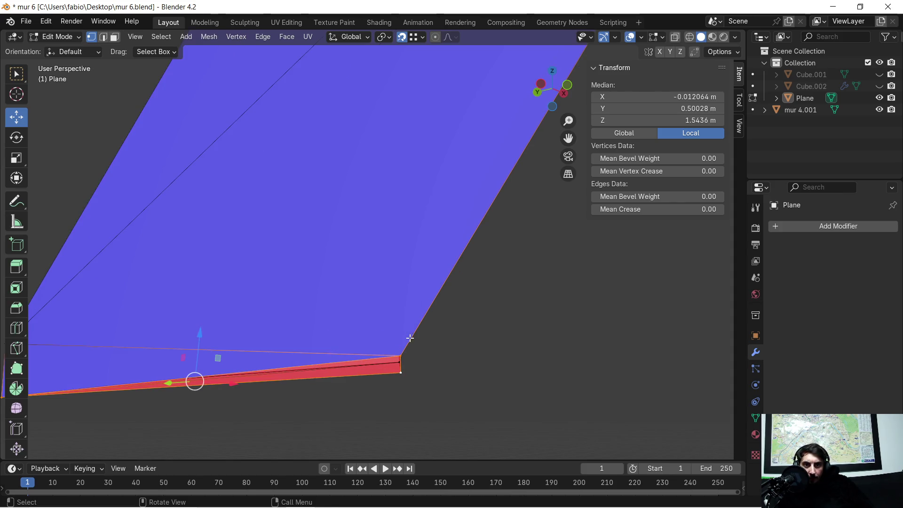
{"action": "scroll", "coordinate": [410, 338], "scroll_direction": "up", "scroll_amount": 2}
{"action": "scroll", "coordinate": [409, 338], "scroll_direction": "down", "scroll_amount": 1}
{"action": "middle_click_drag", "start_coordinate": [409, 342], "coordinate": [371, 343]}
{"action": "middle_click_drag", "start_coordinate": [259, 380], "coordinate": [360, 361]}
- Reselect the strip's right and bottom-left corner vertices, then unhide all geometry with Alt+H
{"action": "left_click", "coordinate": [115, 38]}
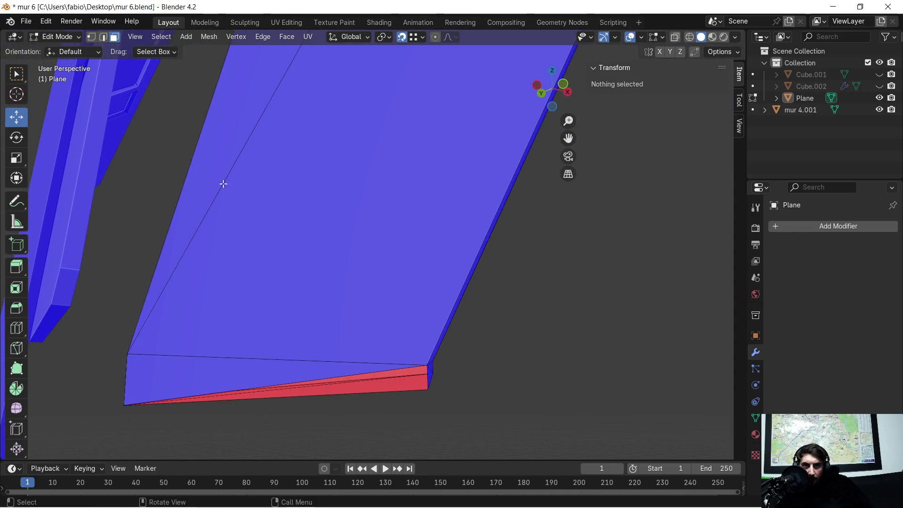
{"action": "left_click", "coordinate": [91, 38]}
{"action": "left_click", "coordinate": [420, 367]}
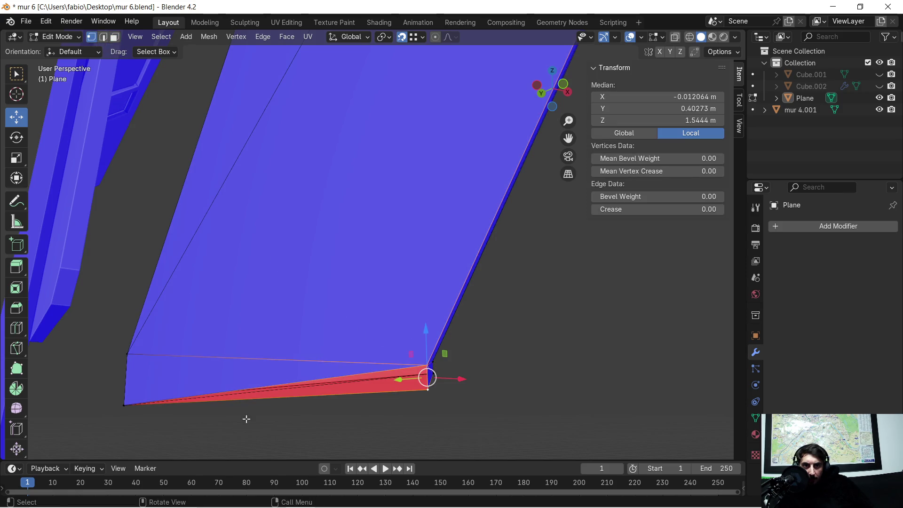
{"action": "left_click", "coordinate": [119, 412], "text": "shift"}
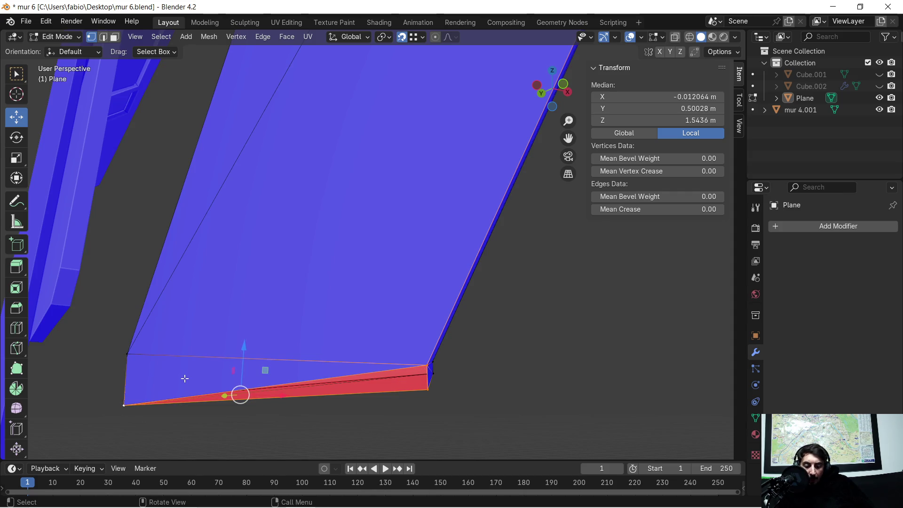
{"action": "scroll", "coordinate": [324, 380], "scroll_direction": "down", "scroll_amount": 2}
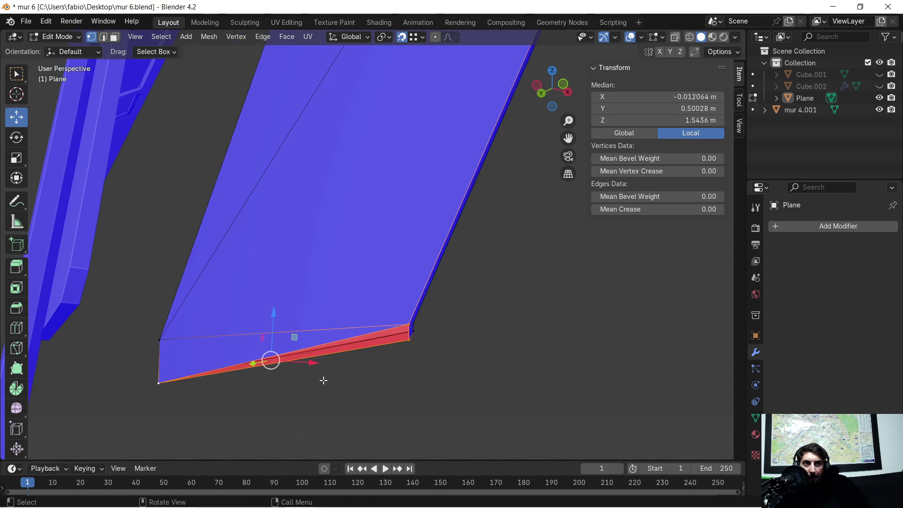
{"action": "mouse_move", "coordinate": [337, 380]}
{"action": "middle_mouse_down"}
{"action": "mouse_move", "coordinate": [361, 386]}
{"action": "mouse_move", "coordinate": [344, 386]}
{"action": "middle_mouse_up"}
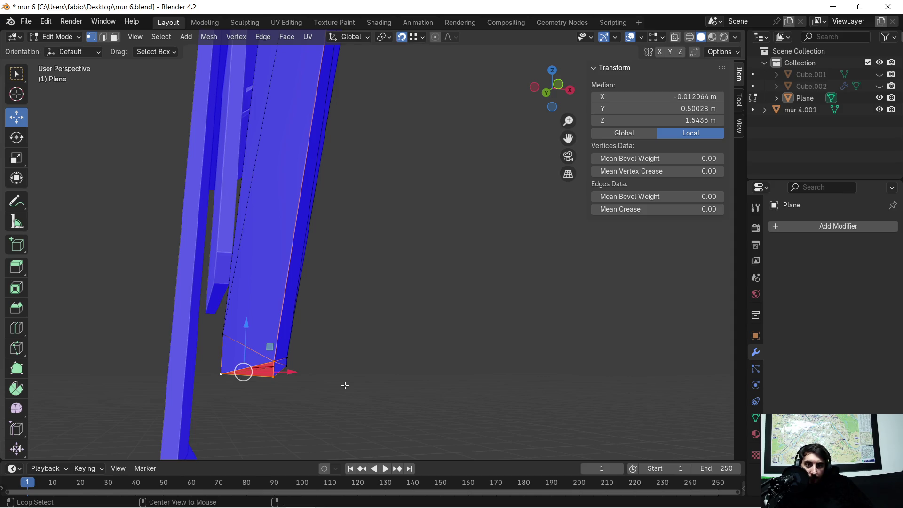
{"action": "key", "text": "alt+h"}
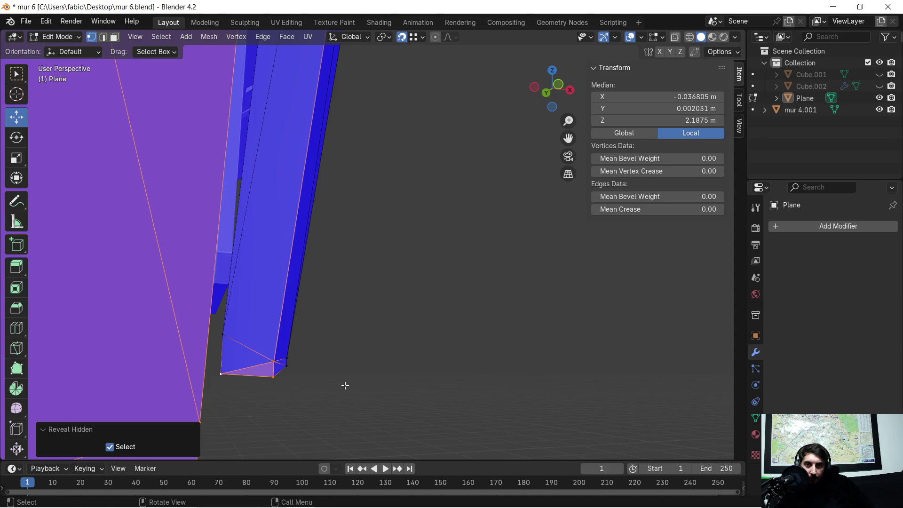
- Turn off the Face Orientation overlay
{"action": "mouse_move", "coordinate": [408, 374]}
{"action": "middle_mouse_down"}
{"action": "mouse_move", "coordinate": [332, 379]}
{"action": "mouse_move", "coordinate": [332, 368]}
{"action": "middle_mouse_up"}
{"action": "scroll", "coordinate": [319, 333], "scroll_direction": "up", "scroll_amount": 2}
{"action": "mouse_move", "coordinate": [323, 301]}
{"action": "middle_mouse_down"}
{"action": "mouse_move", "coordinate": [329, 353]}
{"action": "mouse_move", "coordinate": [356, 359]}
{"action": "mouse_move", "coordinate": [375, 385]}
{"action": "middle_mouse_up"}
{"action": "scroll", "coordinate": [375, 387], "scroll_direction": "up", "scroll_amount": 3}
{"action": "scroll", "coordinate": [340, 366], "scroll_direction": "up", "scroll_amount": 2}
{"action": "middle_click_drag", "start_coordinate": [343, 359], "coordinate": [532, 155]}
{"action": "left_click", "coordinate": [641, 37]}
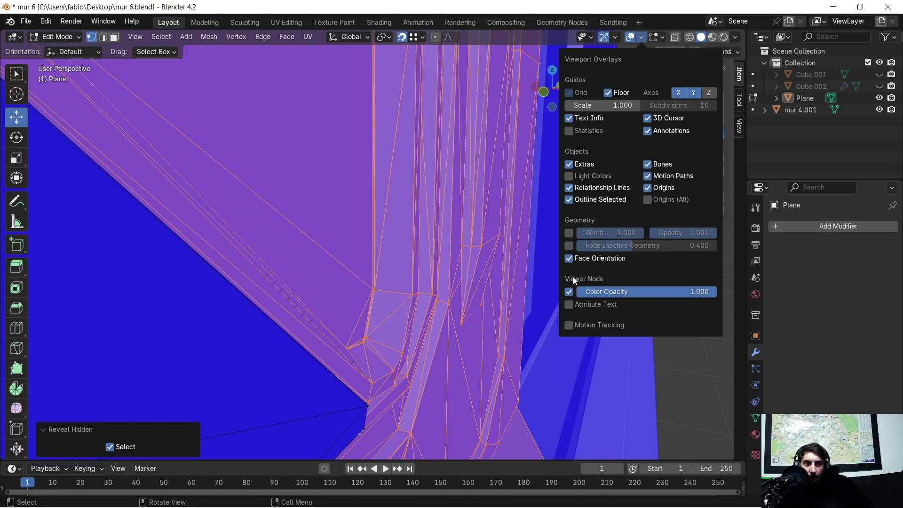
{"action": "left_click", "coordinate": [569, 258]}
{"action": "mouse_move", "coordinate": [546, 289]}
{"action": "middle_mouse_down"}
{"action": "mouse_move", "coordinate": [425, 309]}
{"action": "mouse_move", "coordinate": [446, 283]}
{"action": "mouse_move", "coordinate": [413, 287]}
{"action": "mouse_move", "coordinate": [374, 274]}
{"action": "middle_mouse_up"}
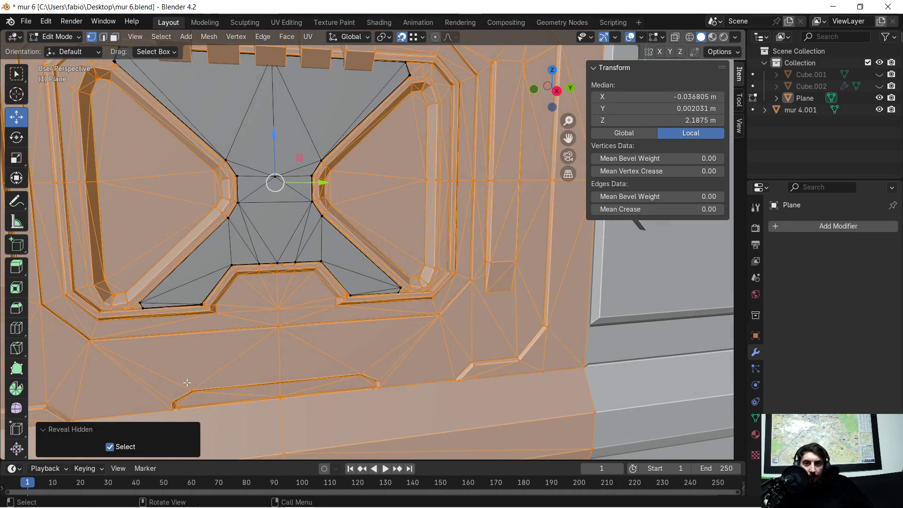
- Leave revealed geometry unselected in the Reveal Hidden panel and inspect the window's lower corner
{"action": "left_click", "coordinate": [110, 447]}
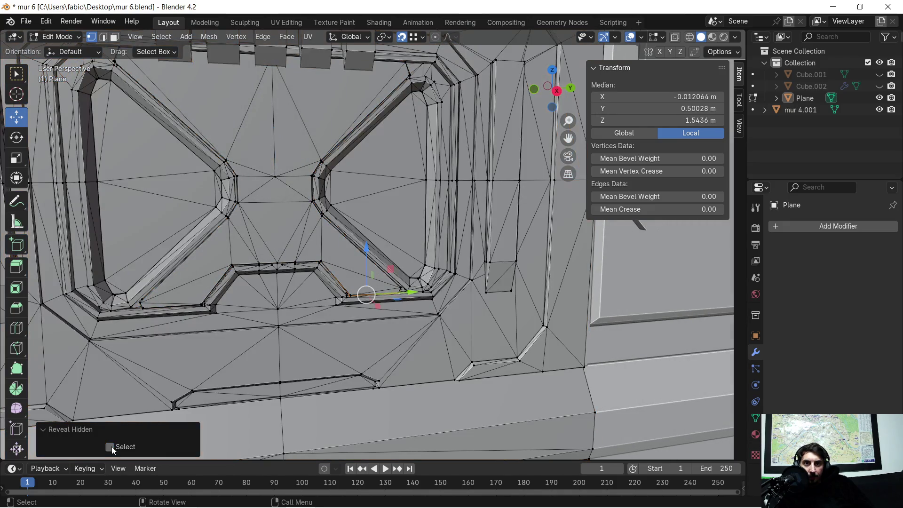
{"action": "scroll", "coordinate": [243, 319], "scroll_direction": "up", "scroll_amount": 4}
{"action": "mouse_move", "coordinate": [247, 333]}
{"action": "middle_mouse_down"}
{"action": "mouse_move", "coordinate": [323, 321]}
{"action": "mouse_move", "coordinate": [398, 325]}
{"action": "mouse_move", "coordinate": [423, 395]}
{"action": "mouse_move", "coordinate": [407, 315]}
{"action": "mouse_move", "coordinate": [337, 292]}
{"action": "mouse_move", "coordinate": [300, 312]}
{"action": "mouse_move", "coordinate": [367, 296]}
{"action": "mouse_move", "coordinate": [481, 310]}
{"action": "middle_mouse_up"}
{"action": "scroll", "coordinate": [445, 308], "scroll_direction": "down", "scroll_amount": 2}
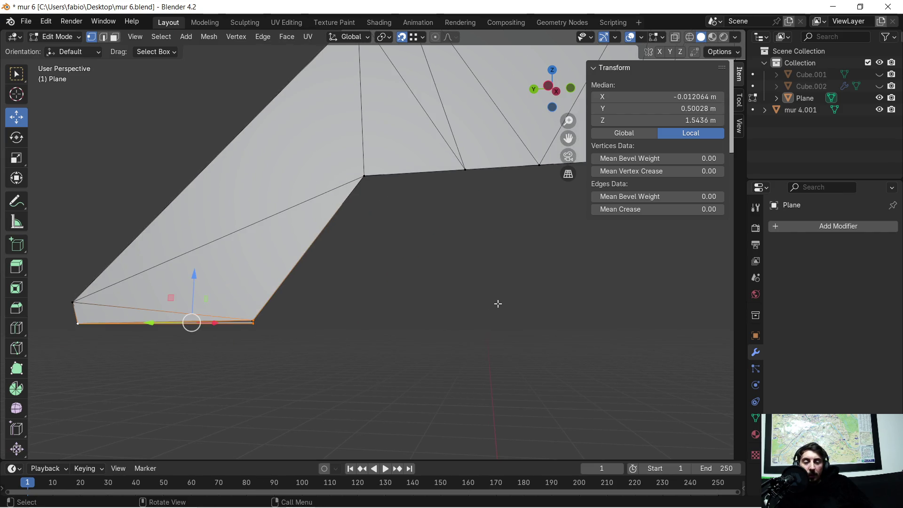
{"action": "mouse_move", "coordinate": [553, 302]}
{"action": "middle_mouse_down"}
{"action": "mouse_move", "coordinate": [337, 343]}
{"action": "mouse_move", "coordinate": [429, 335]}
{"action": "mouse_move", "coordinate": [514, 365]}
{"action": "mouse_move", "coordinate": [476, 351]}
{"action": "middle_mouse_up"}
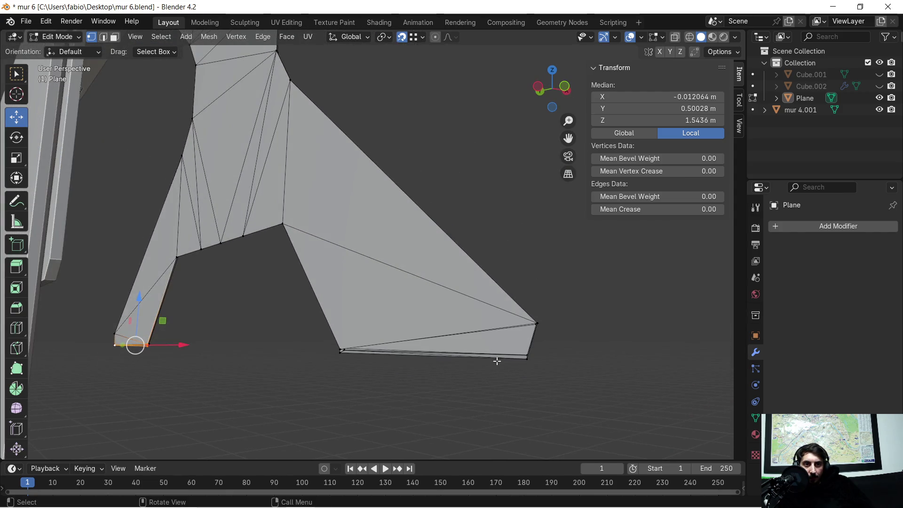
{"action": "scroll", "coordinate": [494, 362], "scroll_direction": "up", "scroll_amount": 3}
{"action": "scroll", "coordinate": [494, 363], "scroll_direction": "down", "scroll_amount": 3}
{"action": "scroll", "coordinate": [489, 362], "scroll_direction": "up", "scroll_amount": 2}
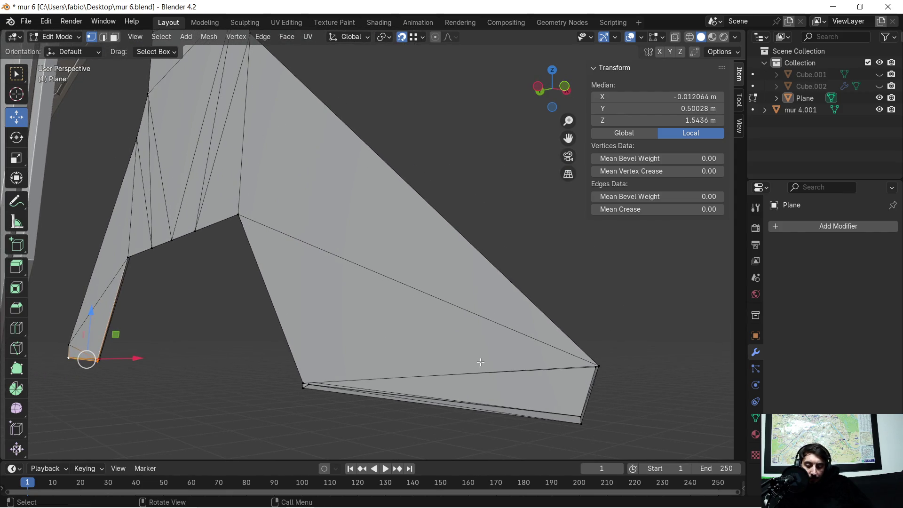
- Reveal hidden geometry again with Select enabled to restore the detailed wall panel
{"action": "key", "text": "alt+h"}
{"action": "mouse_move", "coordinate": [500, 343]}
{"action": "middle_mouse_down"}
{"action": "mouse_move", "coordinate": [429, 363]}
{"action": "mouse_move", "coordinate": [369, 362]}
{"action": "mouse_move", "coordinate": [354, 347]}
{"action": "middle_mouse_up"}
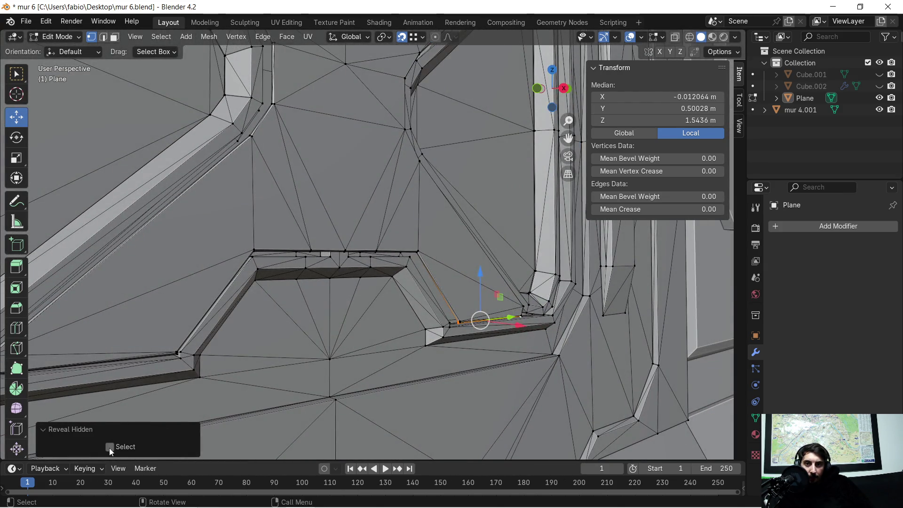
{"action": "left_click", "coordinate": [110, 447]}
{"action": "scroll", "coordinate": [269, 327], "scroll_direction": "down", "scroll_amount": 3}
{"action": "middle_click_drag", "start_coordinate": [273, 325], "coordinate": [357, 303]}
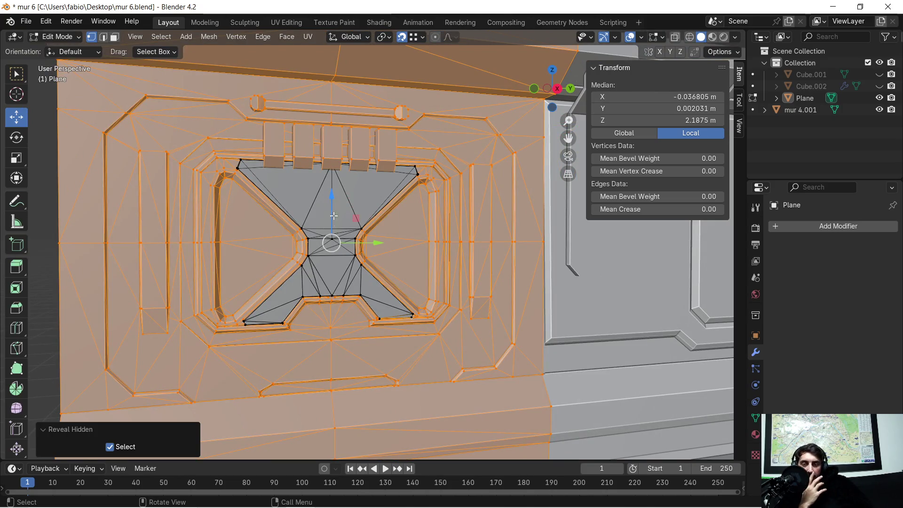
- Switch to face select mode and hide the main wall geometry with H
{"action": "scroll", "coordinate": [326, 293], "scroll_direction": "up", "scroll_amount": 5}
{"action": "mouse_move", "coordinate": [320, 296]}
{"action": "middle_mouse_down"}
{"action": "mouse_move", "coordinate": [256, 324]}
{"action": "mouse_move", "coordinate": [345, 323]}
{"action": "mouse_move", "coordinate": [339, 312]}
{"action": "mouse_move", "coordinate": [316, 361]}
{"action": "middle_mouse_up"}
{"action": "scroll", "coordinate": [262, 393], "scroll_direction": "up", "scroll_amount": 8}
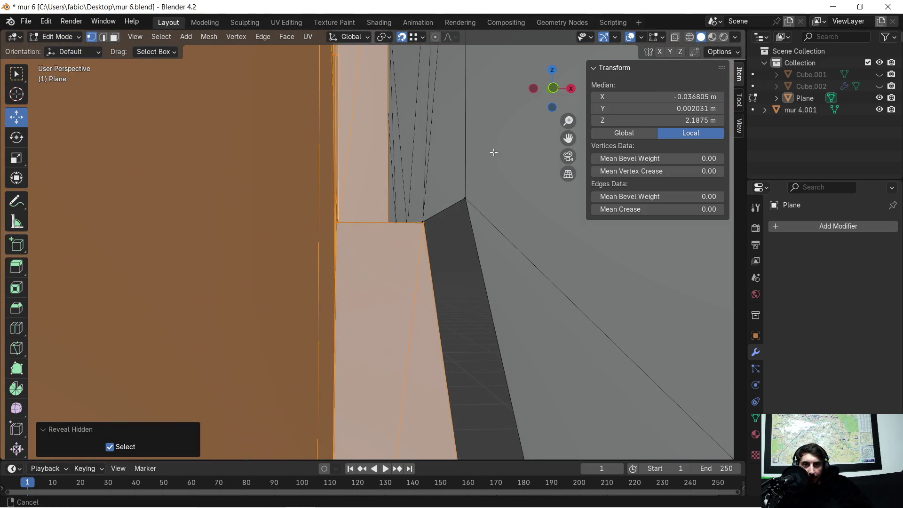
{"action": "scroll", "coordinate": [427, 326], "scroll_direction": "down", "scroll_amount": 4}
{"action": "mouse_move", "coordinate": [418, 346]}
{"action": "middle_mouse_down"}
{"action": "mouse_move", "coordinate": [475, 358]}
{"action": "mouse_move", "coordinate": [349, 359]}
{"action": "mouse_move", "coordinate": [381, 287]}
{"action": "mouse_move", "coordinate": [397, 161]}
{"action": "mouse_move", "coordinate": [368, 360]}
{"action": "mouse_move", "coordinate": [403, 353]}
{"action": "mouse_move", "coordinate": [353, 355]}
{"action": "mouse_move", "coordinate": [426, 354]}
{"action": "middle_mouse_up"}
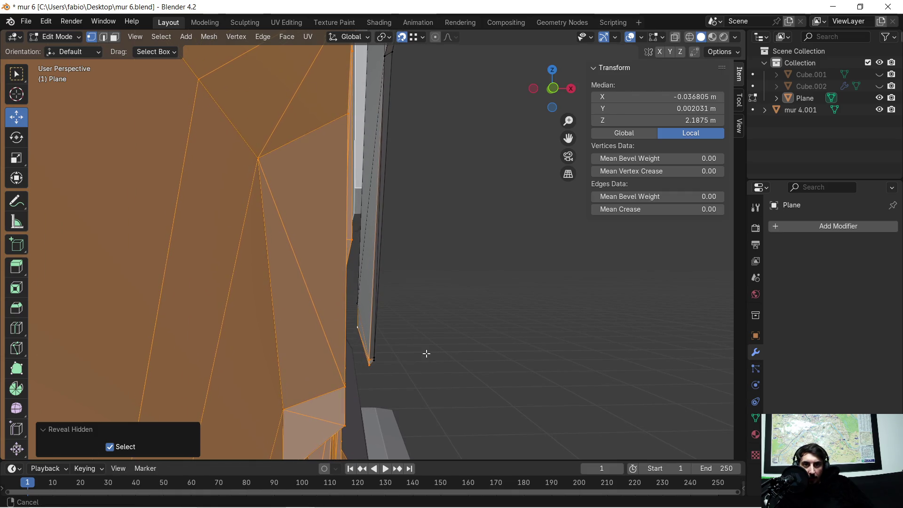
{"action": "left_click", "coordinate": [114, 37]}
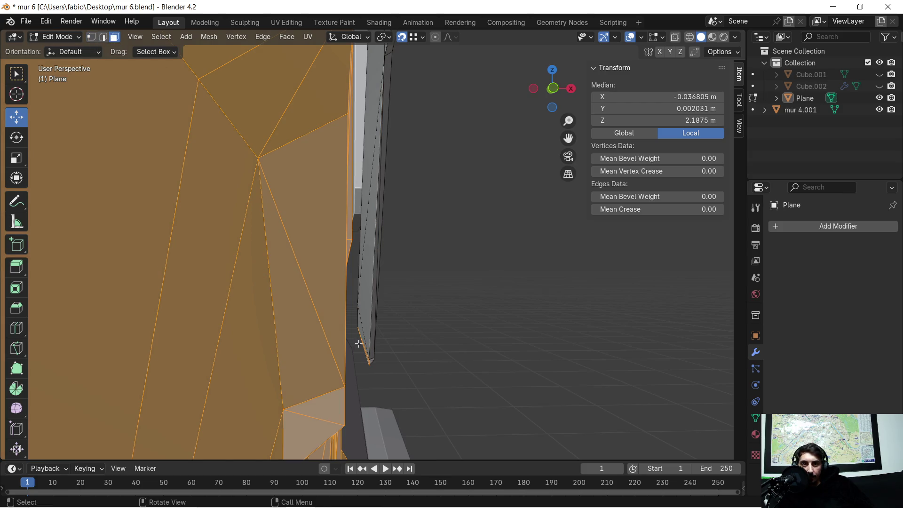
{"action": "scroll", "coordinate": [412, 360], "scroll_direction": "up", "scroll_amount": 6}
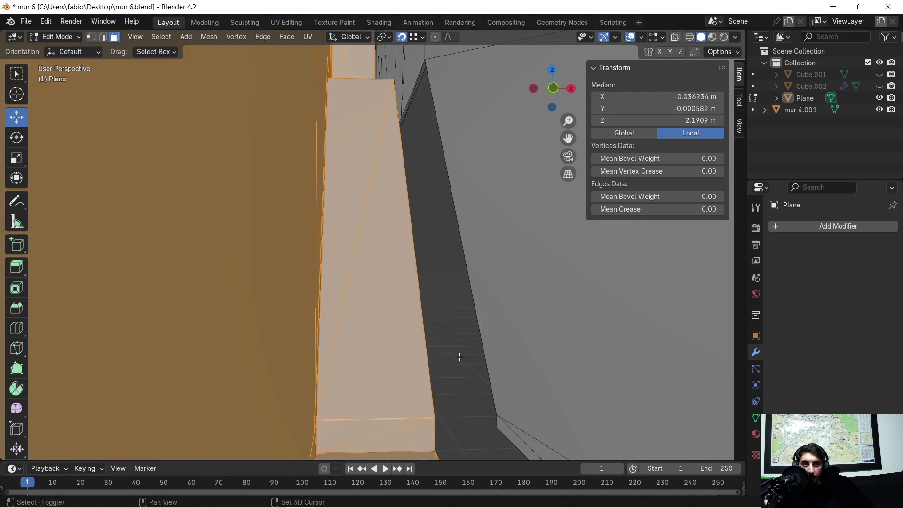
{"action": "mouse_move", "coordinate": [460, 357]}
{"action": "middle_mouse_down"}
{"action": "mouse_move", "coordinate": [423, 323]}
{"action": "mouse_move", "coordinate": [453, 290]}
{"action": "mouse_move", "coordinate": [355, 298]}
{"action": "mouse_move", "coordinate": [387, 311]}
{"action": "mouse_move", "coordinate": [427, 304]}
{"action": "mouse_move", "coordinate": [192, 281]}
{"action": "mouse_move", "coordinate": [417, 308]}
{"action": "mouse_move", "coordinate": [574, 292]}
{"action": "mouse_move", "coordinate": [429, 316]}
{"action": "mouse_move", "coordinate": [358, 365]}
{"action": "mouse_move", "coordinate": [454, 311]}
{"action": "mouse_move", "coordinate": [348, 292]}
{"action": "mouse_move", "coordinate": [577, 298]}
{"action": "mouse_move", "coordinate": [445, 306]}
{"action": "mouse_move", "coordinate": [427, 289]}
{"action": "middle_mouse_up"}
{"action": "key", "text": "h"}
- Select the stray small face on the leftover door-opening piece and delete it as Faces
{"action": "left_click", "coordinate": [200, 287]}
{"action": "mouse_move", "coordinate": [199, 287]}
{"action": "middle_mouse_down"}
{"action": "mouse_move", "coordinate": [147, 284]}
{"action": "mouse_move", "coordinate": [491, 301]}
{"action": "mouse_move", "coordinate": [143, 329]}
{"action": "middle_mouse_up"}
{"action": "left_click", "coordinate": [141, 344]}
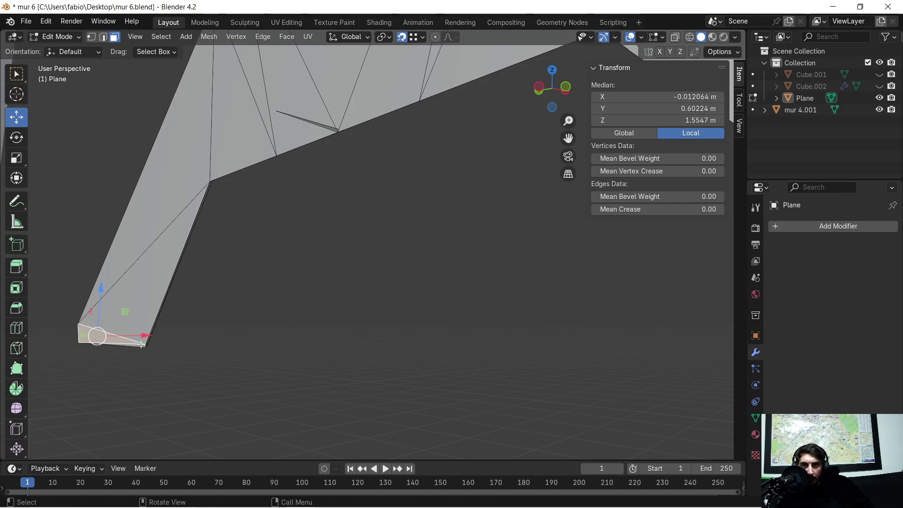
{"action": "left_click", "coordinate": [142, 346]}
{"action": "middle_click_drag", "start_coordinate": [181, 342], "coordinate": [263, 318], "text": "shift"}
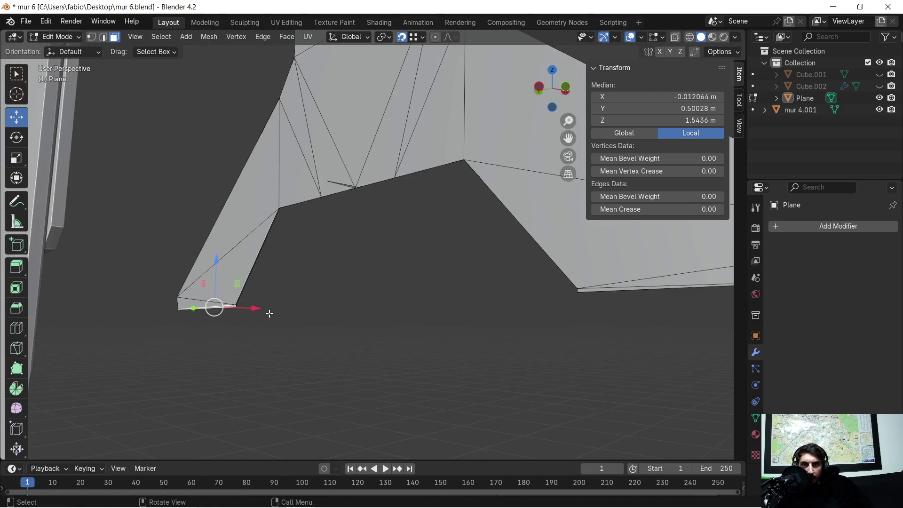
{"action": "middle_click_drag", "start_coordinate": [333, 275], "coordinate": [338, 329]}
{"action": "mouse_move", "coordinate": [365, 210]}
{"action": "middle_mouse_down"}
{"action": "mouse_move", "coordinate": [347, 329]}
{"action": "mouse_move", "coordinate": [292, 316]}
{"action": "mouse_move", "coordinate": [295, 297]}
{"action": "middle_mouse_up"}
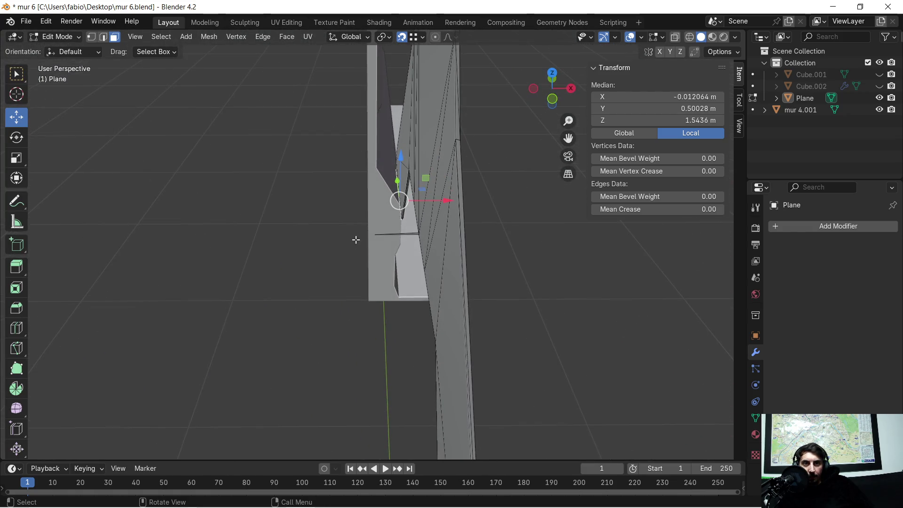
{"action": "left_click", "coordinate": [384, 241]}
{"action": "key", "text": "x"}
{"action": "left_click", "coordinate": [367, 254]}
{"action": "mouse_move", "coordinate": [314, 267]}
{"action": "middle_mouse_down"}
{"action": "mouse_move", "coordinate": [414, 244]}
{"action": "mouse_move", "coordinate": [412, 252]}
{"action": "middle_mouse_up"}
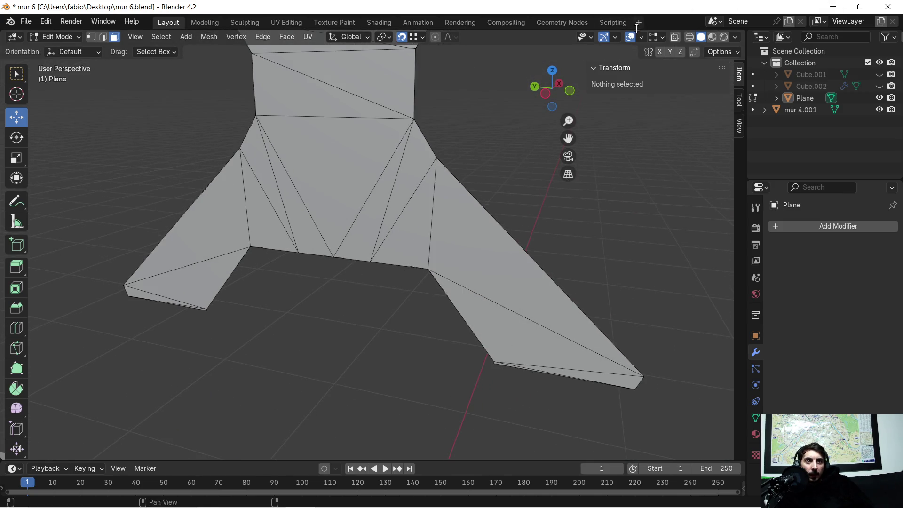
{"action": "left_click", "coordinate": [641, 37]}
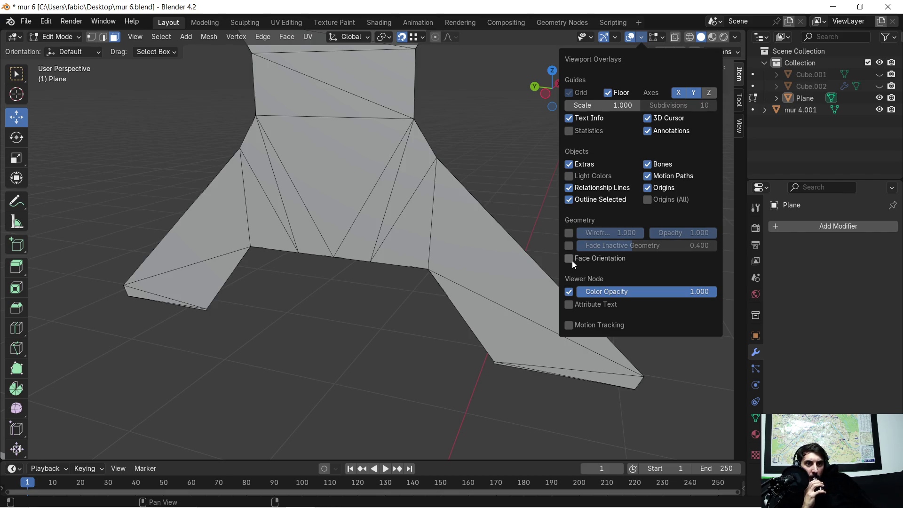
- Turn on the Face Orientation overlay, inspect the piece, and reveal the hidden wall with Alt+H
{"action": "left_click", "coordinate": [569, 258]}
{"action": "mouse_move", "coordinate": [461, 284]}
{"action": "middle_mouse_down"}
{"action": "mouse_move", "coordinate": [332, 312]}
{"action": "mouse_move", "coordinate": [454, 276]}
{"action": "mouse_move", "coordinate": [510, 303]}
{"action": "mouse_move", "coordinate": [381, 228]}
{"action": "mouse_move", "coordinate": [437, 216]}
{"action": "mouse_move", "coordinate": [453, 190]}
{"action": "mouse_move", "coordinate": [433, 269]}
{"action": "mouse_move", "coordinate": [474, 272]}
{"action": "middle_mouse_up"}
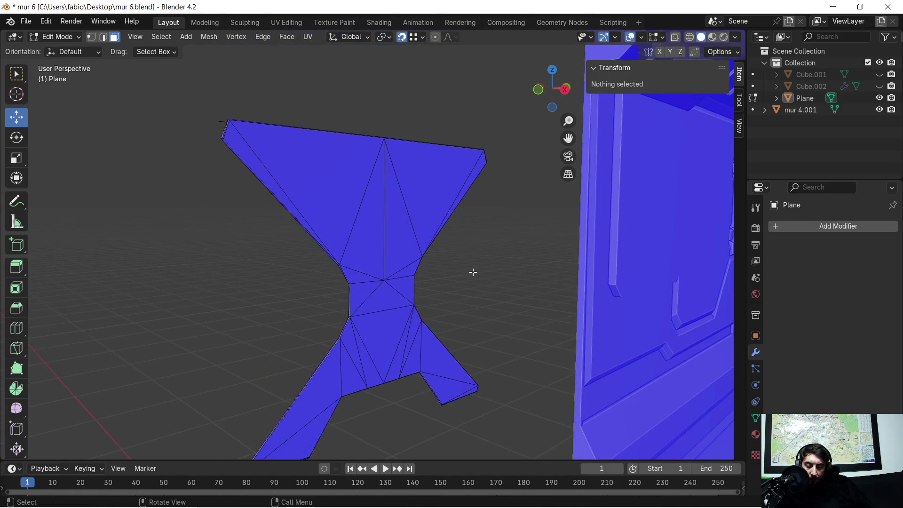
{"action": "key", "text": "alt+h"}
{"action": "mouse_move", "coordinate": [349, 278]}
{"action": "middle_mouse_down"}
{"action": "mouse_move", "coordinate": [307, 204]}
{"action": "mouse_move", "coordinate": [346, 187]}
{"action": "mouse_move", "coordinate": [340, 196]}
{"action": "mouse_move", "coordinate": [326, 185]}
{"action": "mouse_move", "coordinate": [315, 200]}
{"action": "middle_mouse_up"}
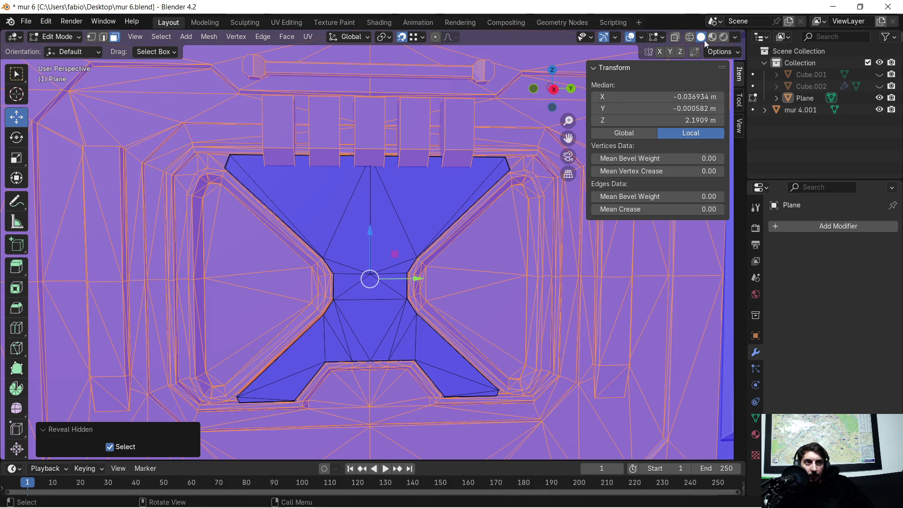
- Turn Face Orientation off and untick Select so revealed geometry stays unselected
{"action": "left_click", "coordinate": [642, 39]}
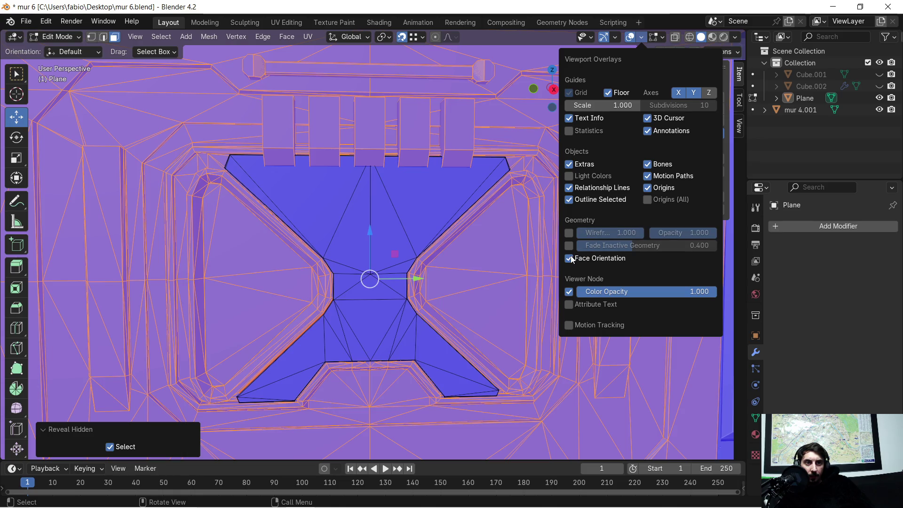
{"action": "left_click", "coordinate": [569, 258]}
{"action": "middle_click_drag", "start_coordinate": [380, 271], "coordinate": [371, 267]}
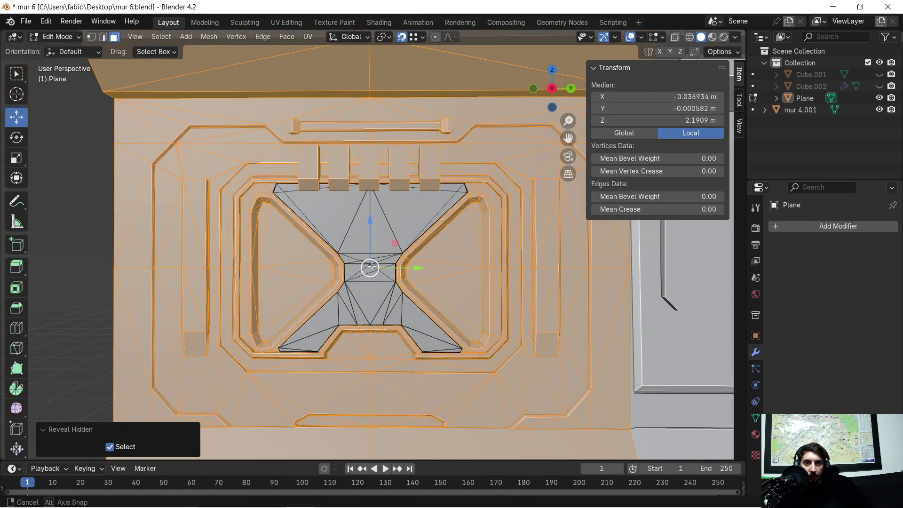
{"action": "left_click", "coordinate": [111, 451]}
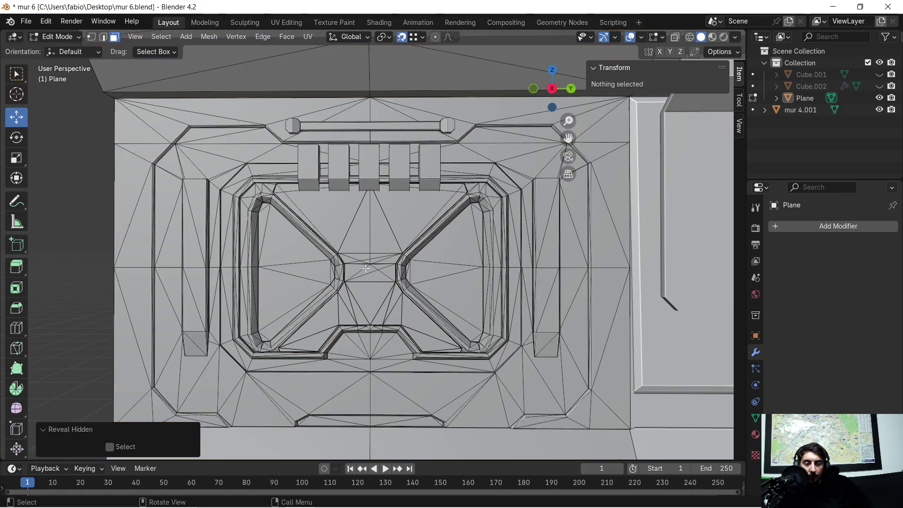
- Re-tick Select in the Reveal Hidden panel so the wall geometry comes back selected
{"action": "scroll", "coordinate": [366, 269], "scroll_direction": "up", "scroll_amount": 3}
{"action": "mouse_move", "coordinate": [312, 255]}
{"action": "middle_mouse_down"}
{"action": "mouse_move", "coordinate": [436, 272]}
{"action": "mouse_move", "coordinate": [189, 448]}
{"action": "middle_mouse_up"}
{"action": "left_click", "coordinate": [113, 450]}
{"action": "mouse_move", "coordinate": [402, 305]}
{"action": "middle_mouse_down"}
{"action": "mouse_move", "coordinate": [445, 300]}
{"action": "mouse_move", "coordinate": [397, 285]}
{"action": "mouse_move", "coordinate": [483, 274]}
{"action": "mouse_move", "coordinate": [461, 245]}
{"action": "mouse_move", "coordinate": [338, 169]}
{"action": "mouse_move", "coordinate": [313, 181]}
{"action": "mouse_move", "coordinate": [365, 232]}
{"action": "mouse_move", "coordinate": [371, 221]}
{"action": "mouse_move", "coordinate": [241, 222]}
{"action": "middle_mouse_up"}
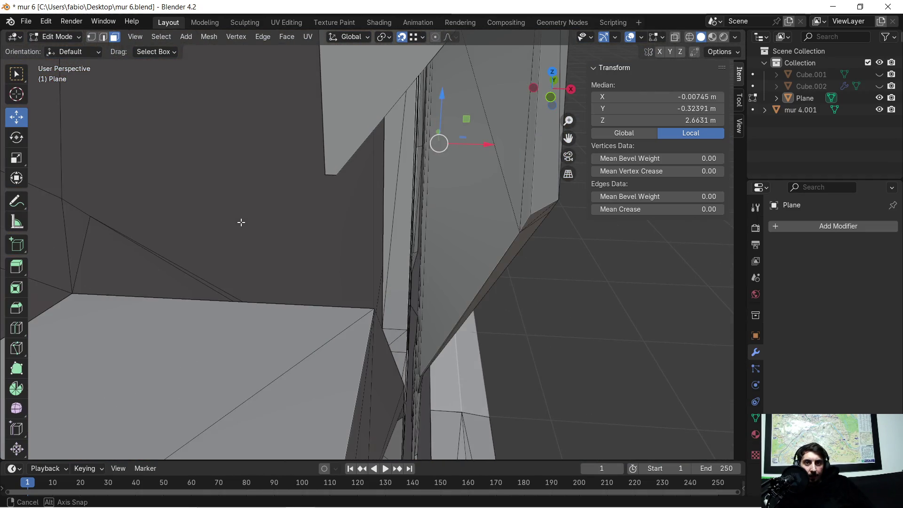
{"action": "left_click", "coordinate": [642, 37]}
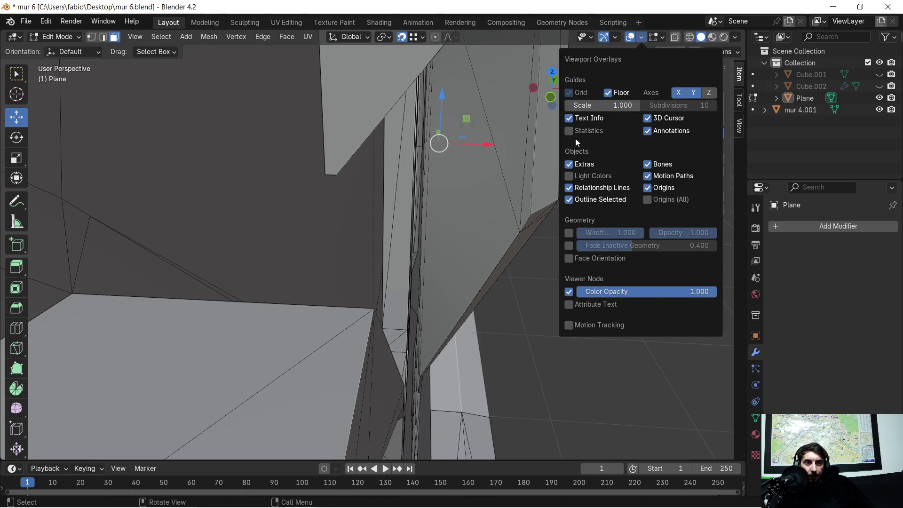
- Turn on Face Orientation and select the large red back face plus the right frame strip
{"action": "left_click", "coordinate": [569, 258]}
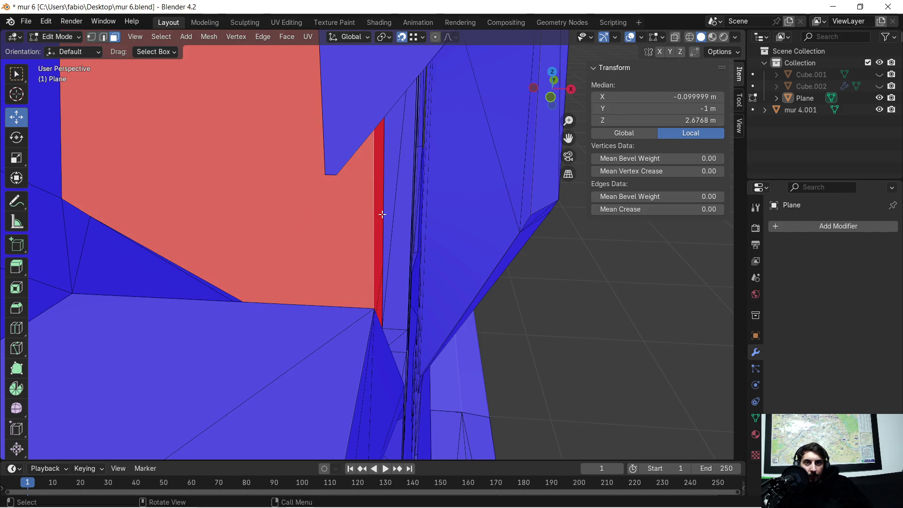
{"action": "left_click", "coordinate": [379, 219]}
{"action": "mouse_move", "coordinate": [449, 230]}
{"action": "middle_mouse_down"}
{"action": "mouse_move", "coordinate": [418, 216]}
{"action": "mouse_move", "coordinate": [394, 340]}
{"action": "mouse_move", "coordinate": [375, 367]}
{"action": "mouse_move", "coordinate": [413, 135]}
{"action": "mouse_move", "coordinate": [489, 166]}
{"action": "mouse_move", "coordinate": [448, 180]}
{"action": "mouse_move", "coordinate": [430, 153]}
{"action": "middle_mouse_up"}
{"action": "left_click", "coordinate": [354, 360]}
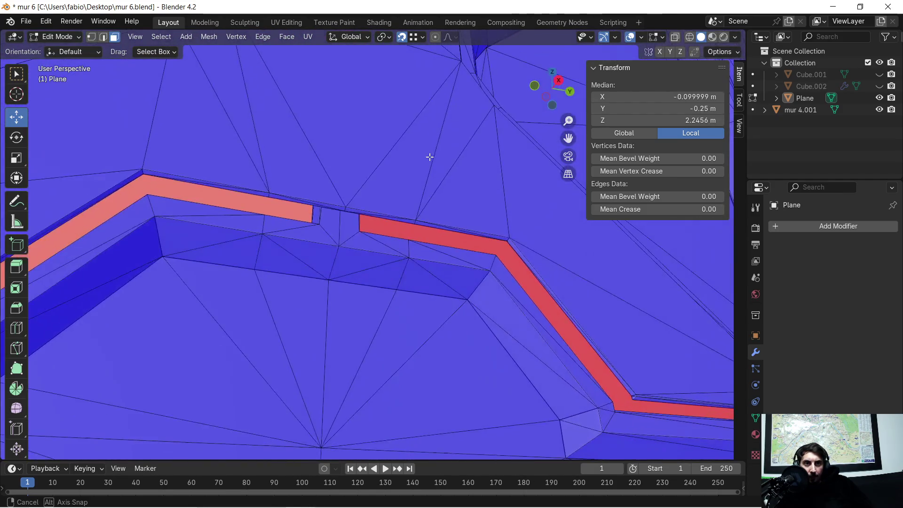
{"action": "left_click", "coordinate": [525, 283], "text": "shift"}
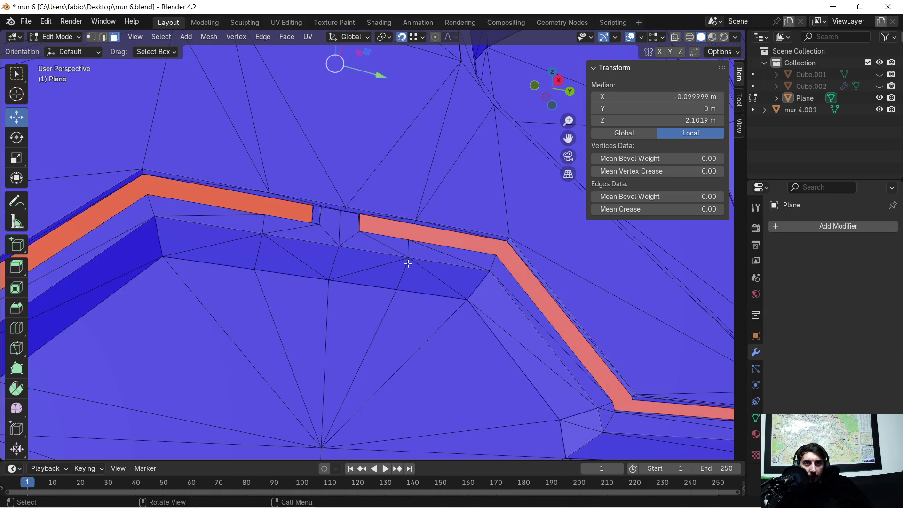
{"action": "left_click", "coordinate": [215, 199], "text": "shift"}
{"action": "scroll", "coordinate": [221, 202], "scroll_direction": "down", "scroll_amount": 3}
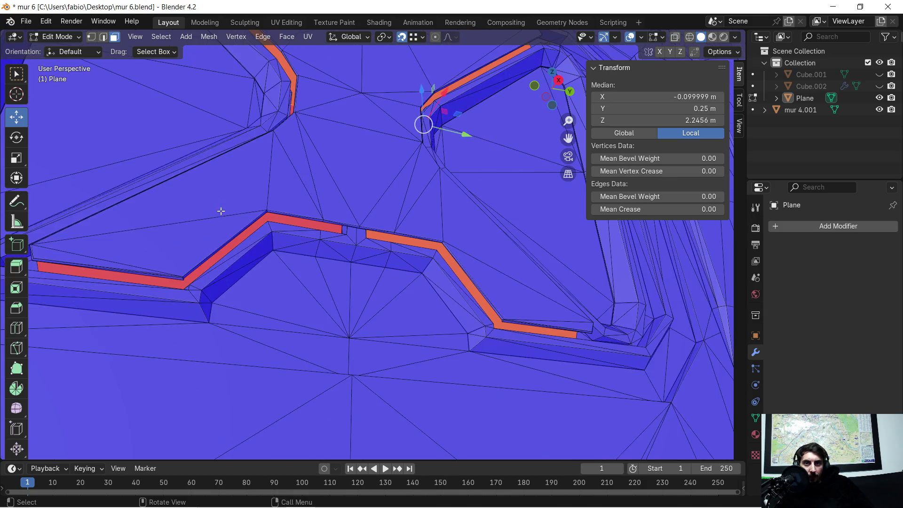
{"action": "left_click", "coordinate": [239, 237], "text": "shift"}
- Frame the view on the selection and add the triangular face to it
{"action": "mouse_move", "coordinate": [351, 204]}
{"action": "middle_mouse_down"}
{"action": "mouse_move", "coordinate": [375, 214]}
{"action": "mouse_move", "coordinate": [377, 229]}
{"action": "mouse_move", "coordinate": [326, 240]}
{"action": "mouse_move", "coordinate": [601, 245]}
{"action": "mouse_move", "coordinate": [418, 218]}
{"action": "mouse_move", "coordinate": [423, 192]}
{"action": "middle_mouse_up"}
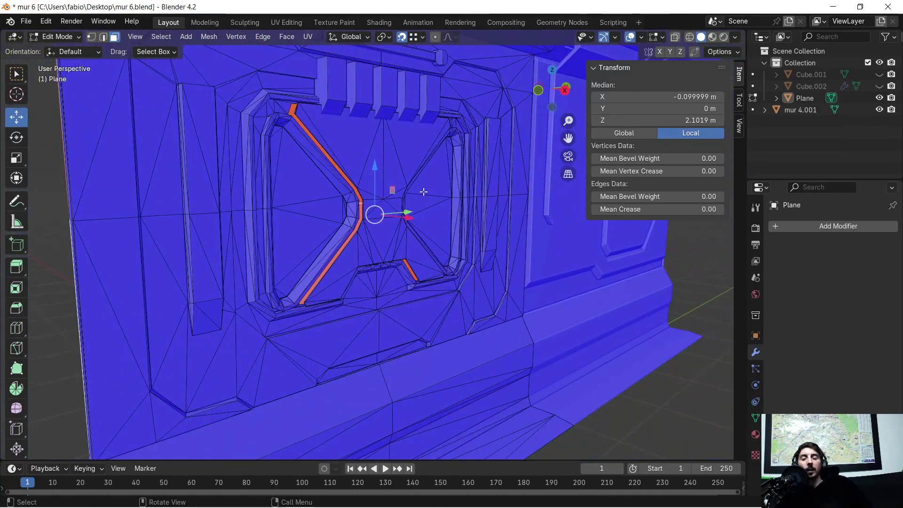
{"action": "mouse_move", "coordinate": [319, 147]}
{"action": "middle_mouse_down"}
{"action": "mouse_move", "coordinate": [305, 137]}
{"action": "mouse_move", "coordinate": [327, 143]}
{"action": "mouse_move", "coordinate": [445, 365]}
{"action": "mouse_move", "coordinate": [361, 240]}
{"action": "mouse_move", "coordinate": [379, 249]}
{"action": "mouse_move", "coordinate": [337, 246]}
{"action": "mouse_move", "coordinate": [373, 256]}
{"action": "mouse_move", "coordinate": [436, 296]}
{"action": "mouse_move", "coordinate": [419, 287]}
{"action": "mouse_move", "coordinate": [376, 295]}
{"action": "mouse_move", "coordinate": [296, 283]}
{"action": "mouse_move", "coordinate": [303, 284]}
{"action": "middle_mouse_up"}
{"action": "scroll", "coordinate": [319, 145], "scroll_direction": "up", "scroll_amount": 10}
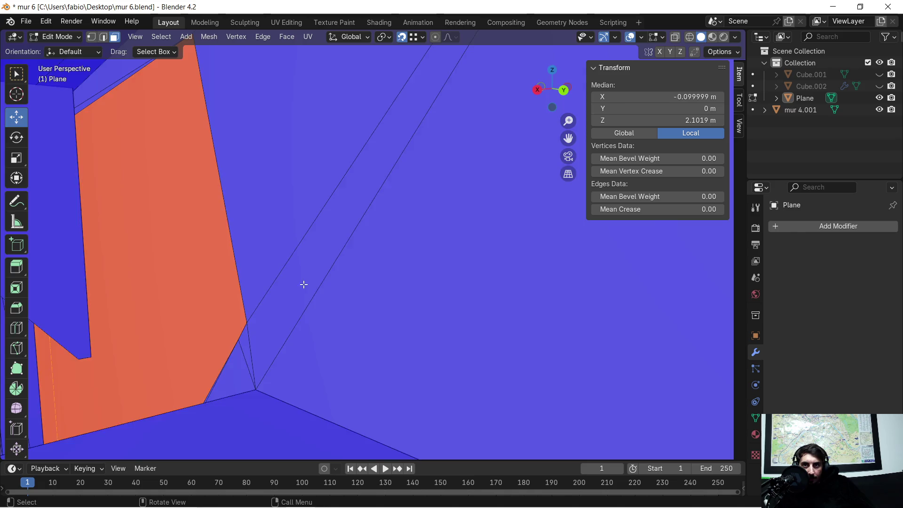
{"action": "key", "text": "KP_Decimal"}
{"action": "scroll", "coordinate": [399, 252], "scroll_direction": "up", "scroll_amount": 4}
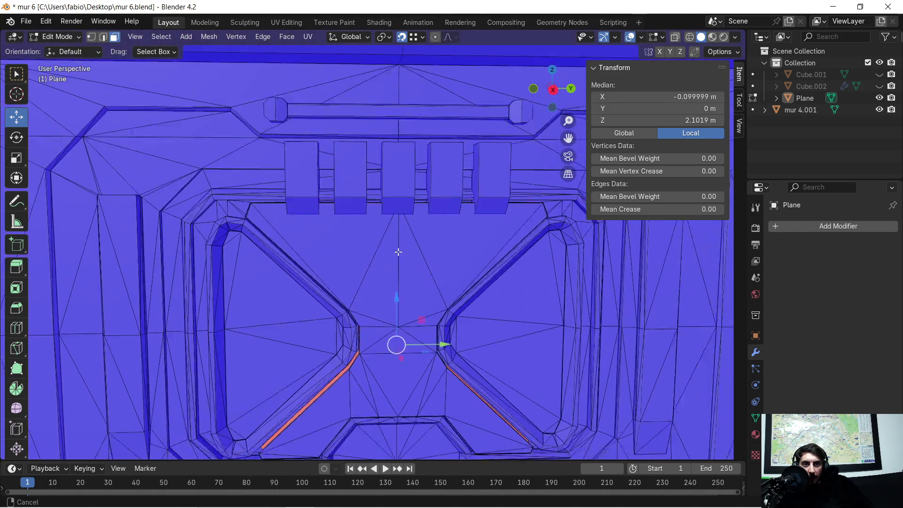
{"action": "scroll", "coordinate": [398, 252], "scroll_direction": "down", "scroll_amount": 2}
{"action": "left_click", "coordinate": [313, 177], "text": "shift"}
{"action": "scroll", "coordinate": [319, 182], "scroll_direction": "up", "scroll_amount": 5}
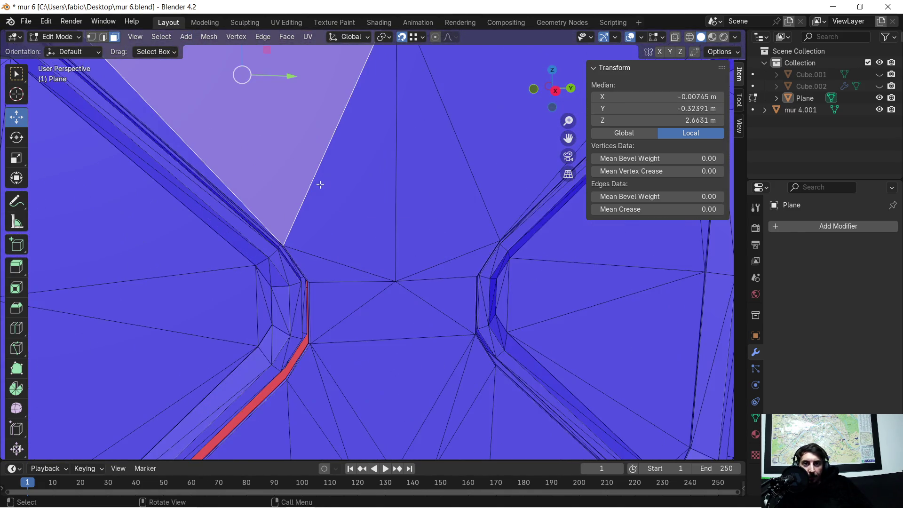
{"action": "scroll", "coordinate": [321, 185], "scroll_direction": "down", "scroll_amount": 2}
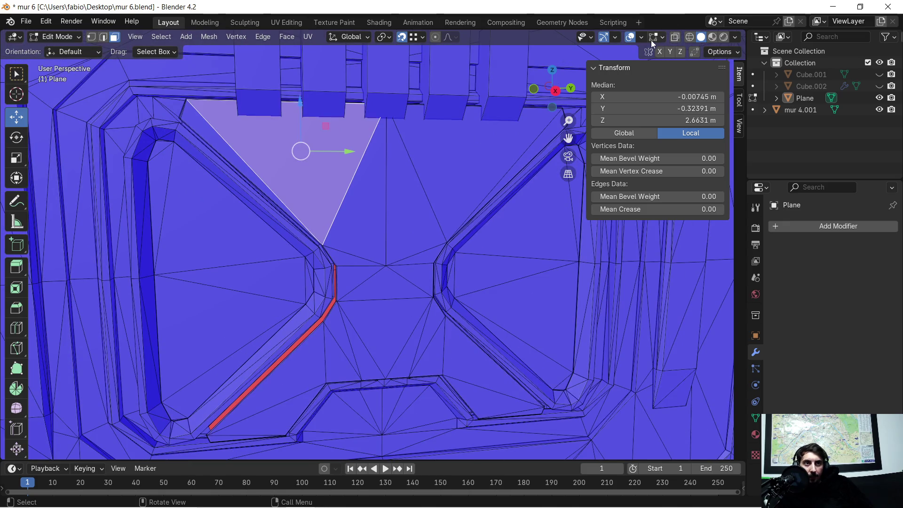
{"action": "left_click", "coordinate": [640, 37]}
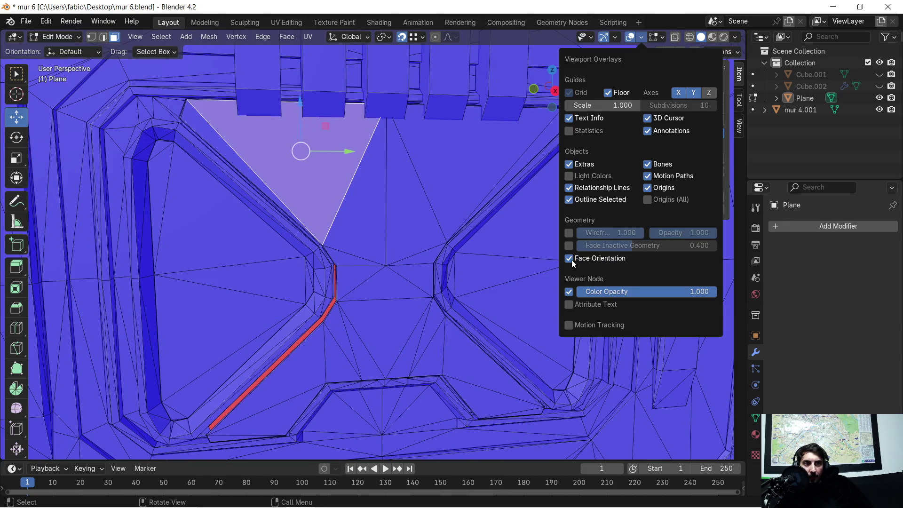
- Turn off Face Orientation, box-select the central door faces, and hide them
{"action": "left_click", "coordinate": [569, 259]}
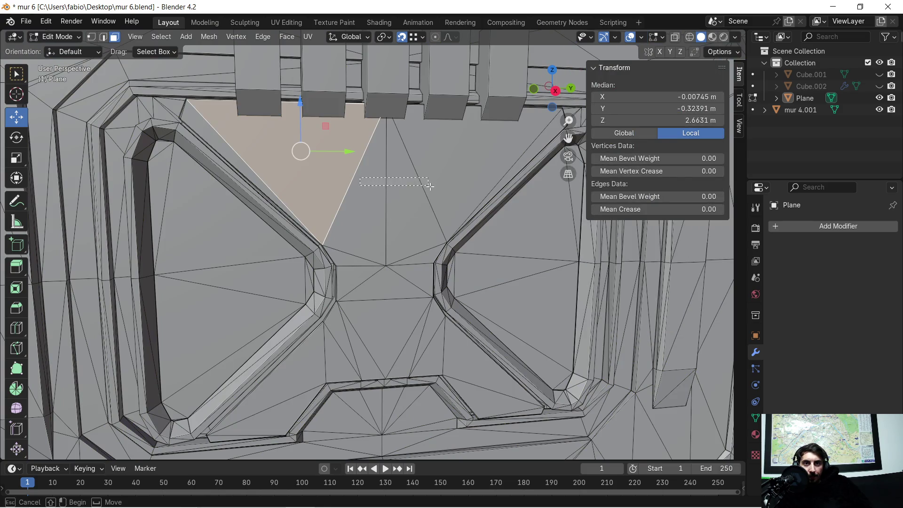
{"action": "left_click", "coordinate": [411, 236], "text": "shift"}
{"action": "left_click", "coordinate": [417, 303], "text": "ctrl+shift"}
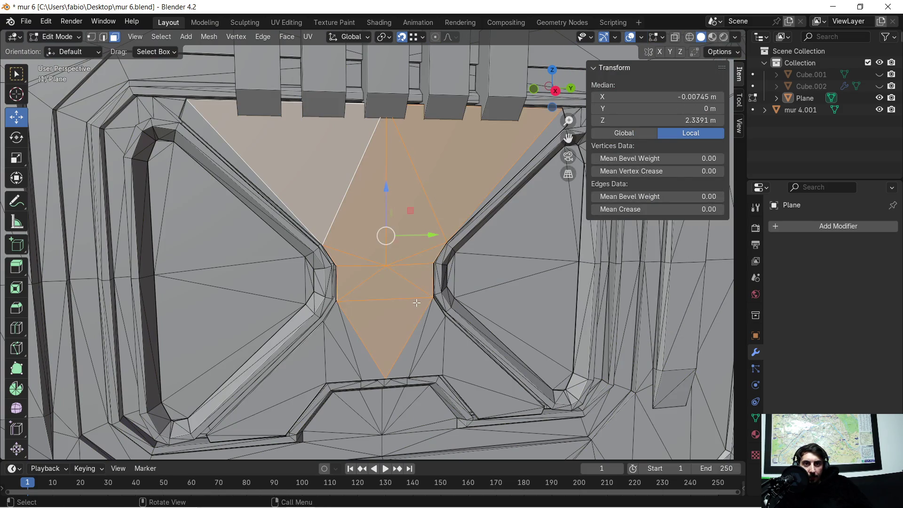
{"action": "key", "text": "b"}
{"action": "left_click_drag", "start_coordinate": [375, 351], "coordinate": [375, 352]}
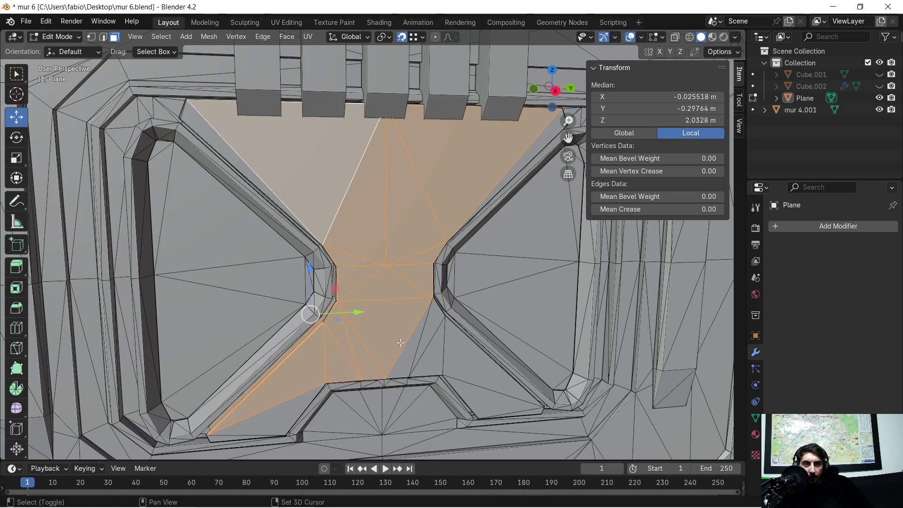
{"action": "left_click", "coordinate": [460, 377], "text": "ctrl+shift"}
{"action": "left_click", "coordinate": [282, 414], "text": "shift"}
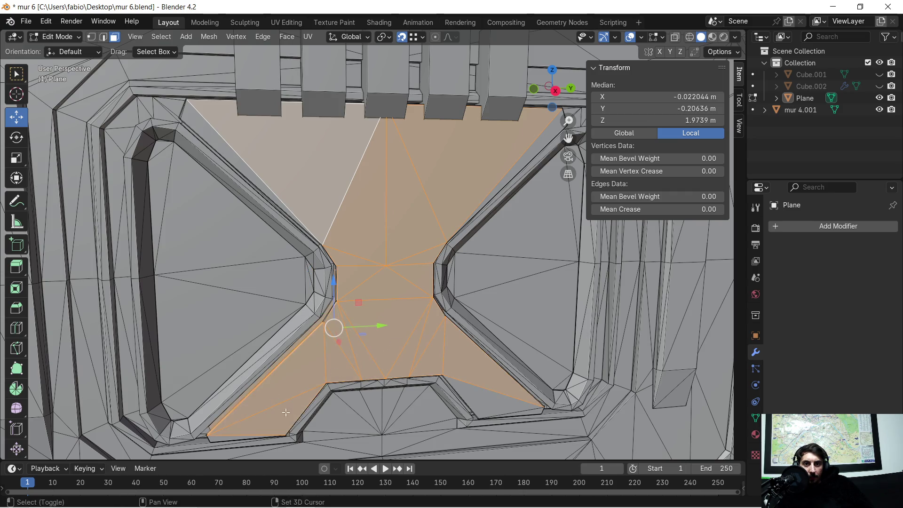
{"action": "left_click", "coordinate": [468, 394], "text": "shift"}
{"action": "middle_click_drag", "start_coordinate": [438, 314], "coordinate": [411, 306], "text": "shift"}
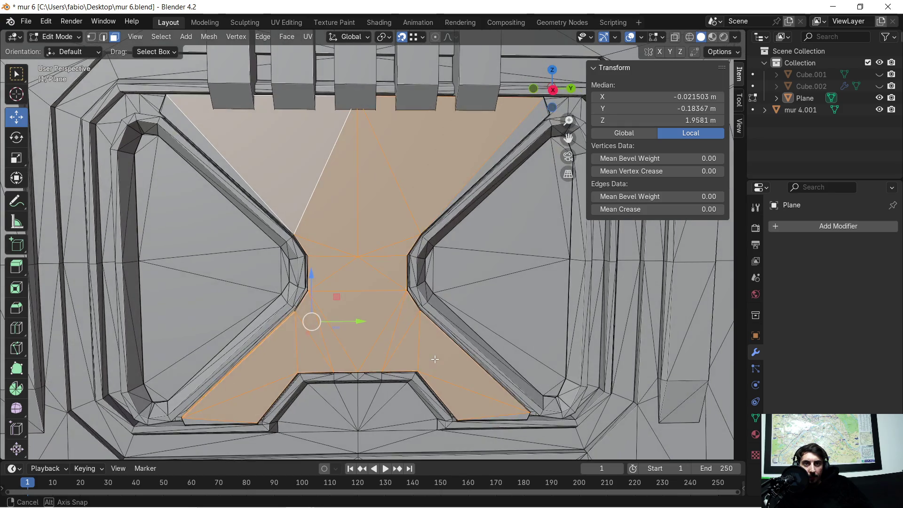
{"action": "key", "text": "h"}
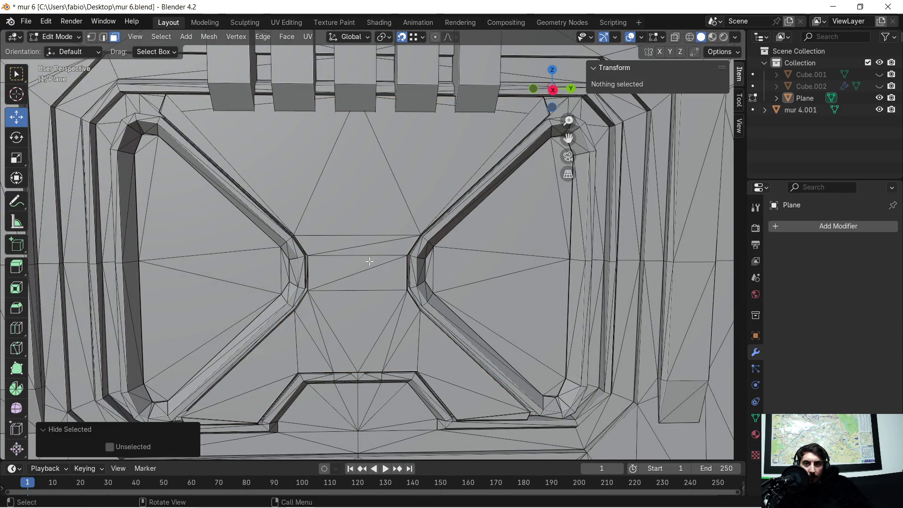
- Select the upper and central opening faces, hide them, then undo the hide
{"action": "mouse_move", "coordinate": [304, 163]}
{"action": "left_mouse_down"}
{"action": "mouse_move", "coordinate": [378, 184]}
{"action": "mouse_move", "coordinate": [396, 204]}
{"action": "left_mouse_up"}
{"action": "mouse_move", "coordinate": [326, 232]}
{"action": "left_mouse_down", "text": "shift"}
{"action": "mouse_move", "coordinate": [371, 325]}
{"action": "mouse_move", "coordinate": [342, 344]}
{"action": "left_mouse_up", "text": "shift"}
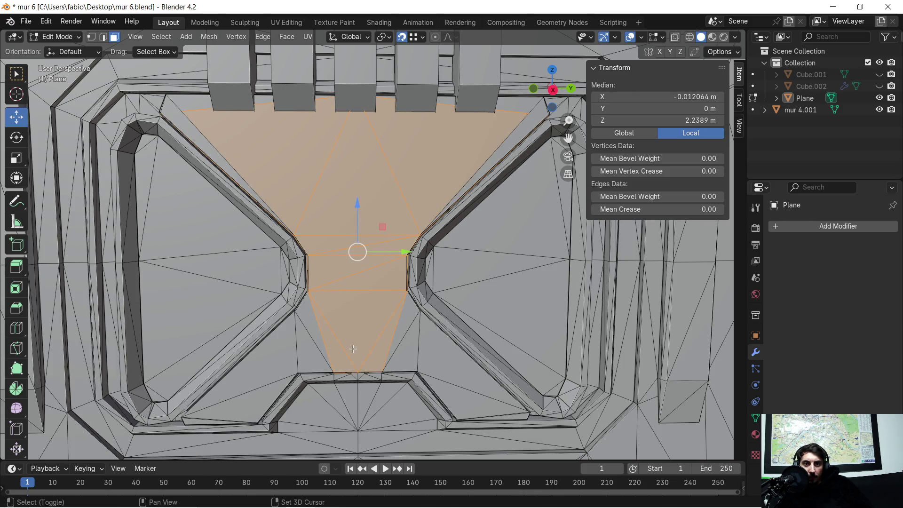
{"action": "left_click_drag", "start_coordinate": [286, 349], "coordinate": [338, 334], "text": "shift"}
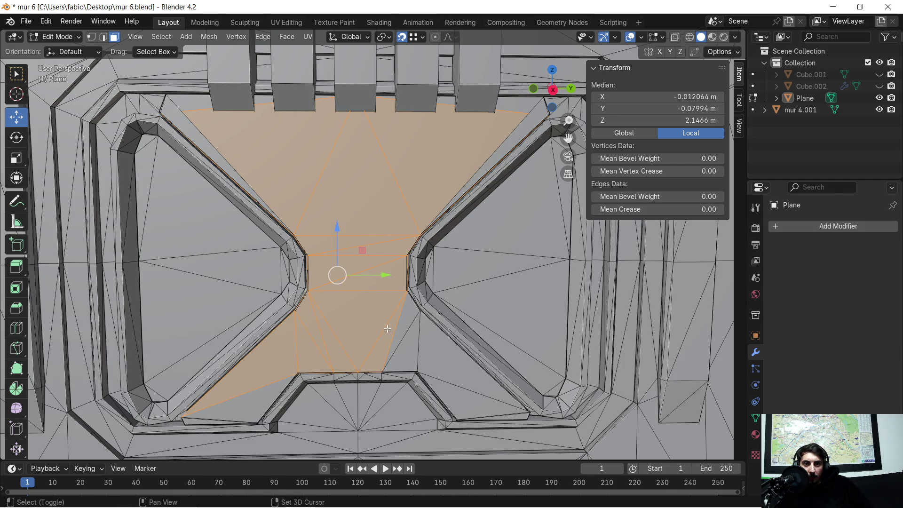
{"action": "left_click", "coordinate": [424, 351], "text": "shift"}
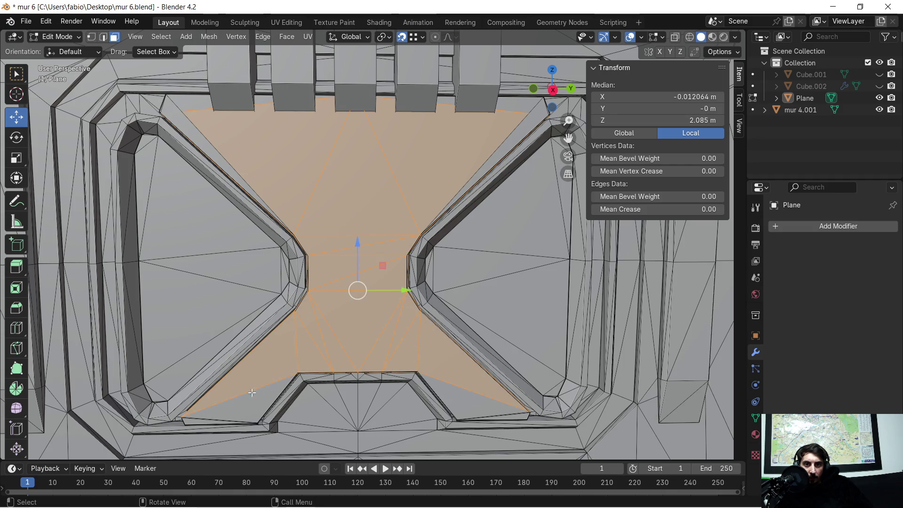
{"action": "left_click", "coordinate": [257, 392], "text": "shift"}
{"action": "left_click", "coordinate": [431, 363], "text": "shift"}
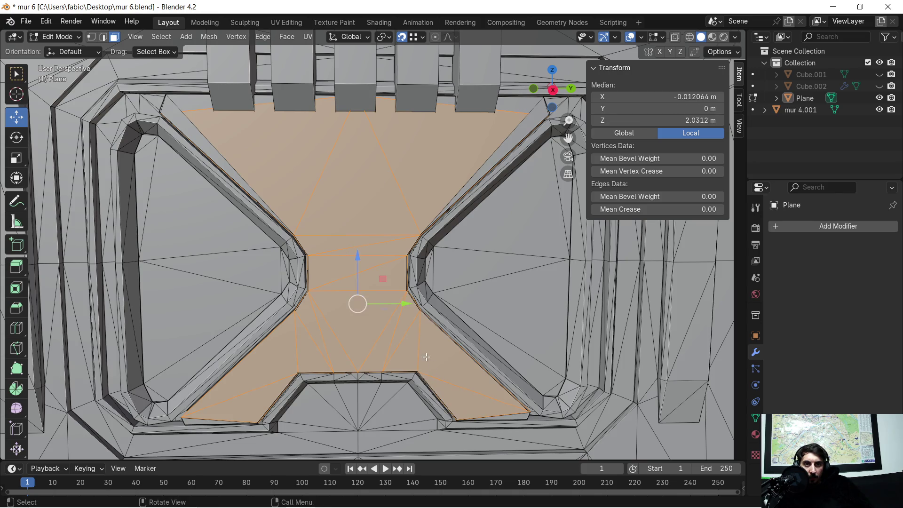
{"action": "key", "text": "h"}
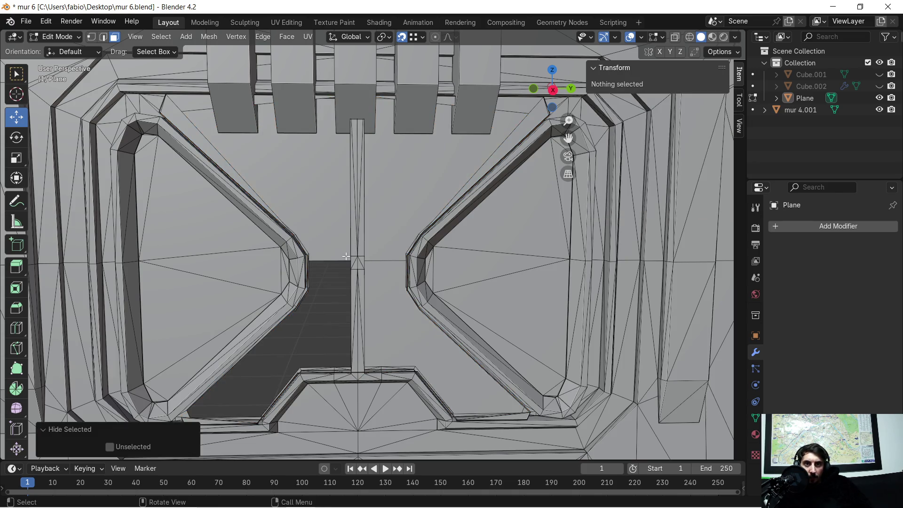
{"action": "scroll", "coordinate": [330, 285], "scroll_direction": "down", "scroll_amount": 3}
{"action": "key", "text": "ctrl+z"}
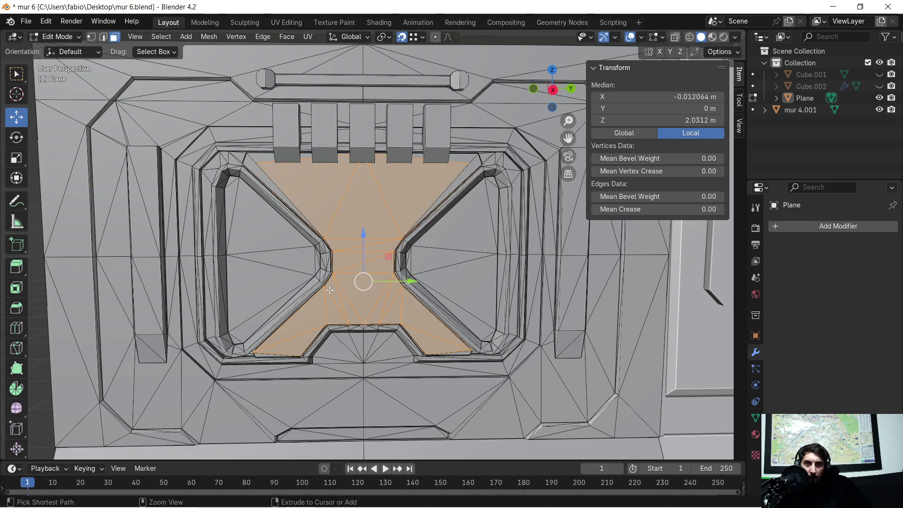
- Shrink and regrow the selection with Ctrl+Numpad -/+, add the lower faces, and hide them
{"action": "scroll", "coordinate": [312, 326], "scroll_direction": "up", "scroll_amount": 2}
{"action": "mouse_move", "coordinate": [311, 326]}
{"action": "middle_mouse_down"}
{"action": "mouse_move", "coordinate": [329, 311]}
{"action": "mouse_move", "coordinate": [321, 326]}
{"action": "middle_mouse_up"}
{"action": "key", "text": "ctrl+KP_Subtract"}
{"action": "key", "text": "ctrl+KP_Subtract"}
{"action": "key", "text": "ctrl+KP_Subtract"}
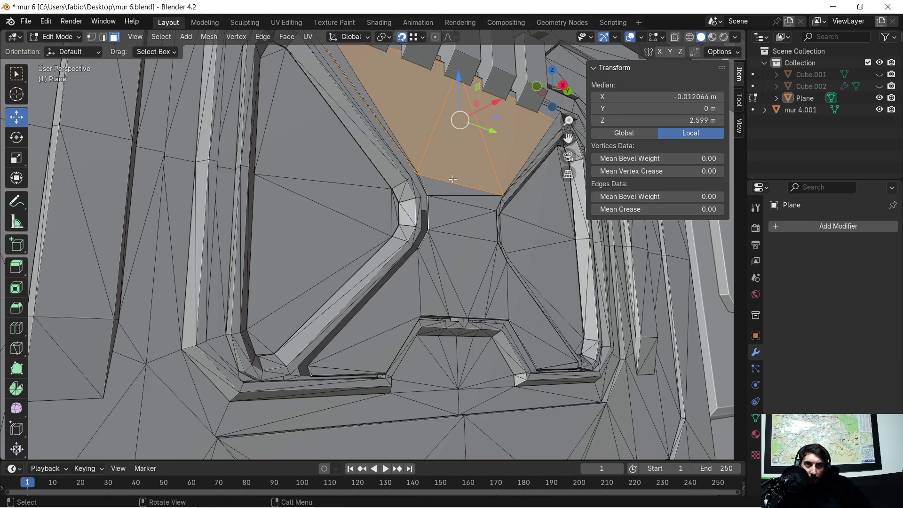
{"action": "key", "text": "ctrl+KP_Add"}
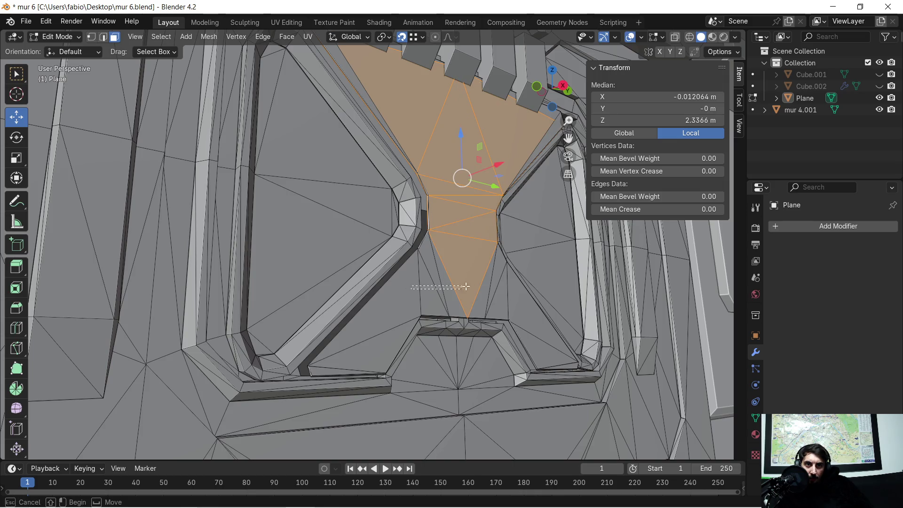
{"action": "key", "text": "ctrl+KP_Add"}
{"action": "mouse_move", "coordinate": [484, 284]}
{"action": "left_mouse_down"}
{"action": "mouse_move", "coordinate": [521, 308]}
{"action": "mouse_move", "coordinate": [509, 309]}
{"action": "left_mouse_up"}
{"action": "left_click_drag", "start_coordinate": [344, 327], "coordinate": [360, 371], "text": "shift"}
{"action": "left_click", "coordinate": [497, 312], "text": "shift"}
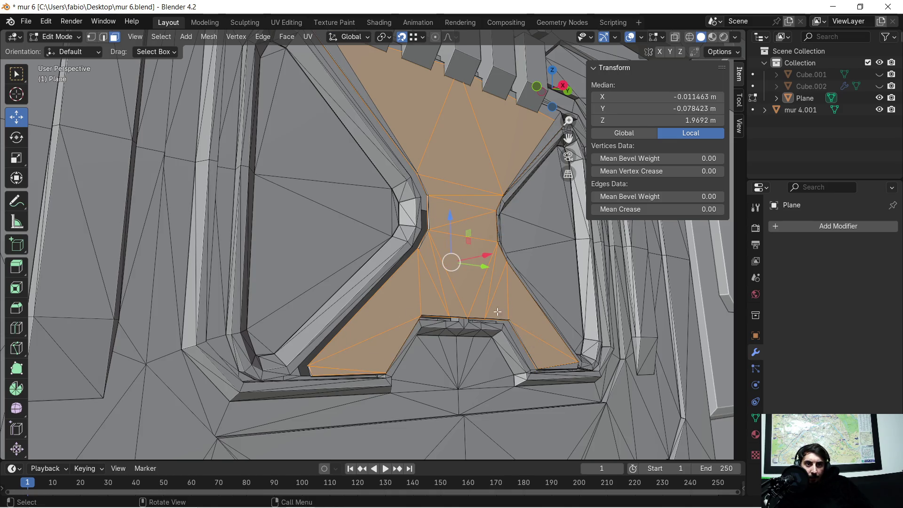
{"action": "key", "text": "h"}
{"action": "scroll", "coordinate": [411, 290], "scroll_direction": "up", "scroll_amount": 4}
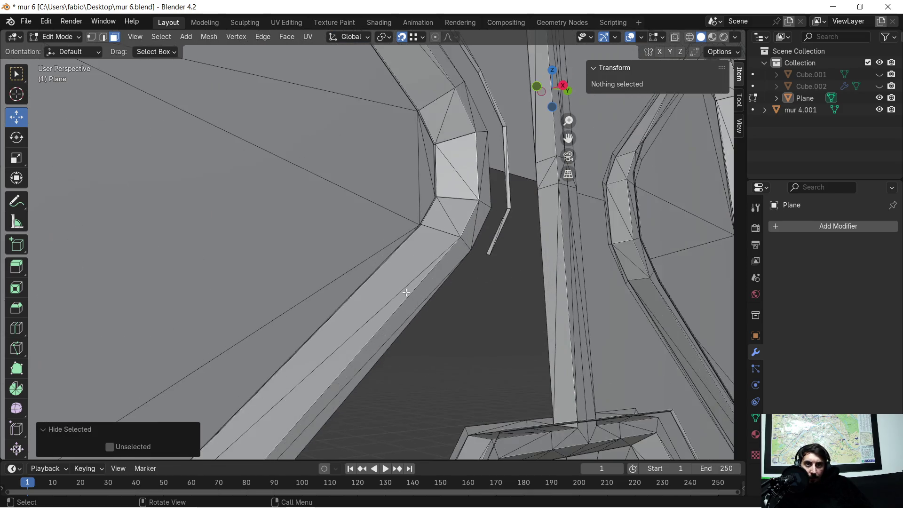
{"action": "middle_click_drag", "start_coordinate": [477, 287], "coordinate": [435, 269]}
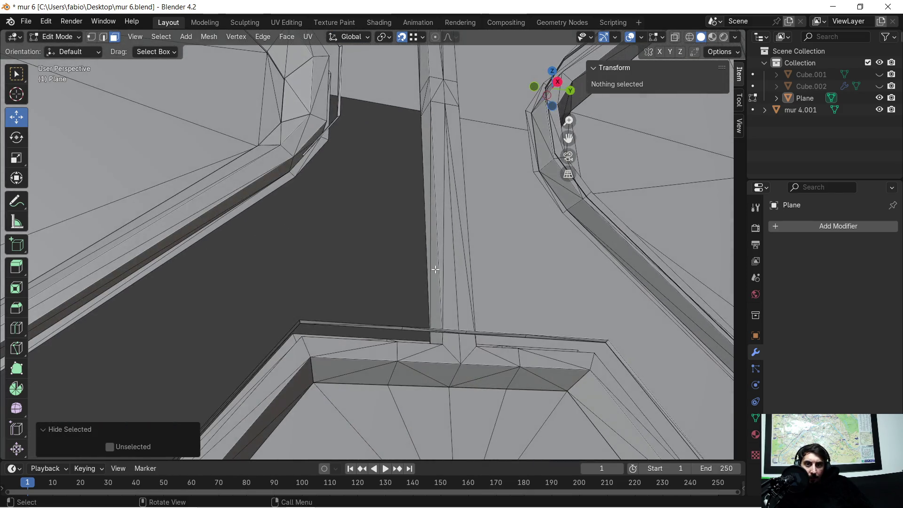
{"action": "right_click", "coordinate": [368, 270]}
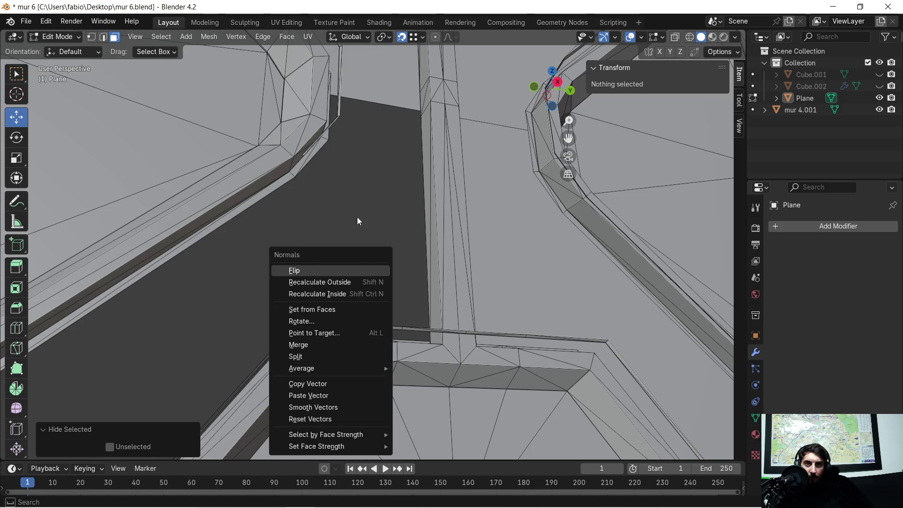
{"action": "scroll", "coordinate": [361, 211], "scroll_direction": "down", "scroll_amount": 4}
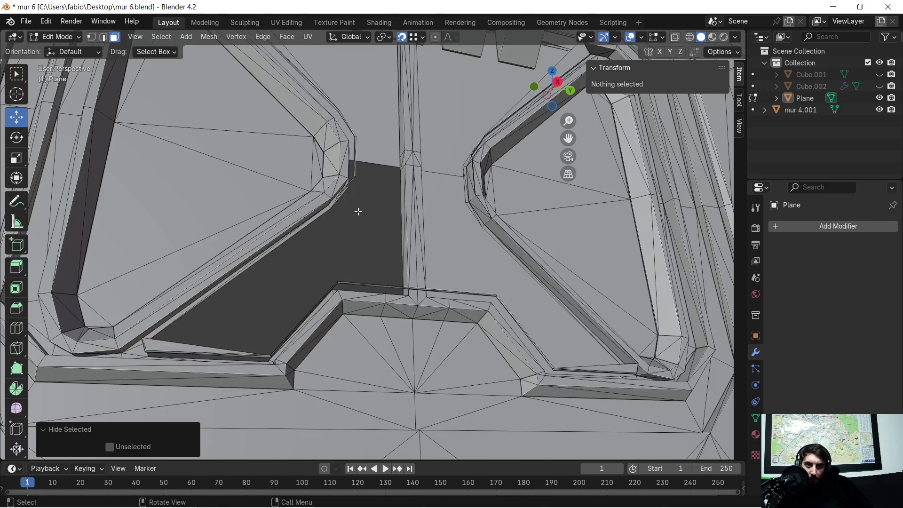
{"action": "scroll", "coordinate": [357, 223], "scroll_direction": "up", "scroll_amount": 3}
{"action": "middle_click_drag", "start_coordinate": [376, 257], "coordinate": [369, 247]}
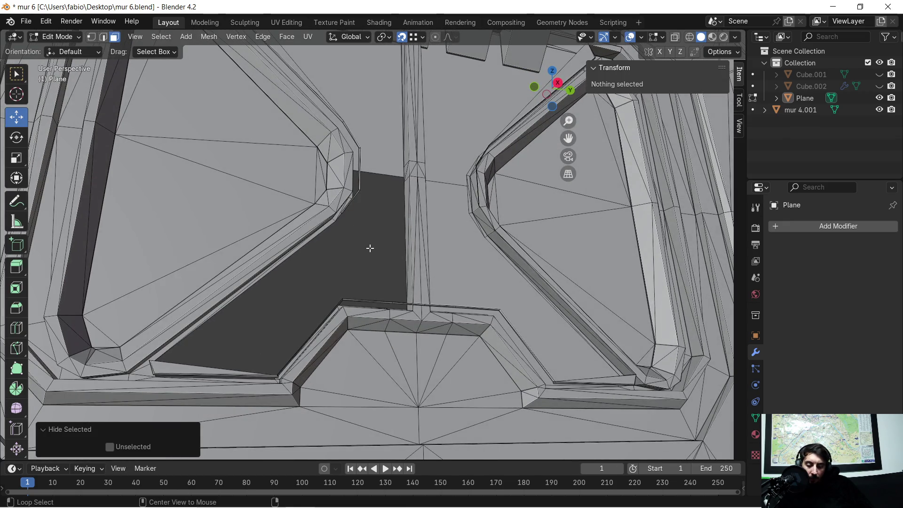
{"action": "key", "text": "alt+h"}
{"action": "middle_click_drag", "start_coordinate": [369, 249], "coordinate": [454, 229]}
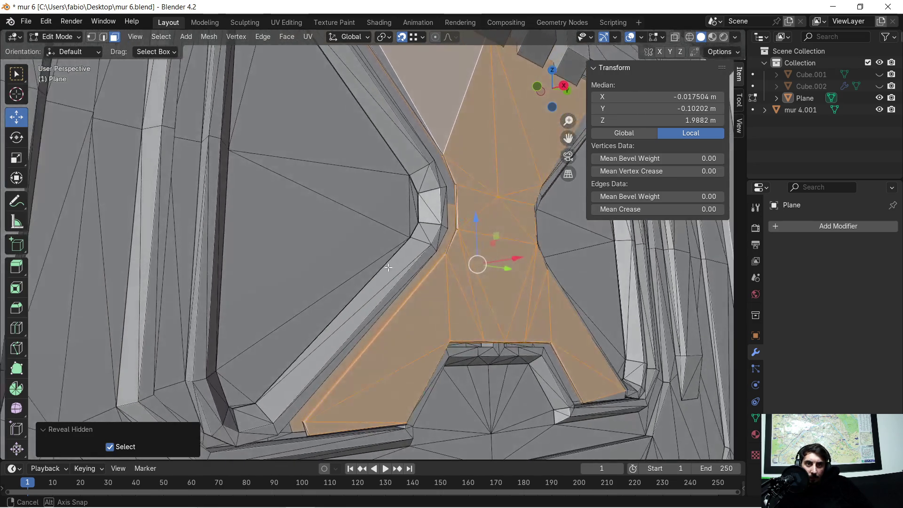
{"action": "scroll", "coordinate": [454, 230], "scroll_direction": "up", "scroll_amount": 3}
{"action": "left_click", "coordinate": [477, 215], "text": "shift"}
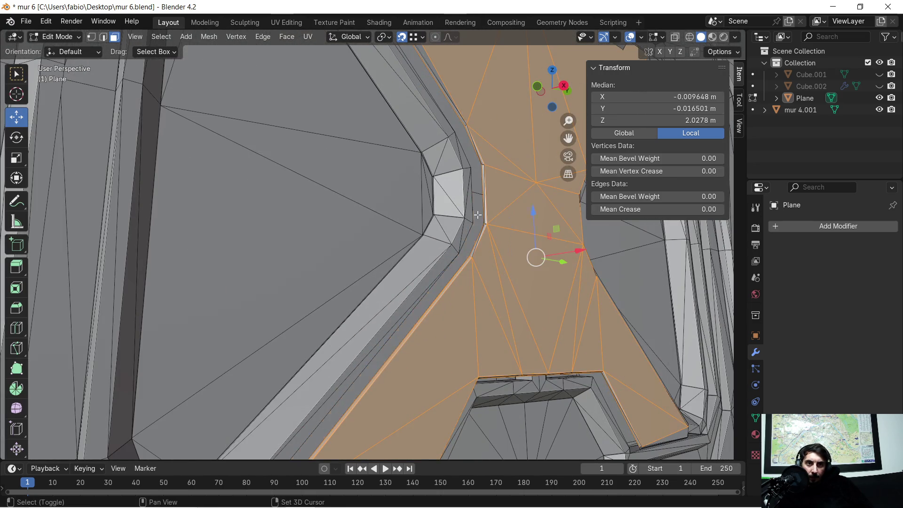
{"action": "mouse_move", "coordinate": [477, 218]}
{"action": "middle_mouse_down"}
{"action": "mouse_move", "coordinate": [487, 254]}
{"action": "mouse_move", "coordinate": [440, 277]}
{"action": "mouse_move", "coordinate": [479, 302]}
{"action": "mouse_move", "coordinate": [526, 300]}
{"action": "middle_mouse_up"}
{"action": "key", "text": "h"}
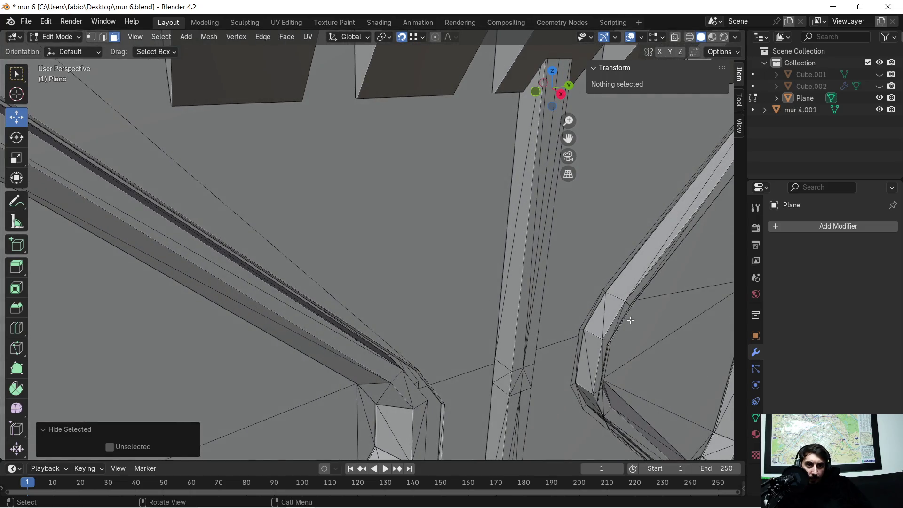
{"action": "scroll", "coordinate": [630, 320], "scroll_direction": "up", "scroll_amount": 3}
{"action": "mouse_move", "coordinate": [645, 327]}
{"action": "middle_mouse_down"}
{"action": "mouse_move", "coordinate": [358, 229]}
{"action": "mouse_move", "coordinate": [377, 240]}
{"action": "mouse_move", "coordinate": [369, 216]}
{"action": "middle_mouse_up"}
- Select the back face behind the doorway and the face below it, then orbit to check
{"action": "left_click", "coordinate": [380, 212]}
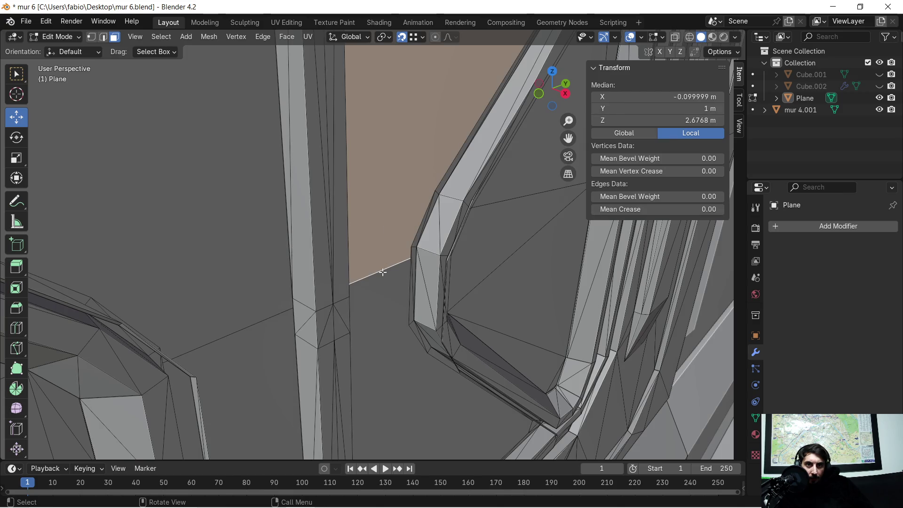
{"action": "left_click", "coordinate": [384, 273], "text": "shift"}
{"action": "mouse_move", "coordinate": [384, 272]}
{"action": "middle_mouse_down"}
{"action": "mouse_move", "coordinate": [298, 305]}
{"action": "mouse_move", "coordinate": [240, 248]}
{"action": "mouse_move", "coordinate": [302, 307]}
{"action": "mouse_move", "coordinate": [210, 248]}
{"action": "mouse_move", "coordinate": [405, 300]}
{"action": "mouse_move", "coordinate": [374, 298]}
{"action": "mouse_move", "coordinate": [357, 201]}
{"action": "mouse_move", "coordinate": [367, 158]}
{"action": "middle_mouse_up"}
{"action": "scroll", "coordinate": [366, 159], "scroll_direction": "up", "scroll_amount": 8}
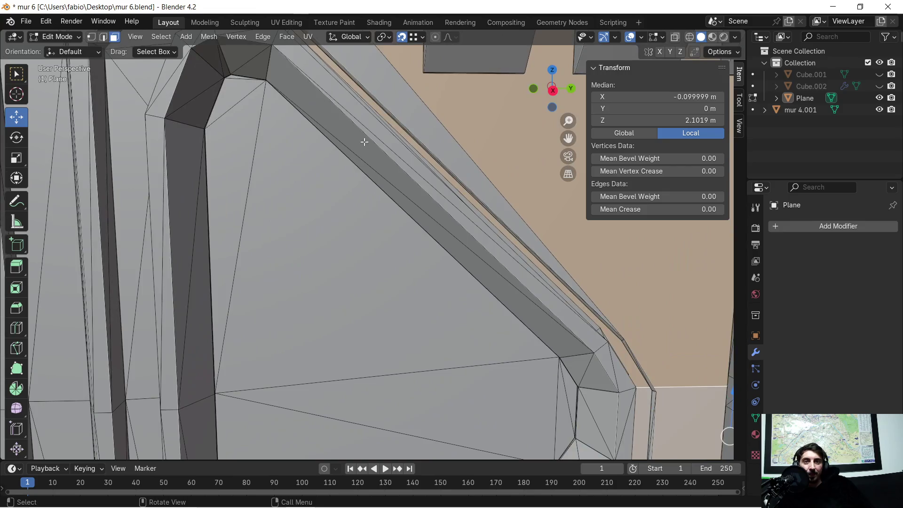
{"action": "scroll", "coordinate": [342, 185], "scroll_direction": "down", "scroll_amount": 4}
{"action": "mouse_move", "coordinate": [340, 188]}
{"action": "middle_mouse_down"}
{"action": "mouse_move", "coordinate": [371, 200]}
{"action": "mouse_move", "coordinate": [350, 203]}
{"action": "mouse_move", "coordinate": [391, 212]}
{"action": "mouse_move", "coordinate": [361, 221]}
{"action": "mouse_move", "coordinate": [251, 175]}
{"action": "mouse_move", "coordinate": [333, 196]}
{"action": "mouse_move", "coordinate": [254, 189]}
{"action": "mouse_move", "coordinate": [263, 191]}
{"action": "middle_mouse_up"}
{"action": "scroll", "coordinate": [352, 199], "scroll_direction": "down", "scroll_amount": 3}
{"action": "scroll", "coordinate": [353, 198], "scroll_direction": "down", "scroll_amount": 1}
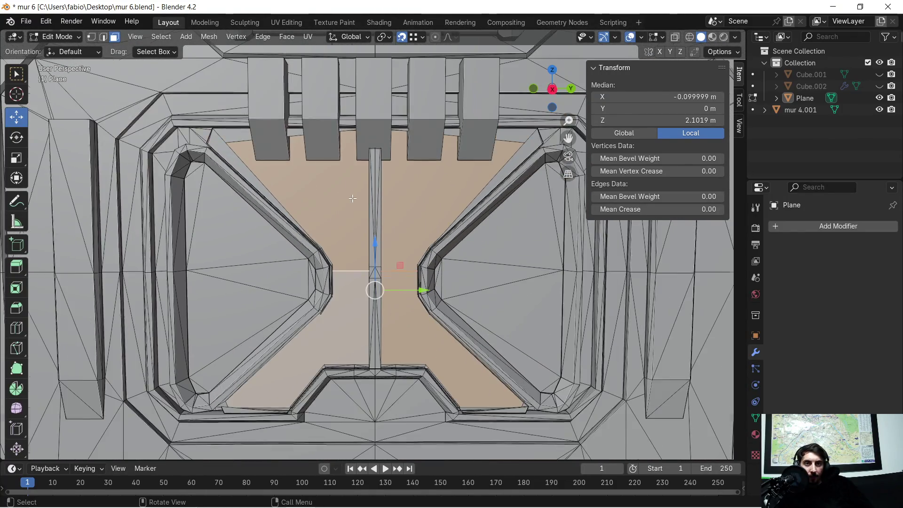
{"action": "mouse_move", "coordinate": [367, 203]}
{"action": "middle_mouse_down"}
{"action": "mouse_move", "coordinate": [357, 211]}
{"action": "mouse_move", "coordinate": [426, 231]}
{"action": "middle_mouse_up"}
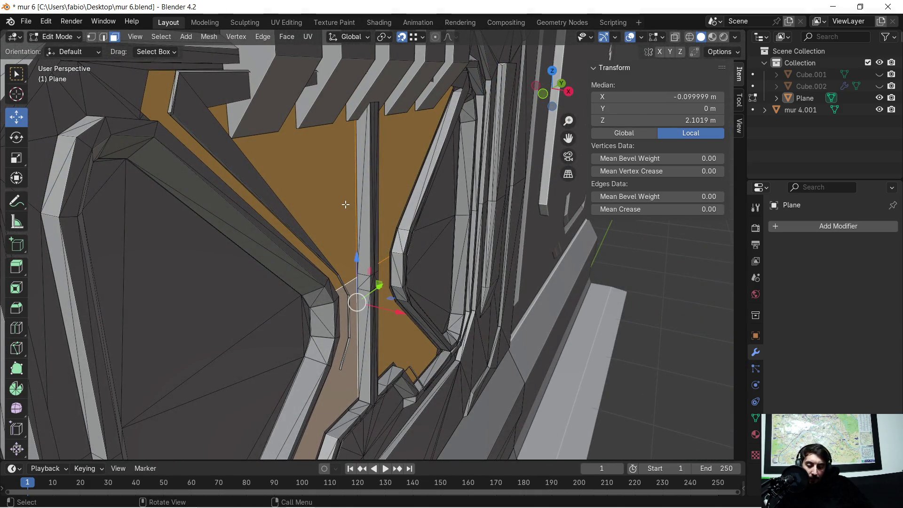
{"action": "key", "text": "e"}
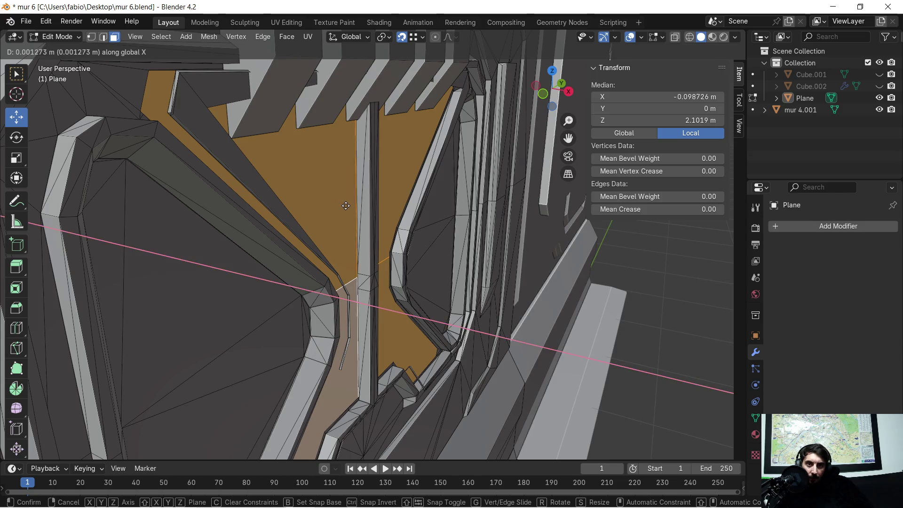
{"action": "left_click", "coordinate": [350, 210]}
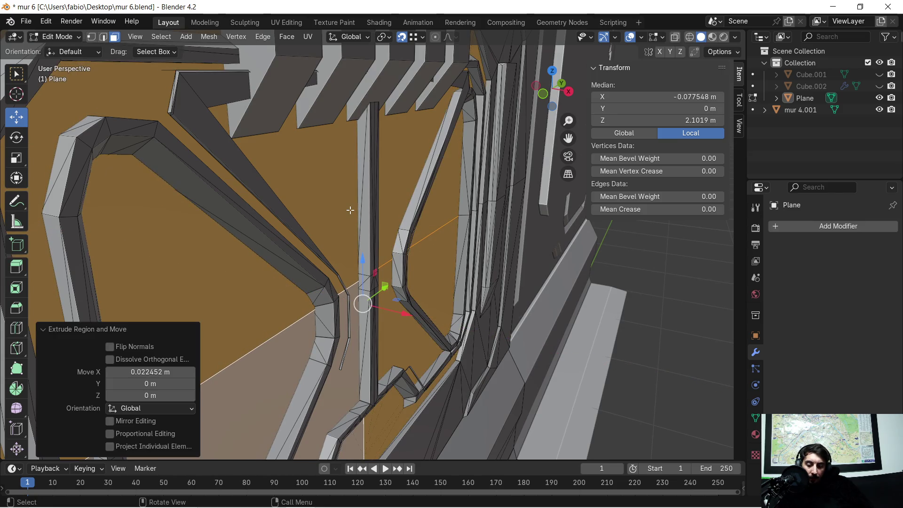
{"action": "key", "text": "ctrl+z"}
{"action": "middle_click_drag", "start_coordinate": [350, 210], "coordinate": [311, 182]}
{"action": "scroll", "coordinate": [382, 199], "scroll_direction": "up", "scroll_amount": 3}
{"action": "mouse_move", "coordinate": [383, 199]}
{"action": "middle_mouse_down"}
{"action": "mouse_move", "coordinate": [343, 205]}
{"action": "mouse_move", "coordinate": [352, 181]}
{"action": "mouse_move", "coordinate": [475, 182]}
{"action": "mouse_move", "coordinate": [442, 183]}
{"action": "mouse_move", "coordinate": [427, 276]}
{"action": "mouse_move", "coordinate": [391, 233]}
{"action": "middle_mouse_up"}
{"action": "scroll", "coordinate": [346, 202], "scroll_direction": "down", "scroll_amount": 4}
{"action": "scroll", "coordinate": [437, 198], "scroll_direction": "up", "scroll_amount": 4}
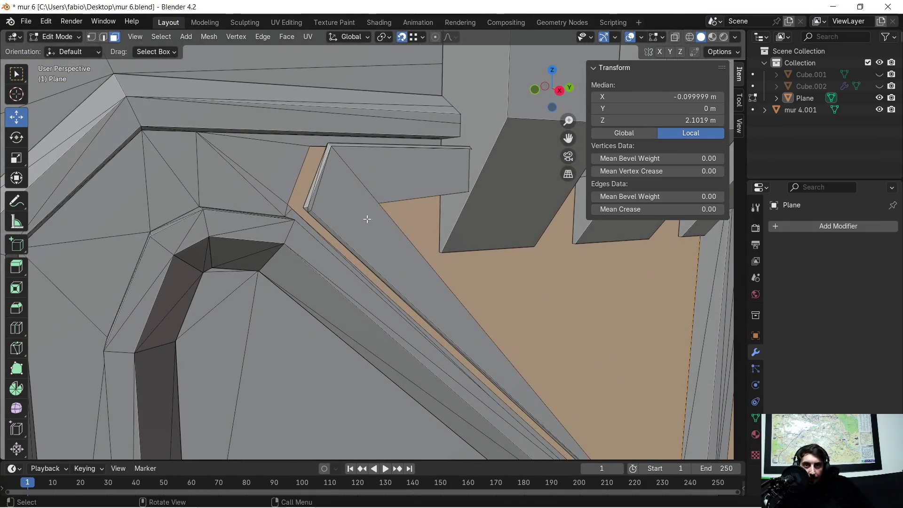
{"action": "scroll", "coordinate": [298, 177], "scroll_direction": "up", "scroll_amount": 3}
{"action": "mouse_move", "coordinate": [298, 178]}
{"action": "middle_mouse_down", "text": "shift"}
{"action": "mouse_move", "coordinate": [358, 222]}
{"action": "mouse_move", "coordinate": [360, 242]}
{"action": "middle_mouse_up", "text": "shift"}
{"action": "middle_click_drag", "start_coordinate": [334, 297], "coordinate": [344, 288]}
{"action": "mouse_move", "coordinate": [339, 289]}
{"action": "middle_mouse_down"}
{"action": "mouse_move", "coordinate": [280, 284]}
{"action": "mouse_move", "coordinate": [207, 258]}
{"action": "mouse_move", "coordinate": [639, 298]}
{"action": "mouse_move", "coordinate": [327, 219]}
{"action": "middle_mouse_up"}
{"action": "scroll", "coordinate": [324, 221], "scroll_direction": "down", "scroll_amount": 1}
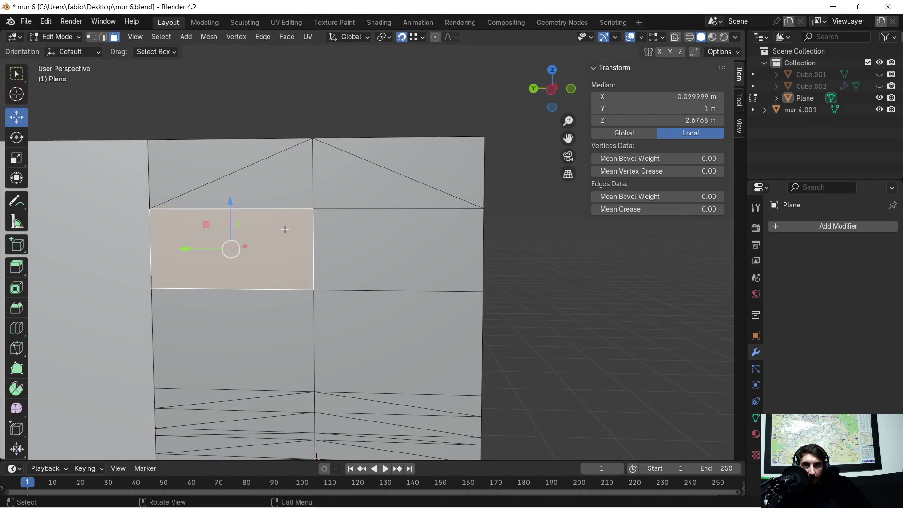
{"action": "left_click", "coordinate": [339, 221], "text": "shift"}
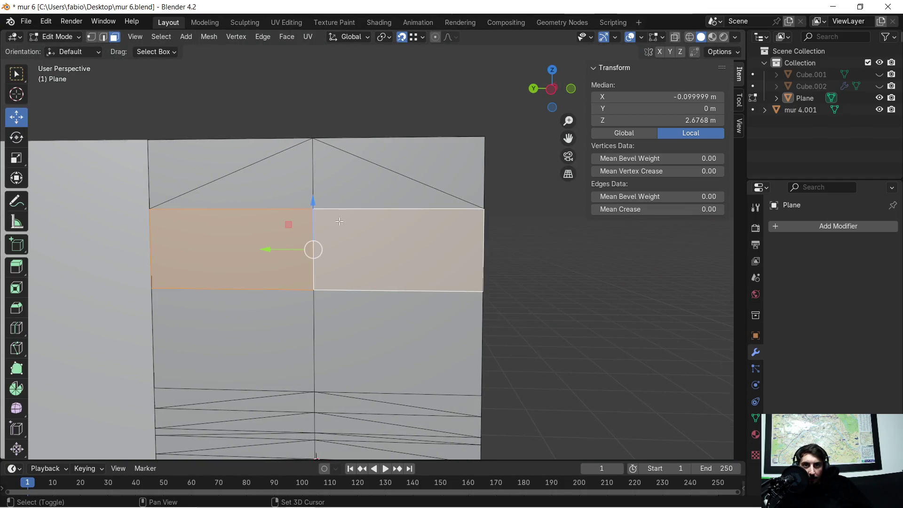
{"action": "left_click", "coordinate": [330, 304], "text": "shift"}
{"action": "left_click", "coordinate": [282, 305], "text": "shift"}
{"action": "mouse_move", "coordinate": [425, 293]}
{"action": "middle_mouse_down"}
{"action": "mouse_move", "coordinate": [199, 298]}
{"action": "mouse_move", "coordinate": [262, 287]}
{"action": "middle_mouse_up"}
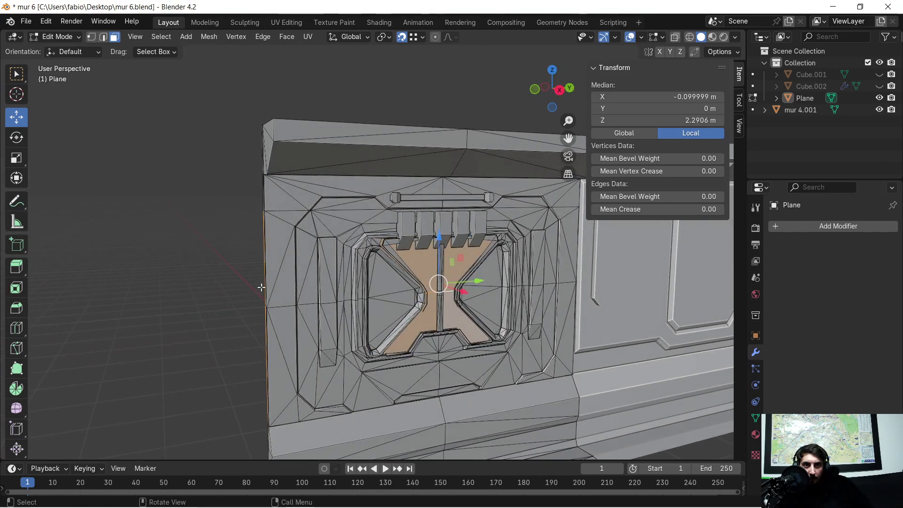
{"action": "key", "text": "x"}
{"action": "left_click", "coordinate": [407, 294]}
{"action": "scroll", "coordinate": [458, 278], "scroll_direction": "up", "scroll_amount": 6}
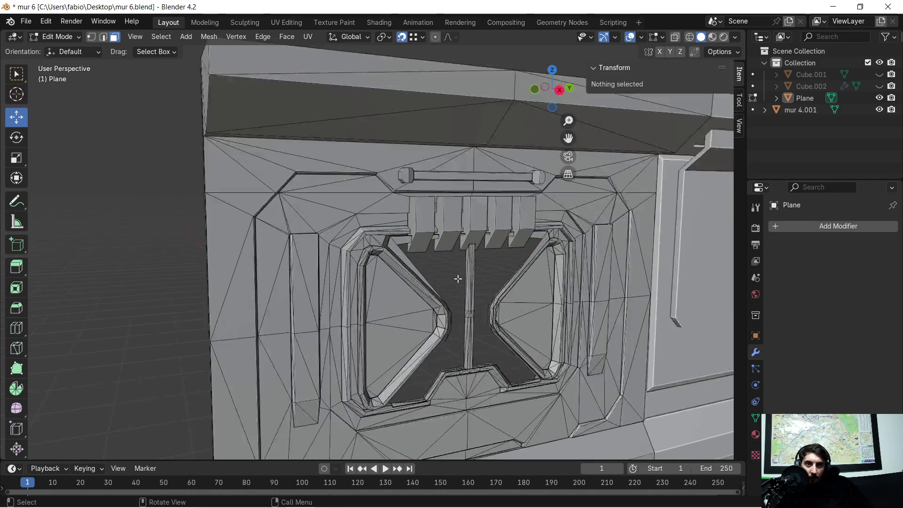
{"action": "mouse_move", "coordinate": [514, 289]}
{"action": "middle_mouse_down"}
{"action": "mouse_move", "coordinate": [482, 296]}
{"action": "mouse_move", "coordinate": [310, 283]}
{"action": "mouse_move", "coordinate": [300, 241]}
{"action": "mouse_move", "coordinate": [186, 207]}
{"action": "mouse_move", "coordinate": [381, 266]}
{"action": "mouse_move", "coordinate": [298, 276]}
{"action": "mouse_move", "coordinate": [306, 268]}
{"action": "middle_mouse_up"}
{"action": "scroll", "coordinate": [306, 268], "scroll_direction": "up", "scroll_amount": 5}
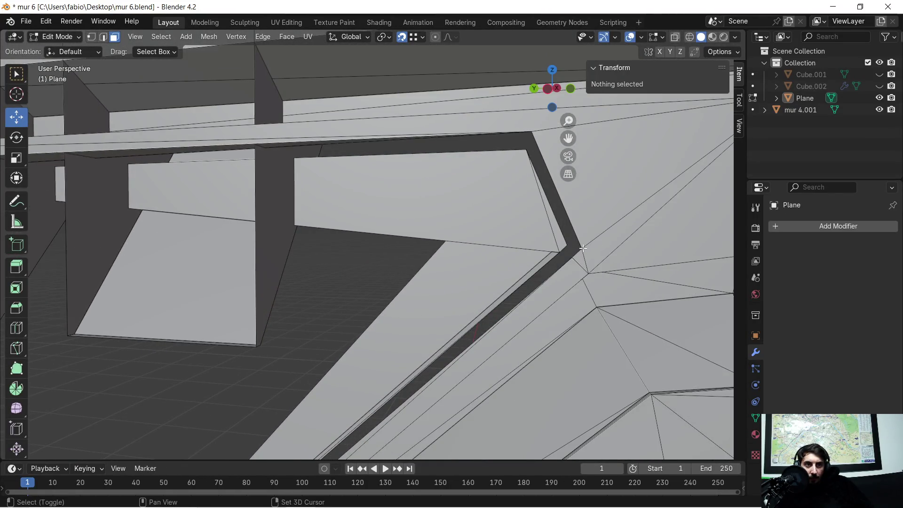
{"action": "left_click", "coordinate": [412, 266]}
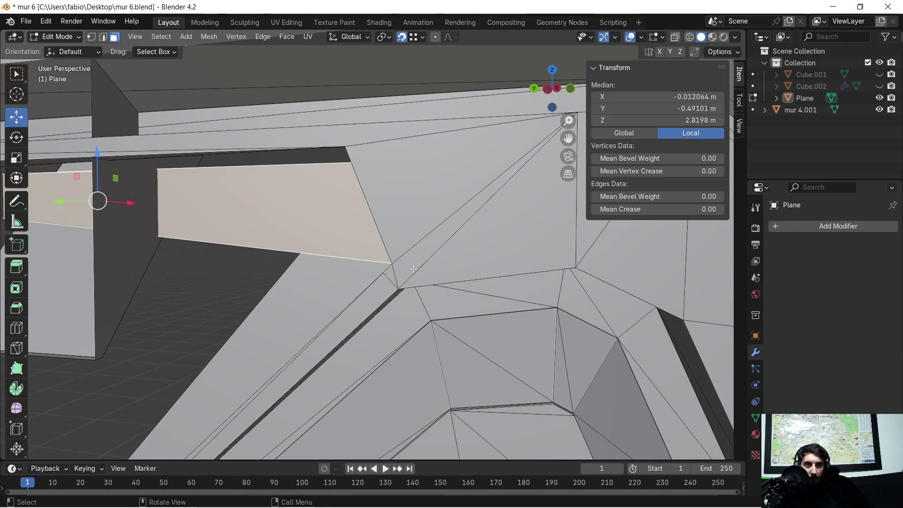
{"action": "left_click", "coordinate": [396, 268]}
{"action": "scroll", "coordinate": [396, 266], "scroll_direction": "up", "scroll_amount": 2}
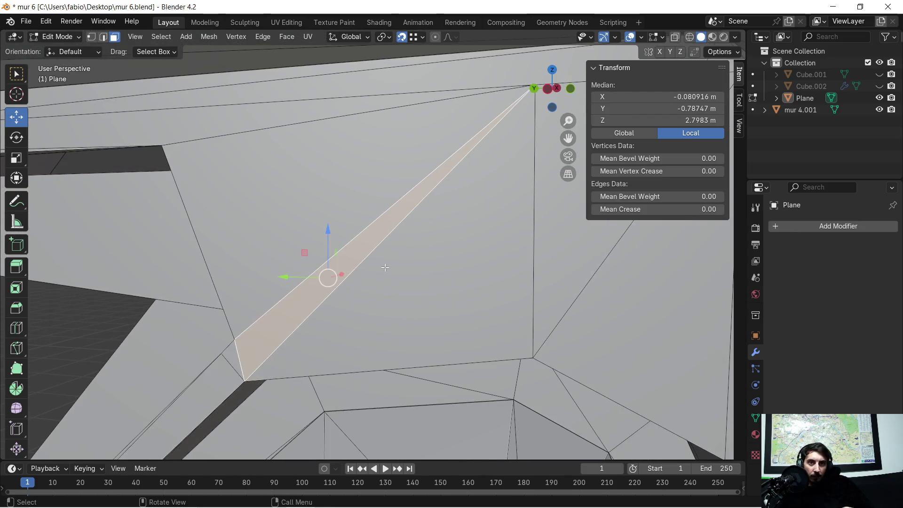
{"action": "scroll", "coordinate": [383, 262], "scroll_direction": "down", "scroll_amount": 2}
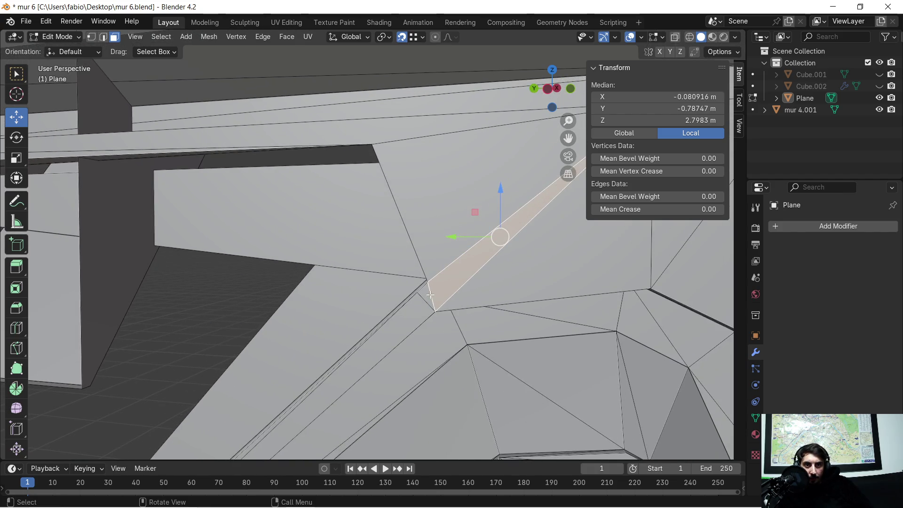
{"action": "left_click", "coordinate": [430, 295]}
{"action": "mouse_move", "coordinate": [413, 312]}
{"action": "middle_mouse_down"}
{"action": "mouse_move", "coordinate": [477, 303]}
{"action": "mouse_move", "coordinate": [500, 317]}
{"action": "mouse_move", "coordinate": [699, 299]}
{"action": "mouse_move", "coordinate": [559, 308]}
{"action": "mouse_move", "coordinate": [409, 292]}
{"action": "middle_mouse_up"}
{"action": "left_click", "coordinate": [103, 37]}
{"action": "scroll", "coordinate": [315, 197], "scroll_direction": "up", "scroll_amount": 2}
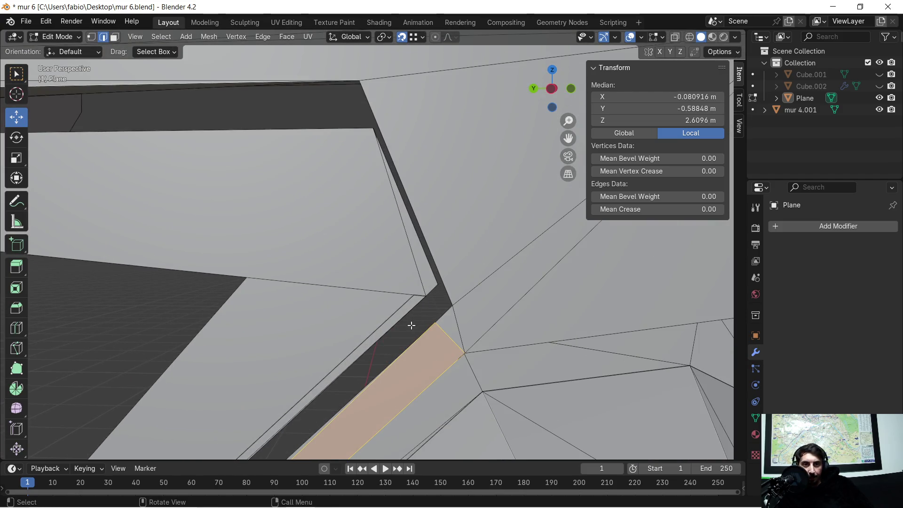
{"action": "mouse_move", "coordinate": [422, 335]}
{"action": "middle_mouse_down"}
{"action": "mouse_move", "coordinate": [412, 337]}
{"action": "mouse_move", "coordinate": [458, 332]}
{"action": "mouse_move", "coordinate": [369, 358]}
{"action": "mouse_move", "coordinate": [478, 135]}
{"action": "middle_mouse_up"}
{"action": "mouse_move", "coordinate": [419, 353]}
{"action": "middle_mouse_down"}
{"action": "mouse_move", "coordinate": [453, 246]}
{"action": "mouse_move", "coordinate": [500, 234]}
{"action": "mouse_move", "coordinate": [481, 254]}
{"action": "middle_mouse_up"}
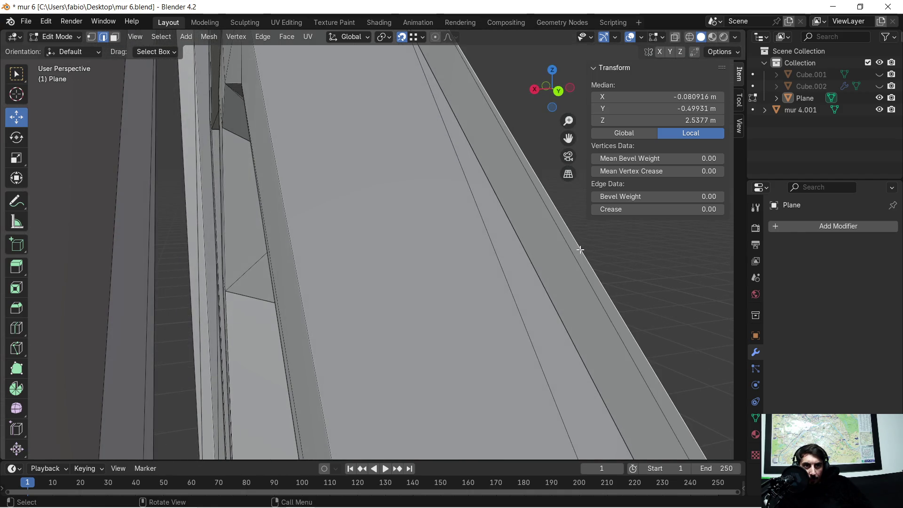
{"action": "mouse_move", "coordinate": [584, 235]}
{"action": "middle_mouse_down"}
{"action": "mouse_move", "coordinate": [467, 427]}
{"action": "mouse_move", "coordinate": [365, 218]}
{"action": "mouse_move", "coordinate": [410, 218]}
{"action": "mouse_move", "coordinate": [492, 242]}
{"action": "mouse_move", "coordinate": [418, 229]}
{"action": "middle_mouse_up"}
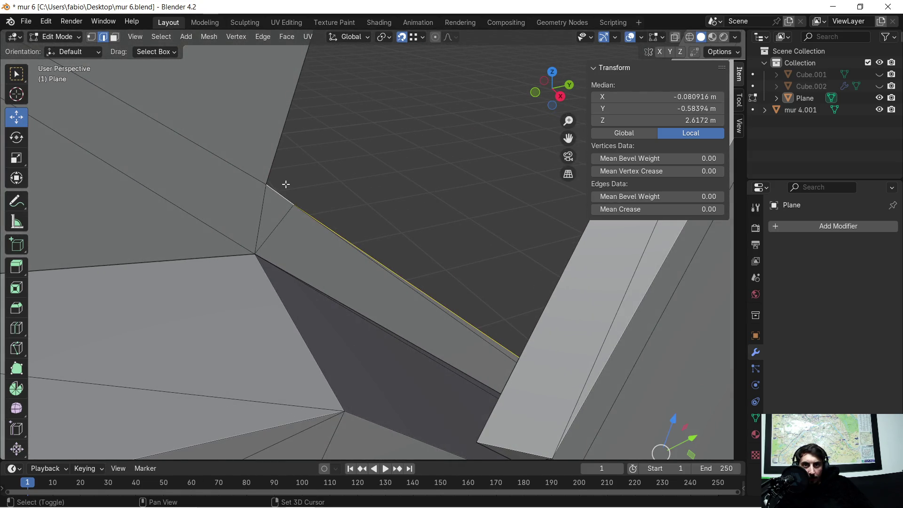
{"action": "scroll", "coordinate": [318, 143], "scroll_direction": "down", "scroll_amount": 3}
{"action": "mouse_move", "coordinate": [434, 127]}
{"action": "middle_mouse_down"}
{"action": "mouse_move", "coordinate": [296, 296]}
{"action": "mouse_move", "coordinate": [347, 256]}
{"action": "mouse_move", "coordinate": [354, 270]}
{"action": "mouse_move", "coordinate": [367, 268]}
{"action": "mouse_move", "coordinate": [376, 251]}
{"action": "middle_mouse_up"}
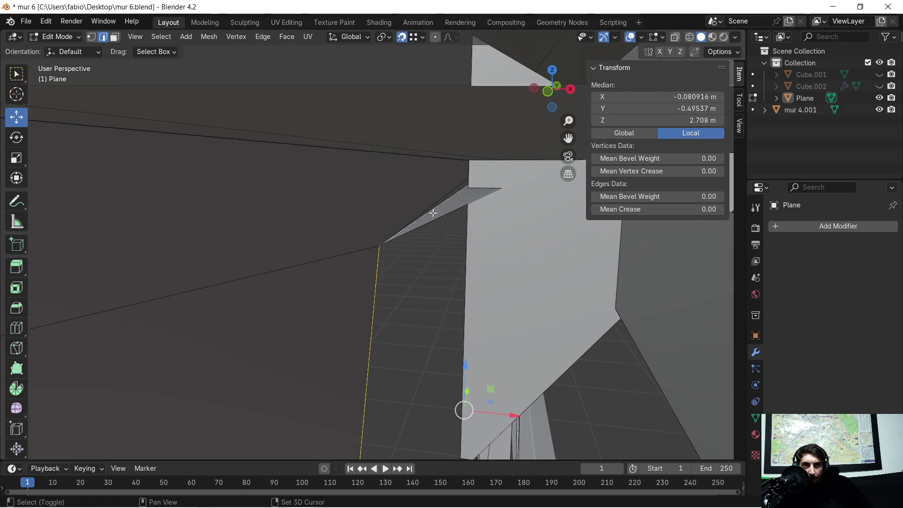
{"action": "mouse_move", "coordinate": [453, 239]}
{"action": "middle_mouse_down"}
{"action": "mouse_move", "coordinate": [475, 255]}
{"action": "mouse_move", "coordinate": [401, 256]}
{"action": "mouse_move", "coordinate": [451, 237]}
{"action": "middle_mouse_up"}
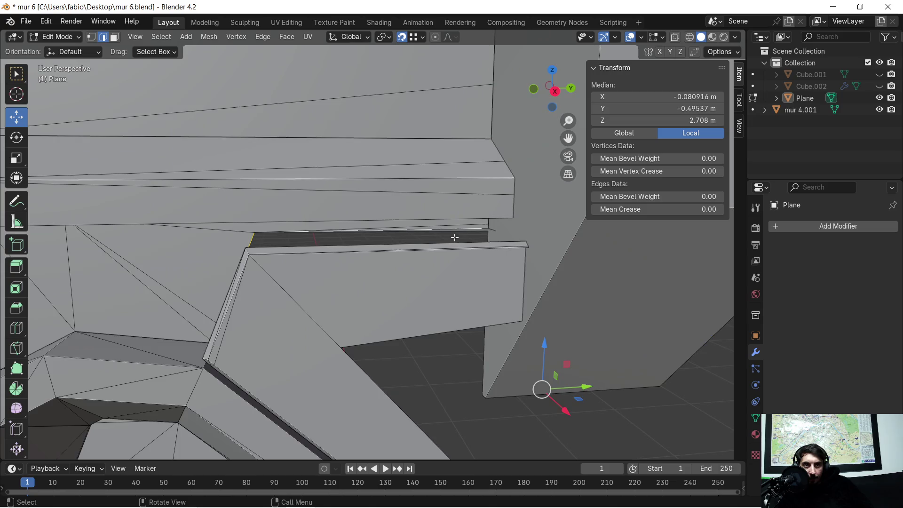
{"action": "middle_click_drag", "start_coordinate": [530, 268], "coordinate": [134, 220], "text": "shift"}
{"action": "mouse_move", "coordinate": [311, 248]}
{"action": "middle_mouse_down"}
{"action": "mouse_move", "coordinate": [347, 268]}
{"action": "mouse_move", "coordinate": [325, 284]}
{"action": "mouse_move", "coordinate": [232, 213]}
{"action": "mouse_move", "coordinate": [197, 206]}
{"action": "mouse_move", "coordinate": [121, 248]}
{"action": "mouse_move", "coordinate": [302, 234]}
{"action": "mouse_move", "coordinate": [374, 239]}
{"action": "mouse_move", "coordinate": [282, 244]}
{"action": "mouse_move", "coordinate": [348, 202]}
{"action": "mouse_move", "coordinate": [337, 236]}
{"action": "mouse_move", "coordinate": [302, 252]}
{"action": "mouse_move", "coordinate": [282, 282]}
{"action": "mouse_move", "coordinate": [292, 292]}
{"action": "mouse_move", "coordinate": [411, 273]}
{"action": "mouse_move", "coordinate": [352, 284]}
{"action": "mouse_move", "coordinate": [212, 281]}
{"action": "middle_mouse_up"}
{"action": "scroll", "coordinate": [412, 273], "scroll_direction": "up", "scroll_amount": 8}
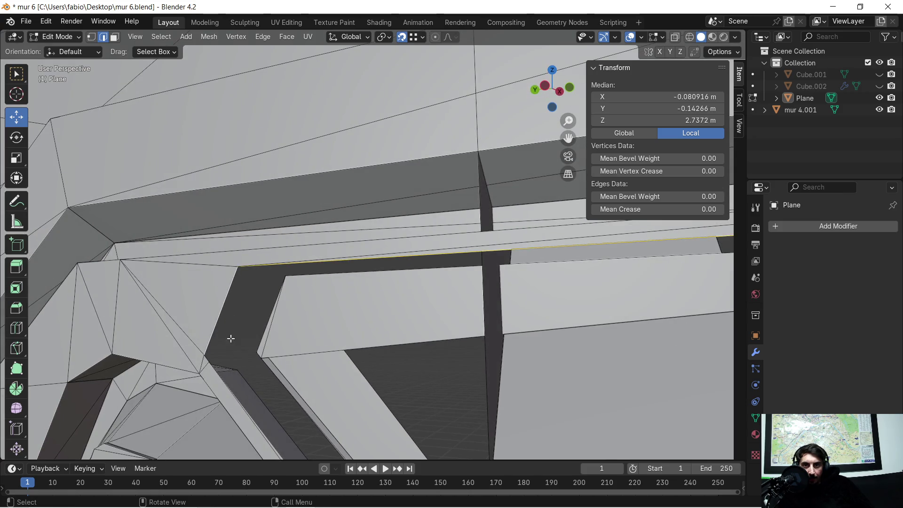
{"action": "scroll", "coordinate": [231, 336], "scroll_direction": "up", "scroll_amount": 4}
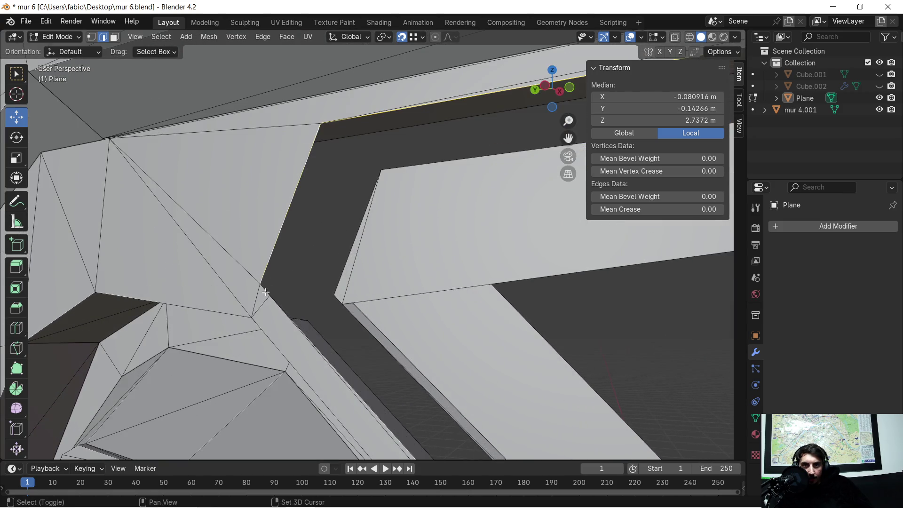
{"action": "scroll", "coordinate": [285, 320], "scroll_direction": "down", "scroll_amount": 3}
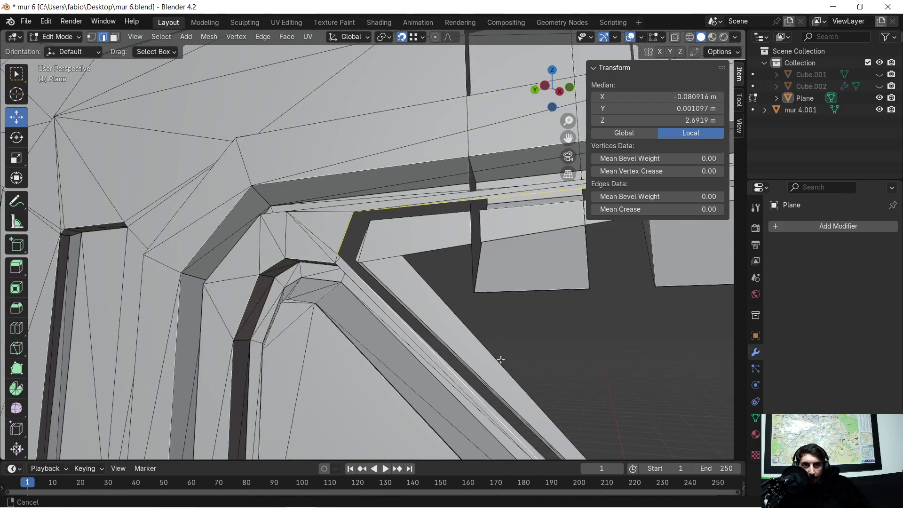
{"action": "scroll", "coordinate": [349, 190], "scroll_direction": "up", "scroll_amount": 5}
{"action": "mouse_move", "coordinate": [349, 190]}
{"action": "middle_mouse_down"}
{"action": "mouse_move", "coordinate": [389, 230]}
{"action": "mouse_move", "coordinate": [366, 250]}
{"action": "mouse_move", "coordinate": [441, 268]}
{"action": "middle_mouse_up"}
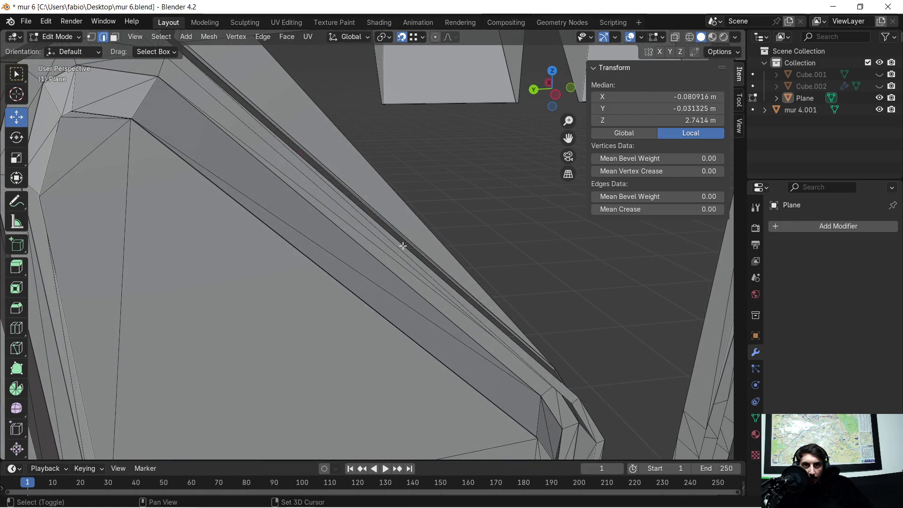
{"action": "mouse_move", "coordinate": [426, 261]}
{"action": "middle_mouse_down", "text": "shift"}
{"action": "mouse_move", "coordinate": [552, 347]}
{"action": "mouse_move", "coordinate": [401, 174]}
{"action": "mouse_move", "coordinate": [383, 182]}
{"action": "mouse_move", "coordinate": [368, 213]}
{"action": "mouse_move", "coordinate": [381, 206]}
{"action": "middle_mouse_up", "text": "shift"}
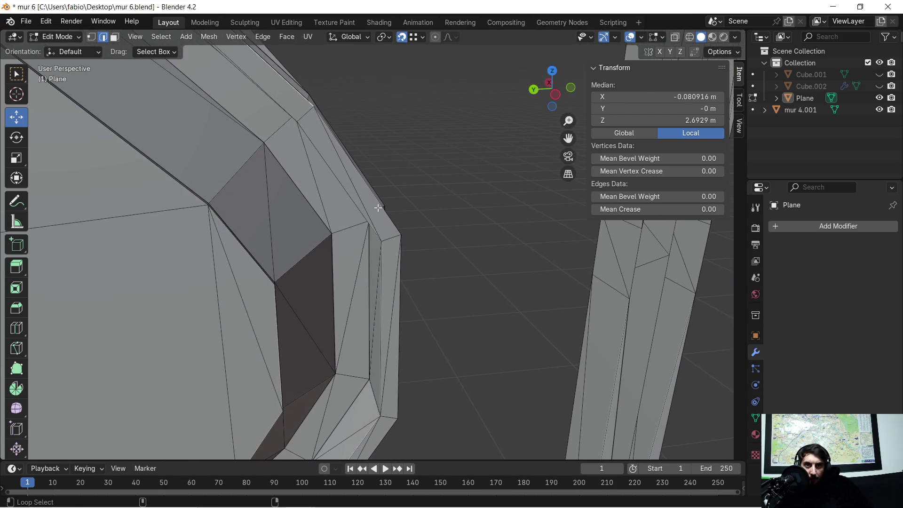
{"action": "scroll", "coordinate": [386, 211], "scroll_direction": "down", "scroll_amount": 6}
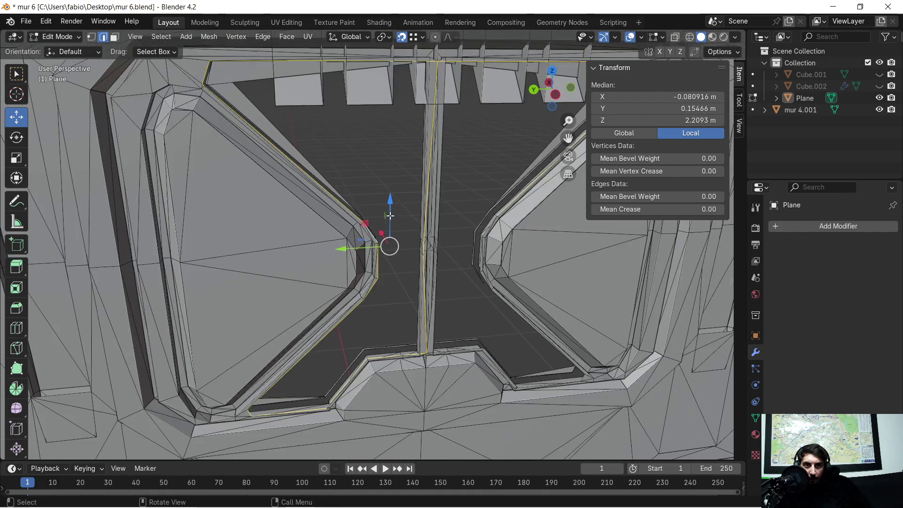
{"action": "scroll", "coordinate": [455, 262], "scroll_direction": "up", "scroll_amount": 2}
{"action": "mouse_move", "coordinate": [470, 264]}
{"action": "middle_mouse_down", "text": "shift"}
{"action": "mouse_move", "coordinate": [328, 204]}
{"action": "mouse_move", "coordinate": [348, 243]}
{"action": "middle_mouse_up", "text": "shift"}
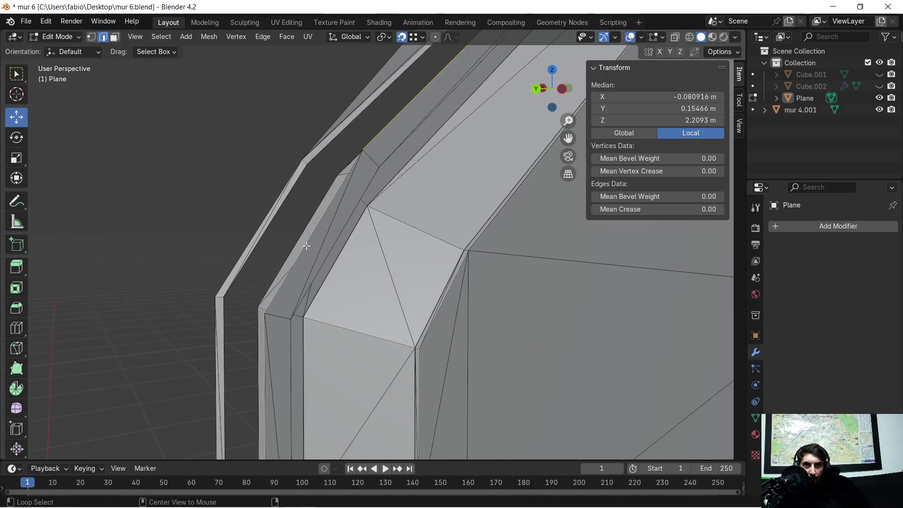
{"action": "middle_click_drag", "start_coordinate": [306, 245], "coordinate": [325, 245]}
{"action": "scroll", "coordinate": [306, 242], "scroll_direction": "down", "scroll_amount": 3}
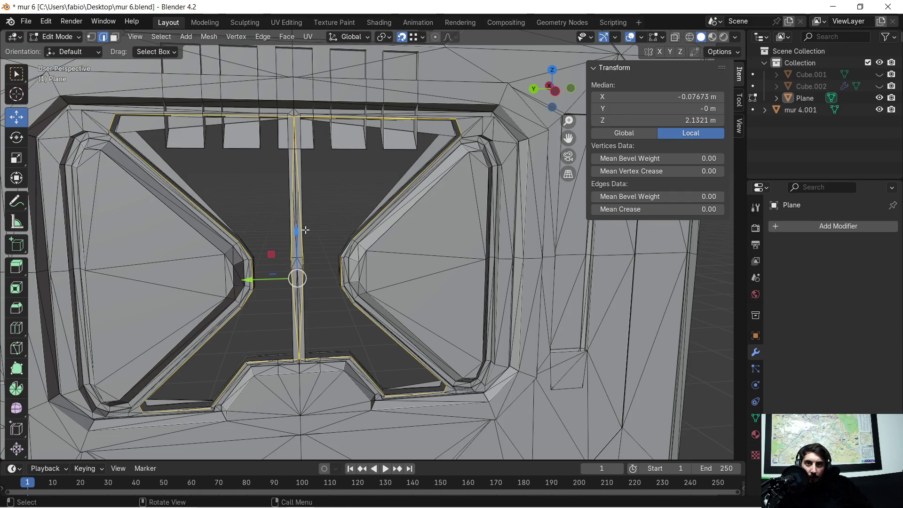
{"action": "scroll", "coordinate": [305, 229], "scroll_direction": "up", "scroll_amount": 5}
{"action": "middle_click_drag", "start_coordinate": [272, 225], "coordinate": [373, 258], "text": "shift"}
{"action": "scroll", "coordinate": [373, 258], "scroll_direction": "down", "scroll_amount": 3}
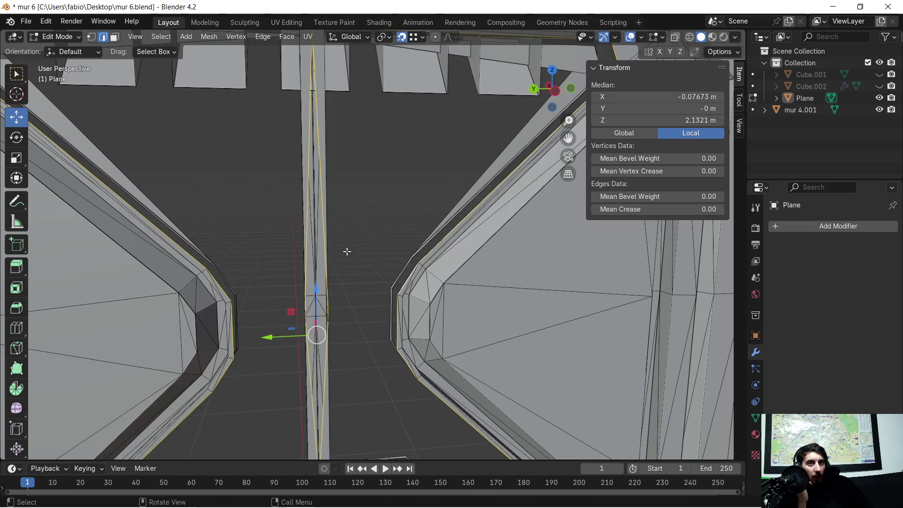
{"action": "scroll", "coordinate": [342, 214], "scroll_direction": "down", "scroll_amount": 4}
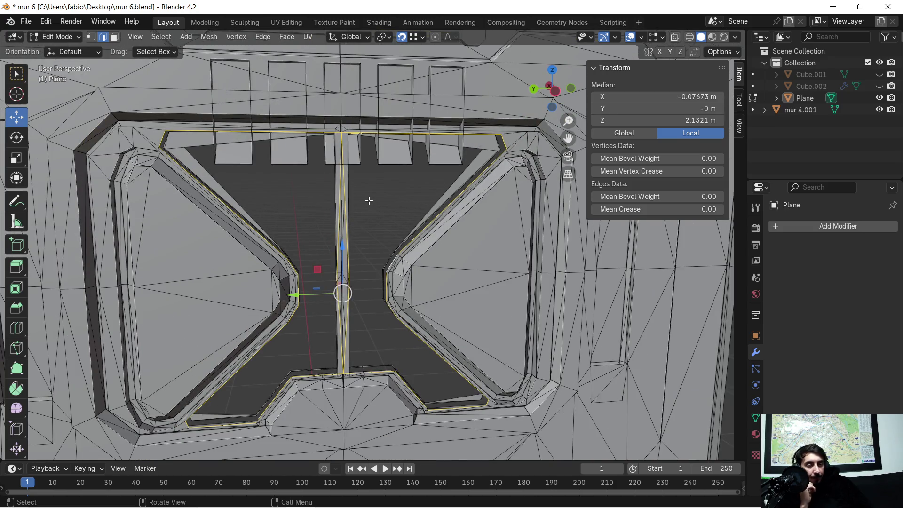
{"action": "scroll", "coordinate": [367, 199], "scroll_direction": "up", "scroll_amount": 3}
{"action": "middle_click_drag", "start_coordinate": [360, 169], "coordinate": [423, 306], "text": "shift"}
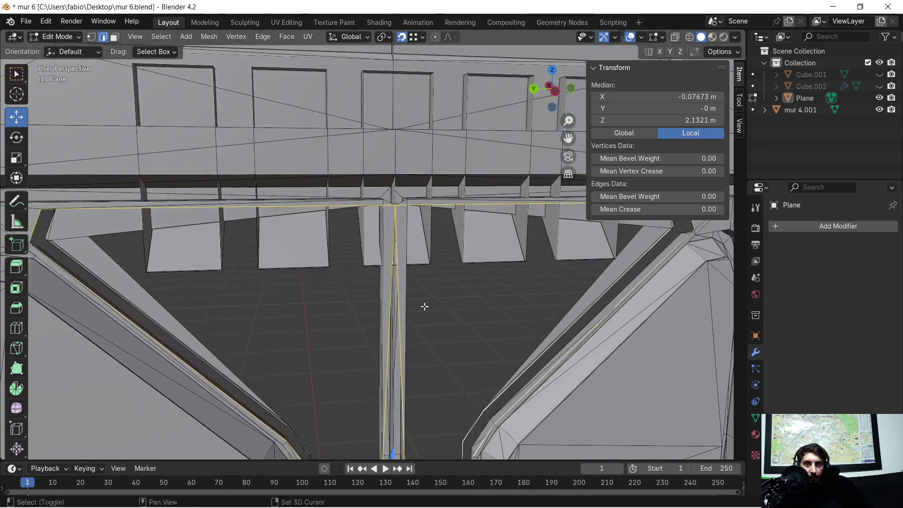
{"action": "scroll", "coordinate": [421, 262], "scroll_direction": "up", "scroll_amount": 3}
{"action": "mouse_move", "coordinate": [432, 262]}
{"action": "middle_mouse_down"}
{"action": "mouse_move", "coordinate": [617, 259]}
{"action": "mouse_move", "coordinate": [563, 269]}
{"action": "mouse_move", "coordinate": [459, 264]}
{"action": "mouse_move", "coordinate": [339, 190]}
{"action": "middle_mouse_up"}
{"action": "scroll", "coordinate": [348, 191], "scroll_direction": "up", "scroll_amount": 4}
{"action": "scroll", "coordinate": [353, 190], "scroll_direction": "down", "scroll_amount": 2}
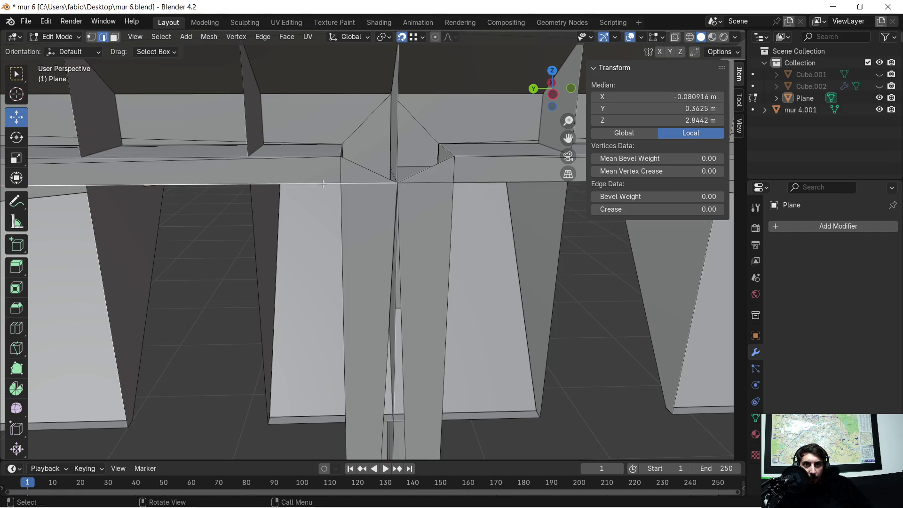
{"action": "scroll", "coordinate": [324, 186], "scroll_direction": "down", "scroll_amount": 3}
{"action": "scroll", "coordinate": [373, 226], "scroll_direction": "up", "scroll_amount": 4}
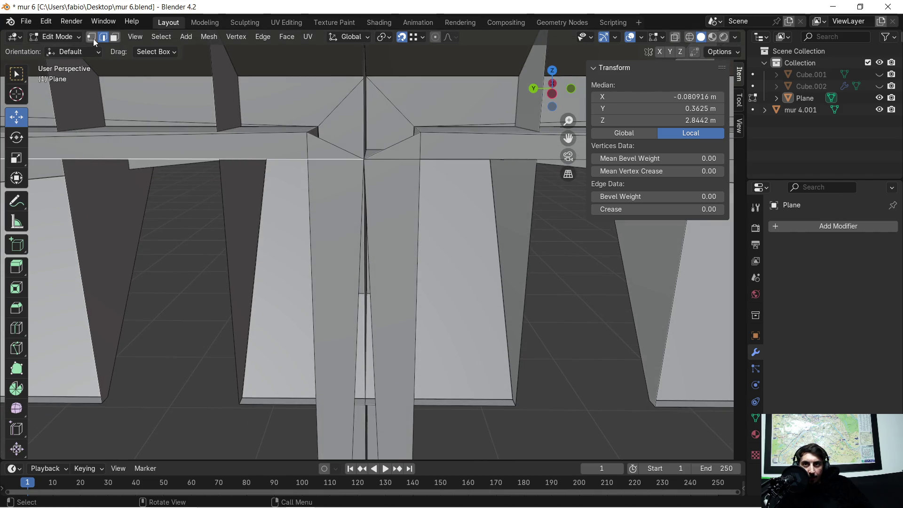
{"action": "left_click", "coordinate": [366, 159]}
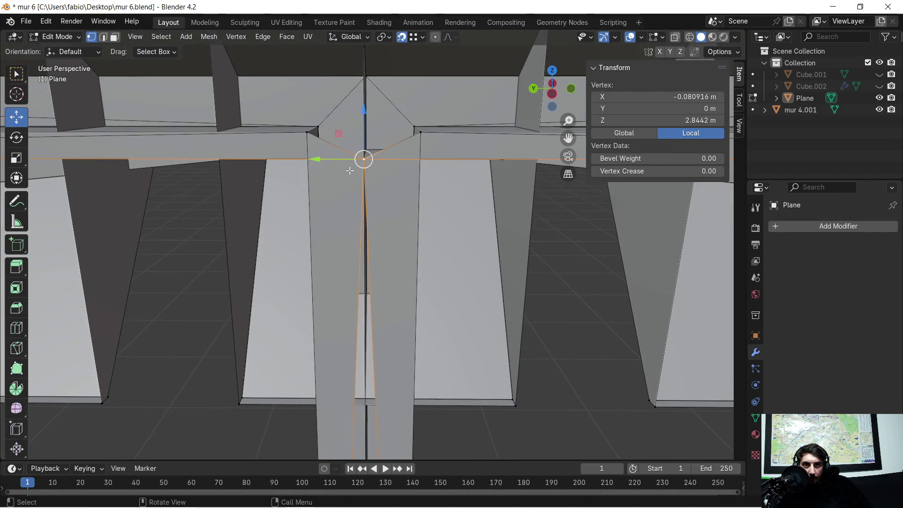
- Nudge the stray vertex along Y, then delete it as Vertices
{"action": "key", "text": "y"}
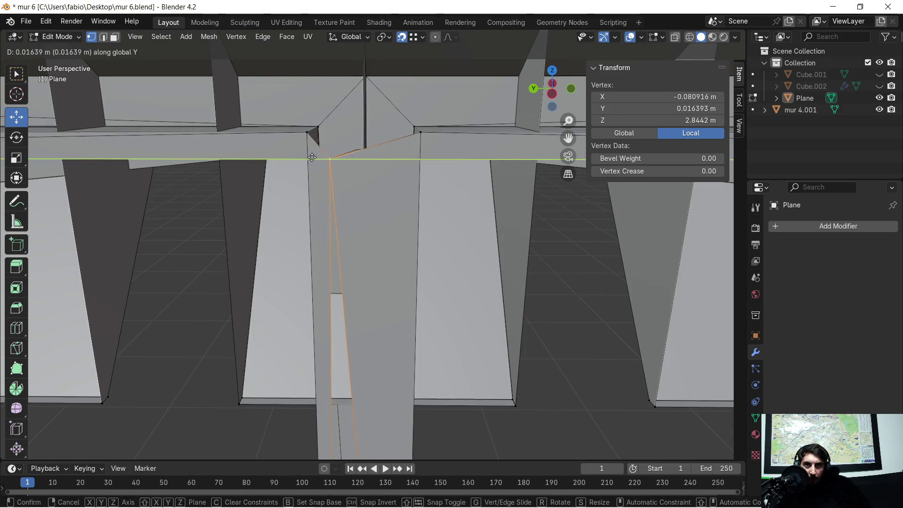
{"action": "left_click", "coordinate": [349, 167]}
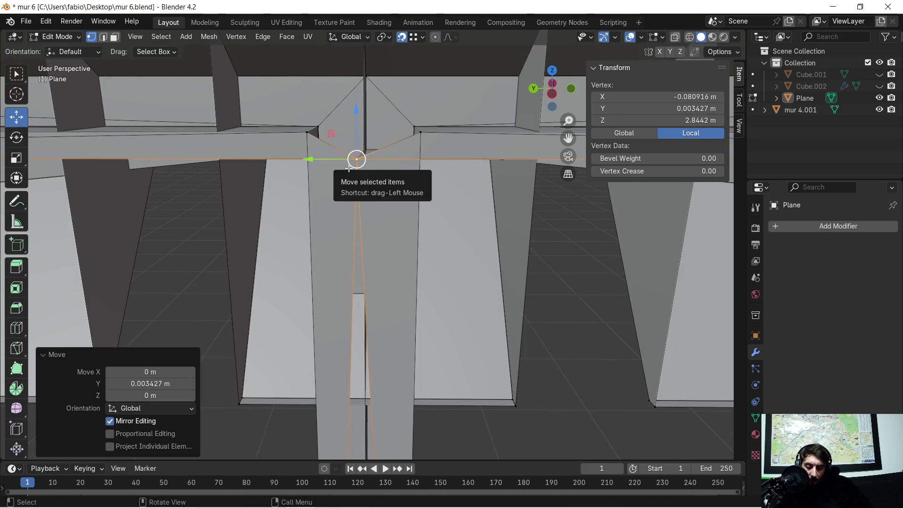
{"action": "key", "text": "x"}
{"action": "left_click", "coordinate": [325, 144]}
{"action": "scroll", "coordinate": [339, 173], "scroll_direction": "down", "scroll_amount": 2}
{"action": "mouse_move", "coordinate": [338, 173]}
{"action": "middle_mouse_down"}
{"action": "mouse_move", "coordinate": [427, 157]}
{"action": "mouse_move", "coordinate": [461, 252]}
{"action": "mouse_move", "coordinate": [452, 249]}
{"action": "mouse_move", "coordinate": [451, 188]}
{"action": "mouse_move", "coordinate": [425, 218]}
{"action": "mouse_move", "coordinate": [434, 216]}
{"action": "mouse_move", "coordinate": [423, 238]}
{"action": "mouse_move", "coordinate": [429, 284]}
{"action": "mouse_move", "coordinate": [393, 222]}
{"action": "mouse_move", "coordinate": [455, 240]}
{"action": "mouse_move", "coordinate": [447, 246]}
{"action": "mouse_move", "coordinate": [275, 168]}
{"action": "middle_mouse_up"}
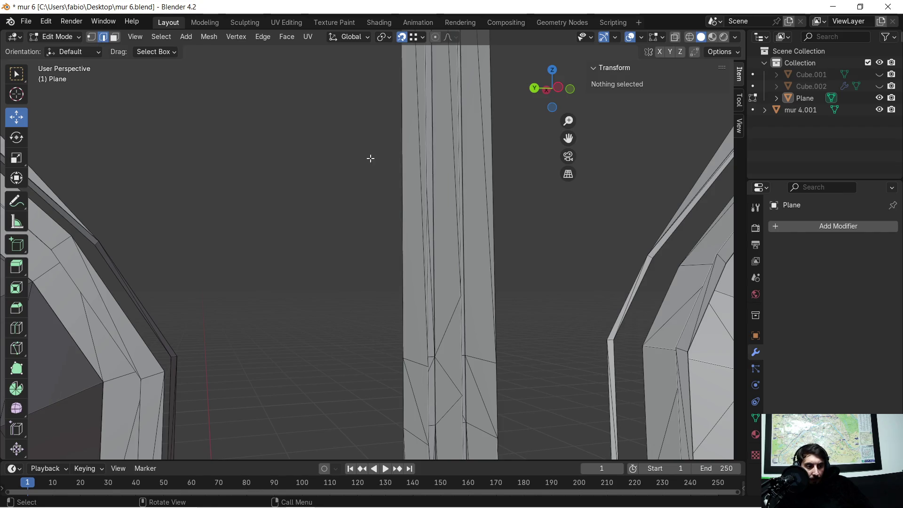
{"action": "middle_click_drag", "start_coordinate": [371, 159], "coordinate": [356, 159]}
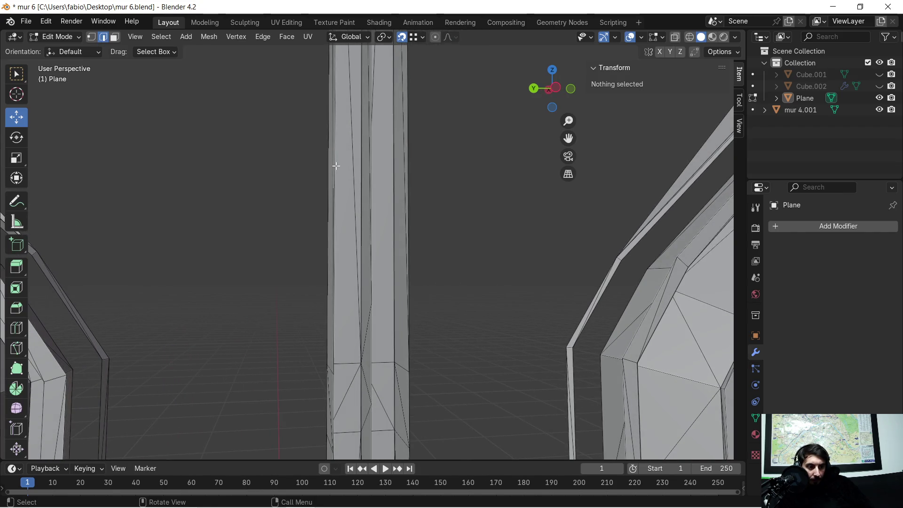
{"action": "mouse_move", "coordinate": [334, 152]}
{"action": "middle_mouse_down"}
{"action": "mouse_move", "coordinate": [339, 166]}
{"action": "mouse_move", "coordinate": [410, 177]}
{"action": "middle_mouse_up"}
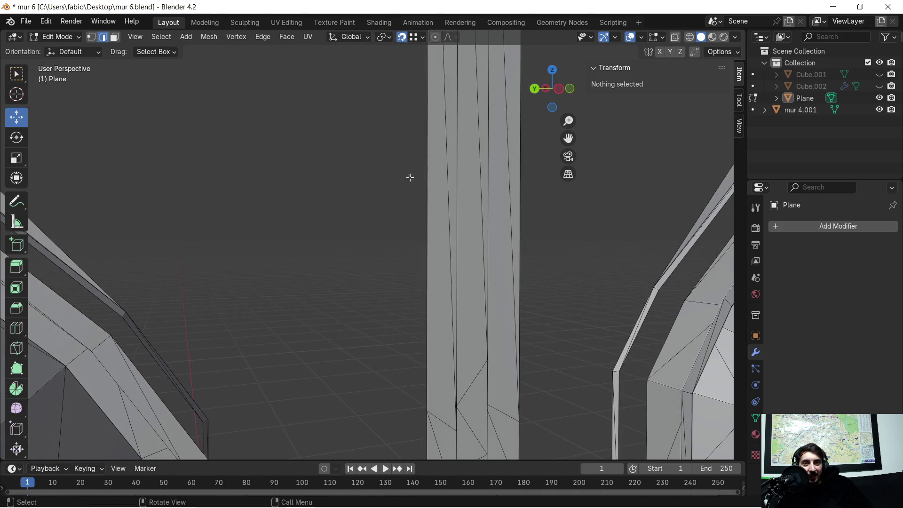
- Select the edge loop running up the centre column and view where it meets the floor
{"action": "left_click", "coordinate": [456, 165]}
{"action": "left_click", "coordinate": [455, 166], "text": "alt"}
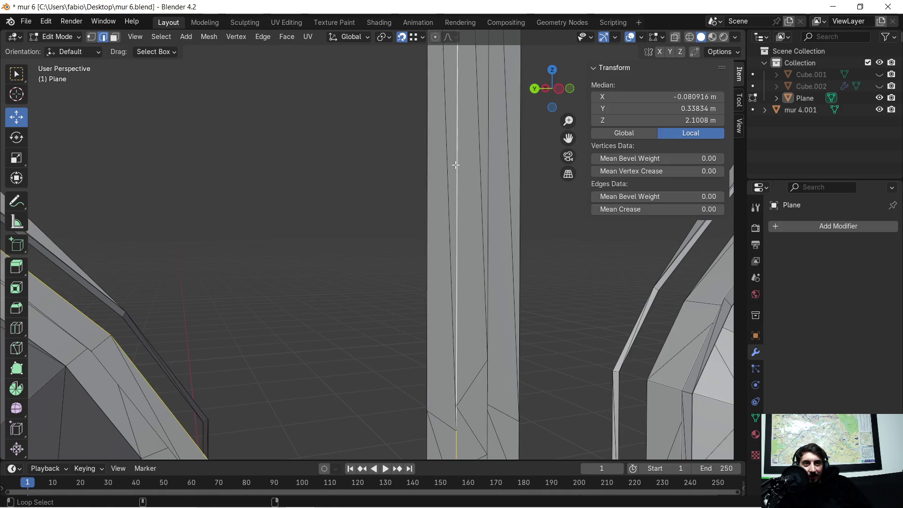
{"action": "scroll", "coordinate": [451, 167], "scroll_direction": "down", "scroll_amount": 4}
{"action": "scroll", "coordinate": [436, 180], "scroll_direction": "down", "scroll_amount": 2}
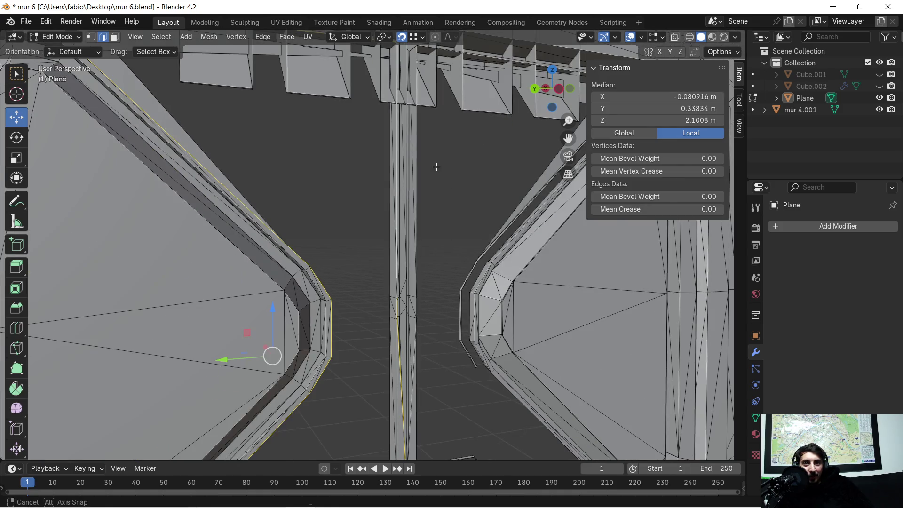
{"action": "scroll", "coordinate": [436, 166], "scroll_direction": "down", "scroll_amount": 5}
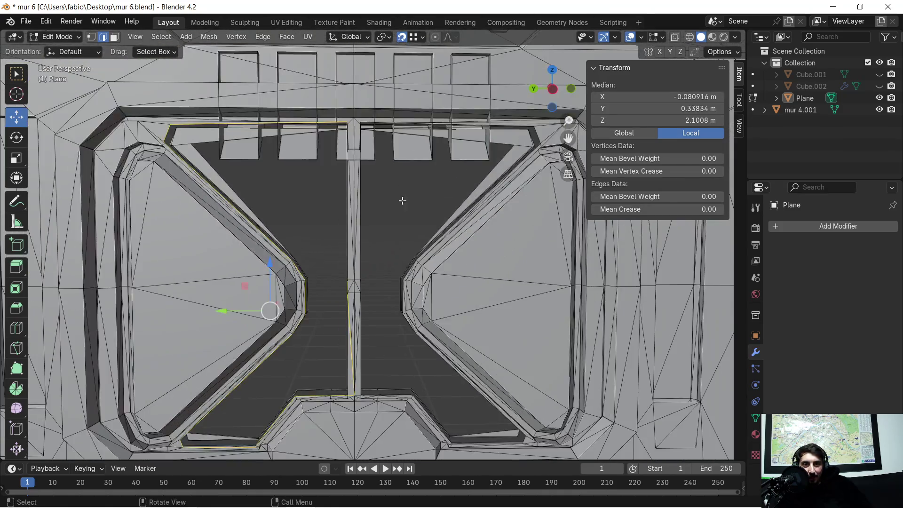
{"action": "mouse_move", "coordinate": [402, 201]}
{"action": "middle_mouse_down"}
{"action": "mouse_move", "coordinate": [365, 220]}
{"action": "mouse_move", "coordinate": [341, 216]}
{"action": "mouse_move", "coordinate": [390, 207]}
{"action": "mouse_move", "coordinate": [411, 252]}
{"action": "middle_mouse_up"}
{"action": "scroll", "coordinate": [404, 301], "scroll_direction": "up", "scroll_amount": 6}
{"action": "middle_click_drag", "start_coordinate": [397, 345], "coordinate": [390, 49], "text": "shift"}
{"action": "scroll", "coordinate": [389, 212], "scroll_direction": "up", "scroll_amount": 4}
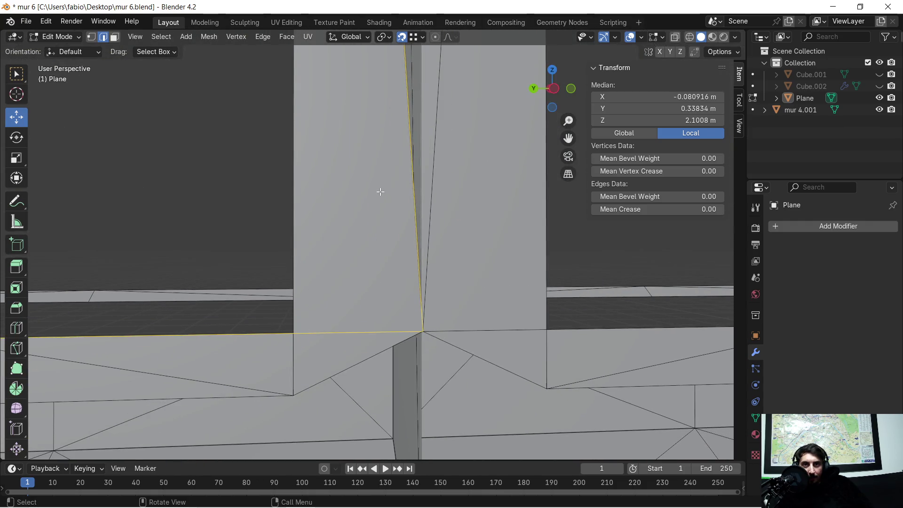
- Delete the stray vertex at the column–floor junction
{"action": "left_click", "coordinate": [428, 330]}
{"action": "key", "text": "x"}
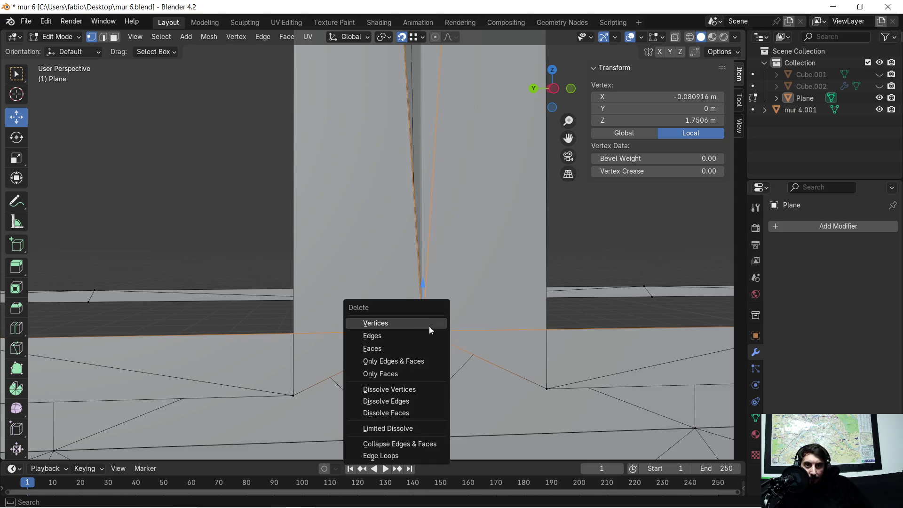
{"action": "left_click", "coordinate": [429, 326]}
{"action": "scroll", "coordinate": [333, 325], "scroll_direction": "down", "scroll_amount": 5}
{"action": "mouse_move", "coordinate": [332, 324]}
{"action": "middle_mouse_down"}
{"action": "mouse_move", "coordinate": [379, 343]}
{"action": "mouse_move", "coordinate": [328, 317]}
{"action": "mouse_move", "coordinate": [334, 323]}
{"action": "middle_mouse_up"}
{"action": "scroll", "coordinate": [327, 318], "scroll_direction": "up", "scroll_amount": 3}
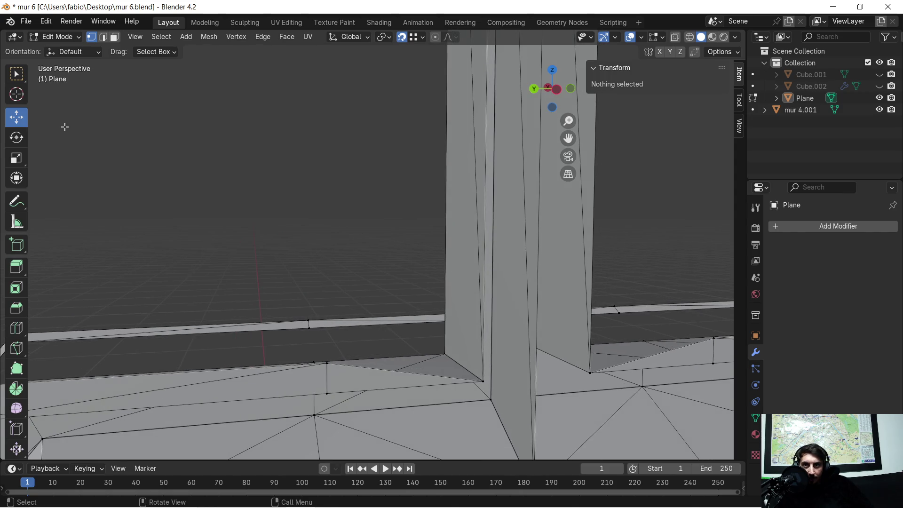
- Select the door-frame hole's border loop and fill it with a new face using F
{"action": "left_click", "coordinate": [373, 373], "text": "alt"}
{"action": "key", "text": "KP_Decimal"}
{"action": "mouse_move", "coordinate": [302, 219]}
{"action": "middle_mouse_down", "text": "ctrl"}
{"action": "mouse_move", "coordinate": [321, 194]}
{"action": "mouse_move", "coordinate": [334, 258]}
{"action": "mouse_move", "coordinate": [343, 254]}
{"action": "mouse_move", "coordinate": [359, 281]}
{"action": "mouse_move", "coordinate": [355, 308]}
{"action": "mouse_move", "coordinate": [410, 292]}
{"action": "middle_mouse_up", "text": "ctrl"}
{"action": "key", "text": "f"}
{"action": "left_click", "coordinate": [507, 268], "text": "alt"}
{"action": "left_click", "coordinate": [506, 268], "text": "alt"}
{"action": "scroll", "coordinate": [524, 285], "scroll_direction": "down", "scroll_amount": 3}
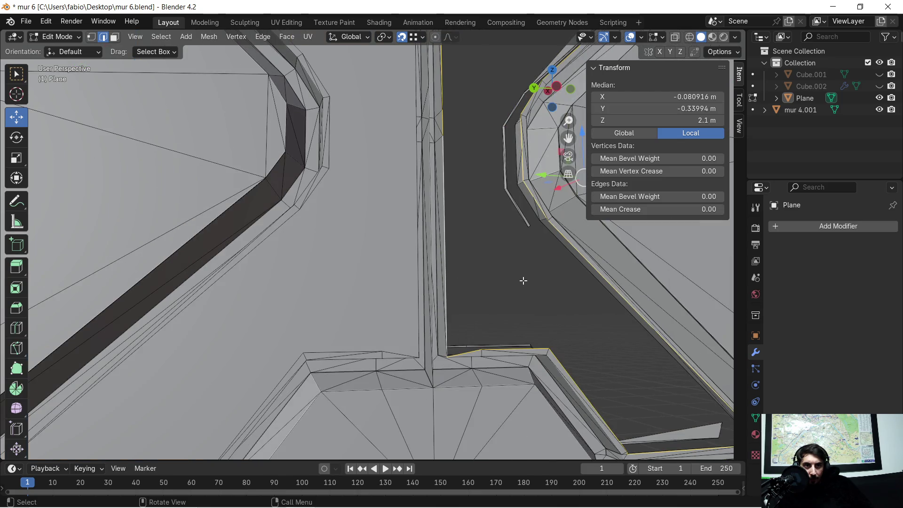
{"action": "key", "text": "f"}
{"action": "mouse_move", "coordinate": [523, 281]}
{"action": "middle_mouse_down"}
{"action": "mouse_move", "coordinate": [496, 268]}
{"action": "mouse_move", "coordinate": [493, 226]}
{"action": "mouse_move", "coordinate": [421, 301]}
{"action": "mouse_move", "coordinate": [407, 288]}
{"action": "middle_mouse_up"}
{"action": "middle_click_drag", "start_coordinate": [415, 284], "coordinate": [411, 309], "text": "shift"}
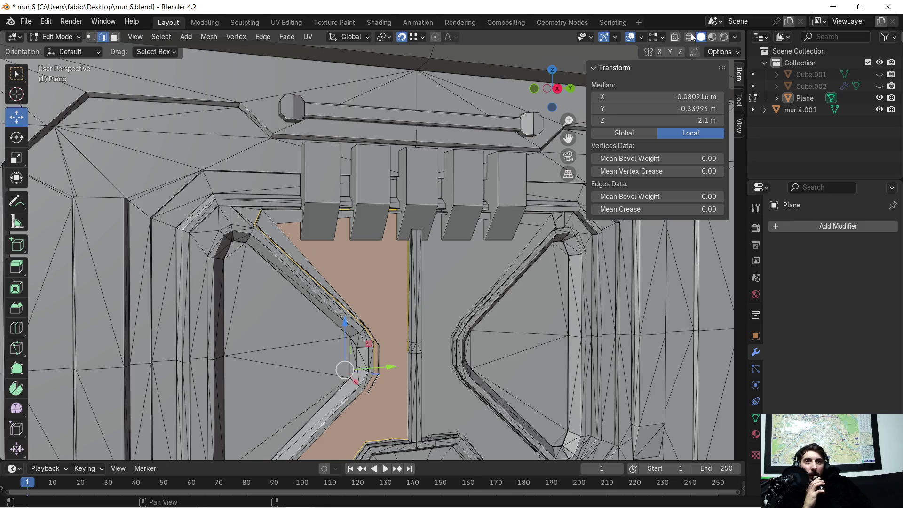
{"action": "left_click", "coordinate": [640, 37]}
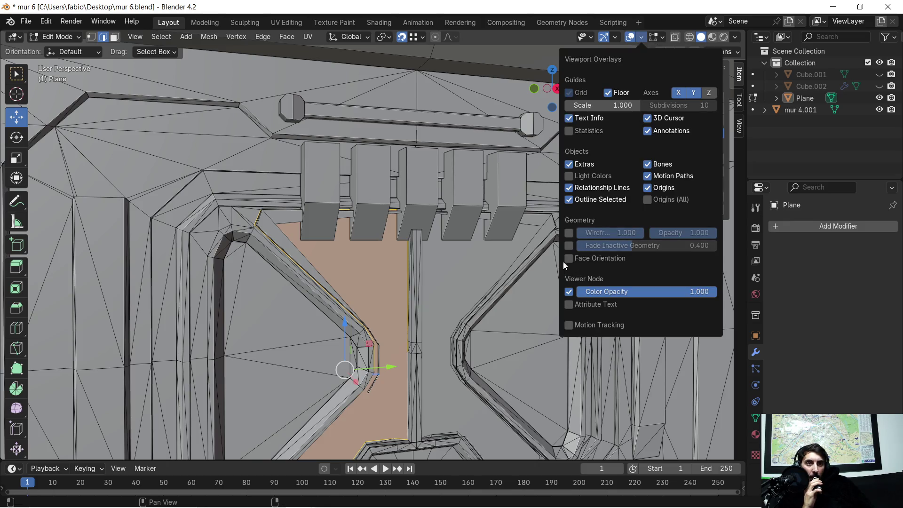
{"action": "left_click", "coordinate": [569, 259]}
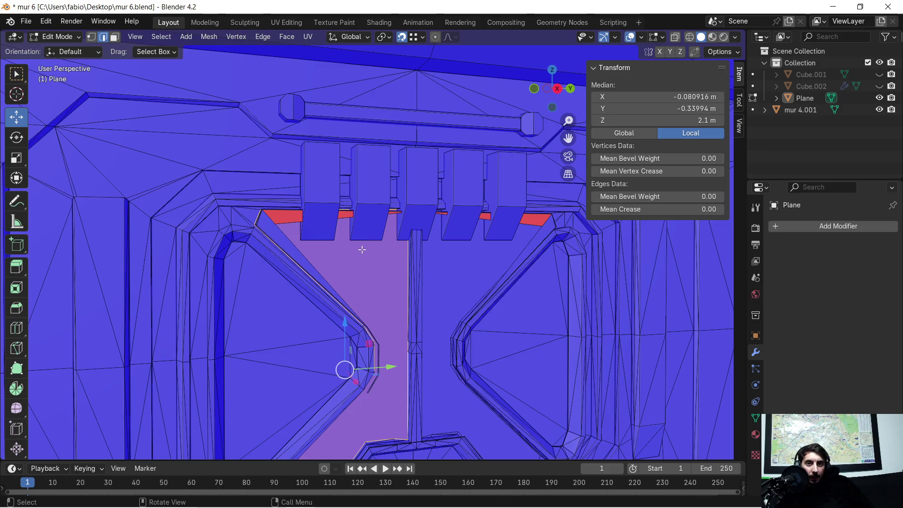
{"action": "scroll", "coordinate": [362, 249], "scroll_direction": "down", "scroll_amount": 4}
{"action": "middle_click_drag", "start_coordinate": [374, 251], "coordinate": [385, 252]}
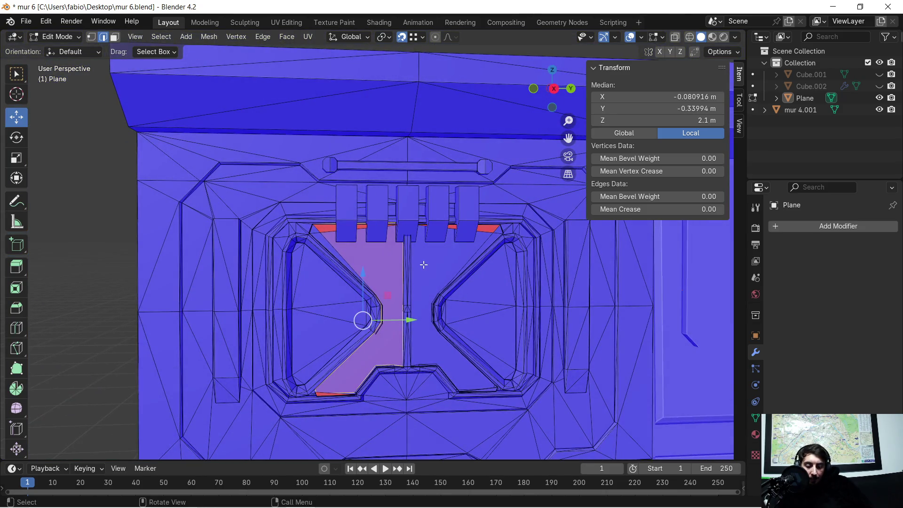
{"action": "key", "text": "h"}
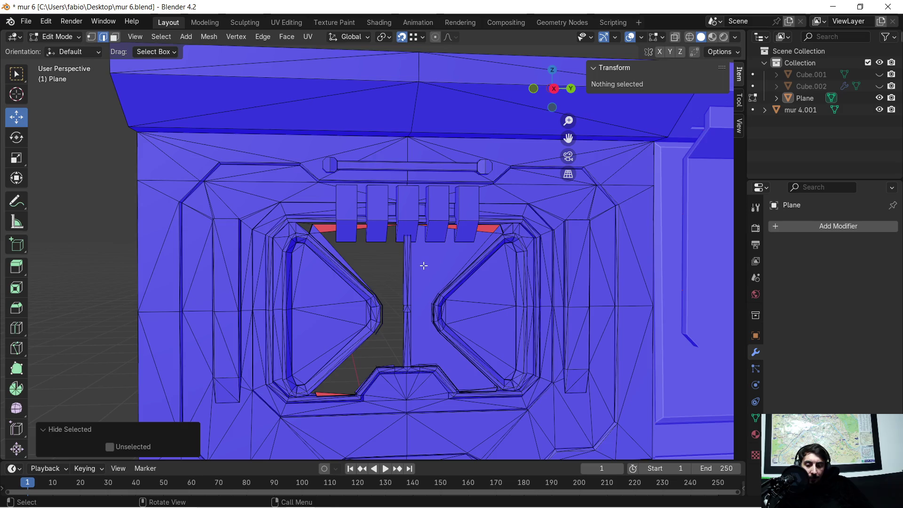
{"action": "key", "text": "ctrl+z"}
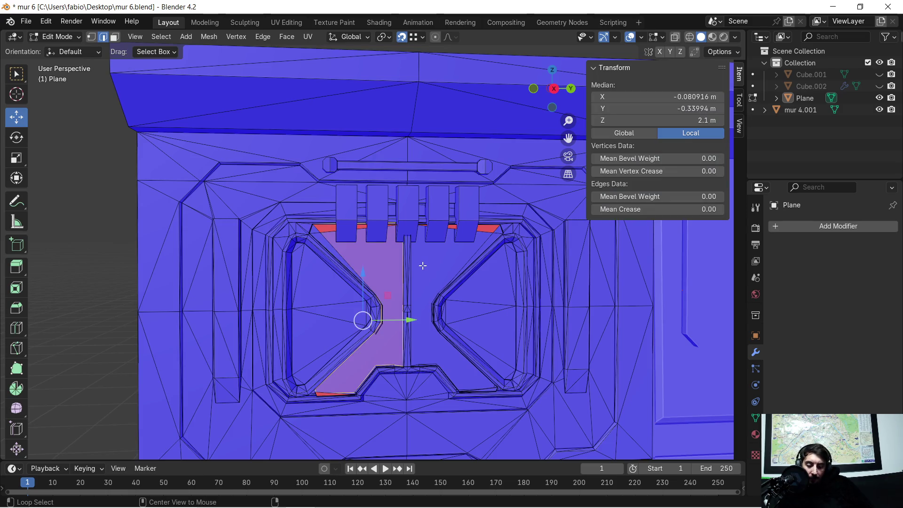
{"action": "key", "text": "alt+h"}
{"action": "scroll", "coordinate": [375, 260], "scroll_direction": "up", "scroll_amount": 3}
{"action": "mouse_move", "coordinate": [375, 260]}
{"action": "middle_mouse_down"}
{"action": "mouse_move", "coordinate": [359, 268]}
{"action": "mouse_move", "coordinate": [427, 284]}
{"action": "mouse_move", "coordinate": [477, 280]}
{"action": "mouse_move", "coordinate": [352, 268]}
{"action": "middle_mouse_up"}
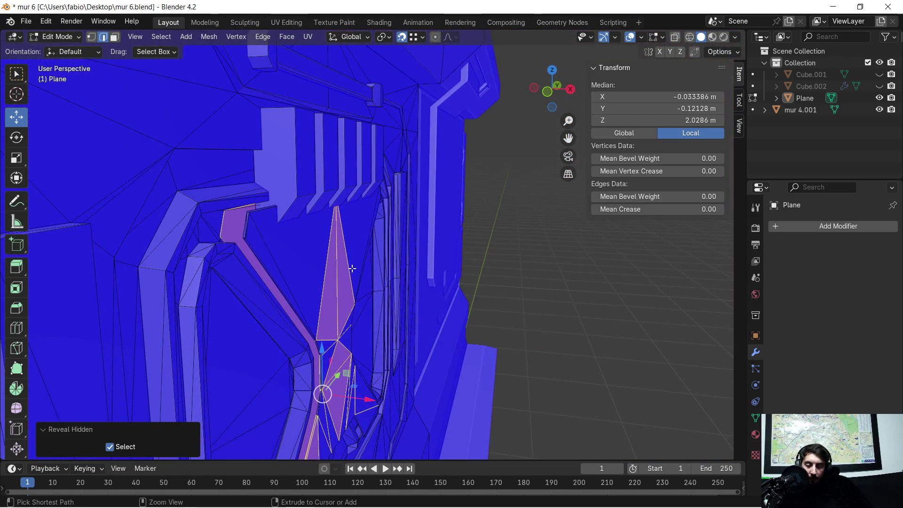
{"action": "key", "text": "ctrl+z"}
{"action": "scroll", "coordinate": [286, 250], "scroll_direction": "up", "scroll_amount": 5}
{"action": "mouse_move", "coordinate": [287, 250]}
{"action": "middle_mouse_down"}
{"action": "mouse_move", "coordinate": [468, 263]}
{"action": "mouse_move", "coordinate": [345, 256]}
{"action": "mouse_move", "coordinate": [312, 240]}
{"action": "mouse_move", "coordinate": [361, 240]}
{"action": "middle_mouse_up"}
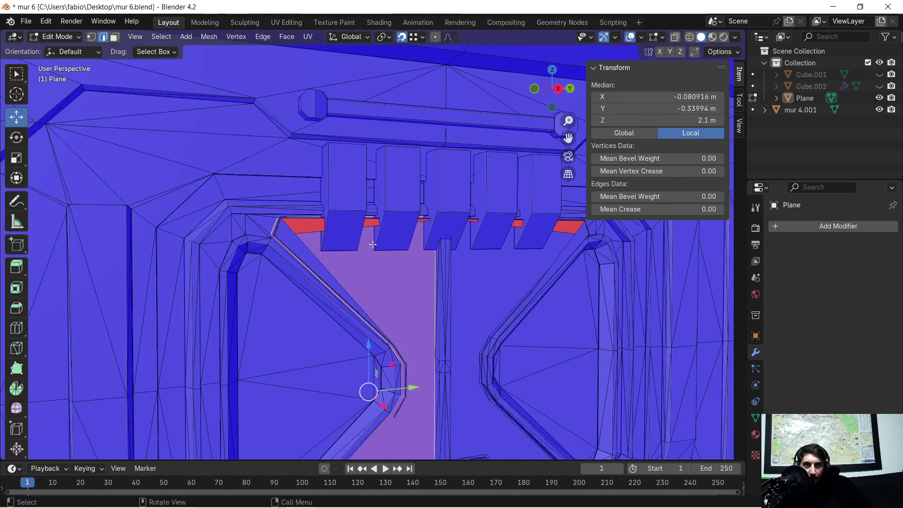
{"action": "middle_click_drag", "start_coordinate": [439, 290], "coordinate": [348, 209], "text": "shift"}
{"action": "mouse_move", "coordinate": [353, 256]}
{"action": "middle_mouse_down"}
{"action": "mouse_move", "coordinate": [268, 182]}
{"action": "mouse_move", "coordinate": [262, 187]}
{"action": "mouse_move", "coordinate": [349, 236]}
{"action": "mouse_move", "coordinate": [306, 203]}
{"action": "mouse_move", "coordinate": [346, 289]}
{"action": "middle_mouse_up"}
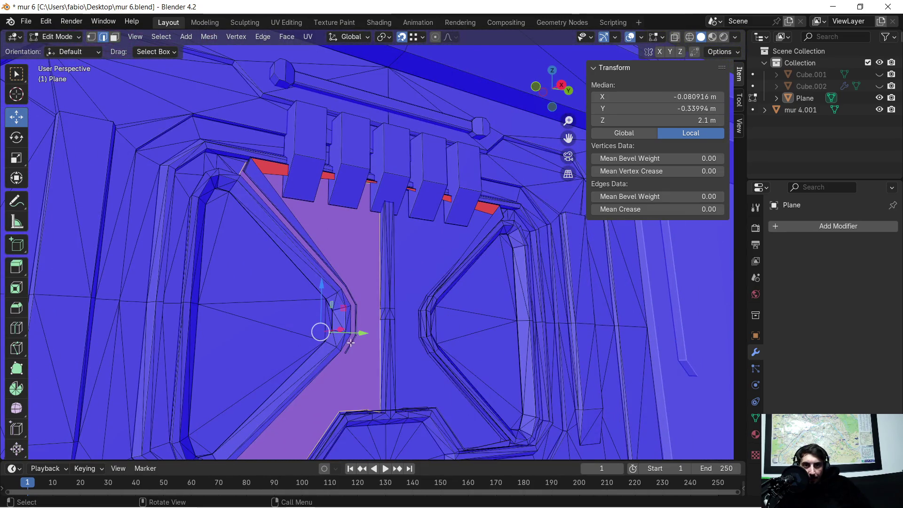
{"action": "mouse_move", "coordinate": [250, 204]}
{"action": "middle_mouse_down"}
{"action": "mouse_move", "coordinate": [301, 219]}
{"action": "mouse_move", "coordinate": [359, 262]}
{"action": "mouse_move", "coordinate": [365, 279]}
{"action": "middle_mouse_up"}
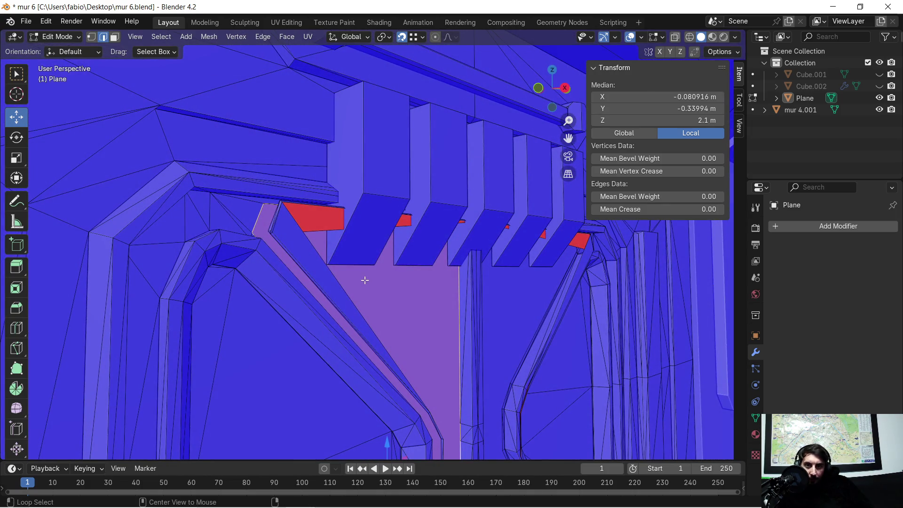
{"action": "key", "text": "alt+h"}
{"action": "mouse_move", "coordinate": [381, 272]}
{"action": "middle_mouse_down"}
{"action": "mouse_move", "coordinate": [349, 276]}
{"action": "mouse_move", "coordinate": [329, 264]}
{"action": "mouse_move", "coordinate": [354, 272]}
{"action": "mouse_move", "coordinate": [337, 260]}
{"action": "mouse_move", "coordinate": [550, 83]}
{"action": "middle_mouse_up"}
{"action": "key", "text": "3"}
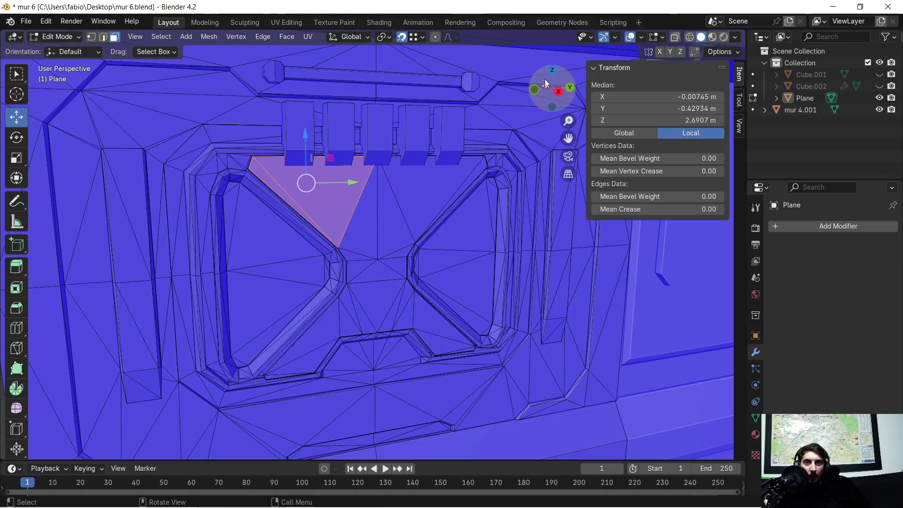
{"action": "left_click", "coordinate": [639, 36]}
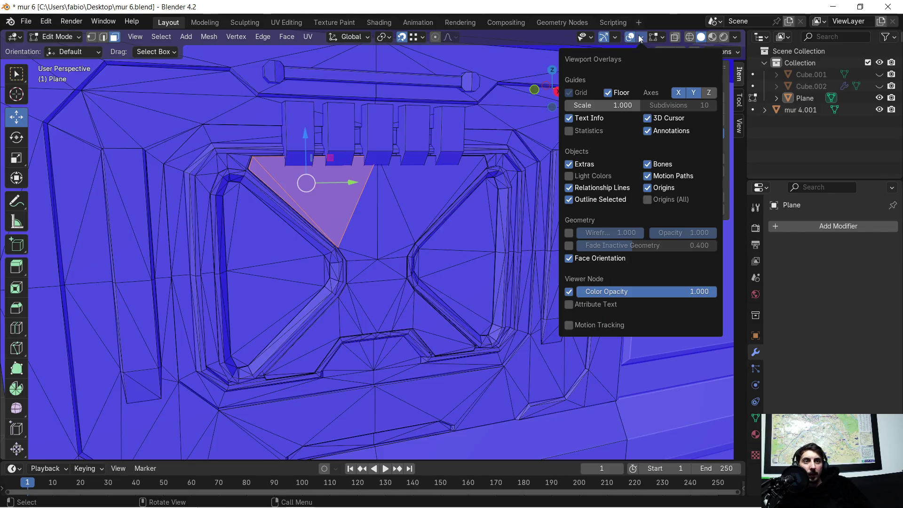
{"action": "left_click", "coordinate": [569, 258]}
{"action": "mouse_move", "coordinate": [358, 198]}
{"action": "middle_mouse_down"}
{"action": "mouse_move", "coordinate": [299, 146]}
{"action": "mouse_move", "coordinate": [342, 193]}
{"action": "mouse_move", "coordinate": [326, 201]}
{"action": "middle_mouse_up"}
- Nudge the stray corner vertex at the back face up onto its neighbour
{"action": "scroll", "coordinate": [329, 181], "scroll_direction": "up", "scroll_amount": 2}
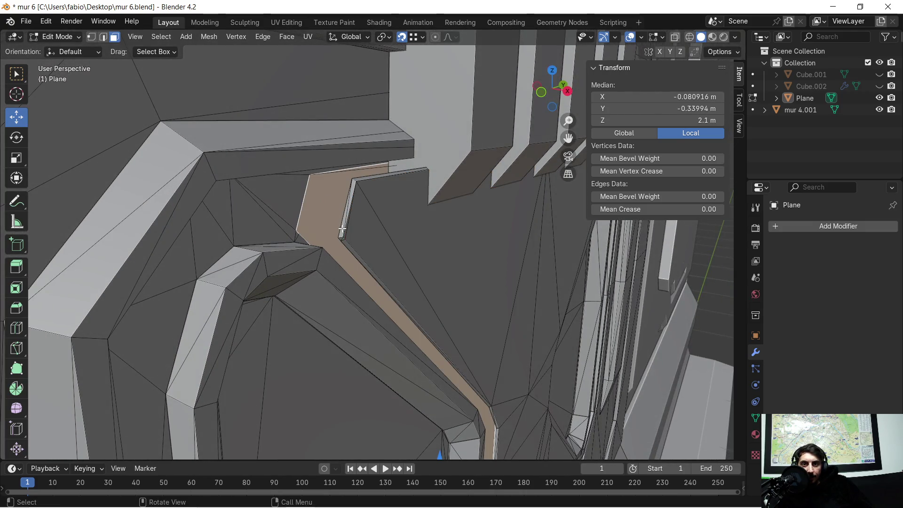
{"action": "scroll", "coordinate": [324, 221], "scroll_direction": "up", "scroll_amount": 2}
{"action": "scroll", "coordinate": [299, 222], "scroll_direction": "up", "scroll_amount": 2}
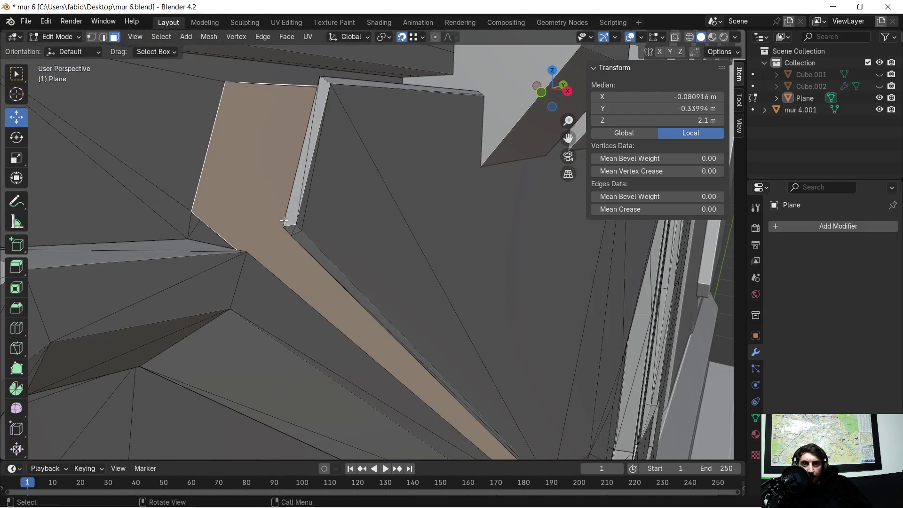
{"action": "middle_click_drag", "start_coordinate": [249, 190], "coordinate": [268, 200], "text": "shift"}
{"action": "scroll", "coordinate": [264, 204], "scroll_direction": "up", "scroll_amount": 3}
{"action": "scroll", "coordinate": [264, 204], "scroll_direction": "down", "scroll_amount": 2}
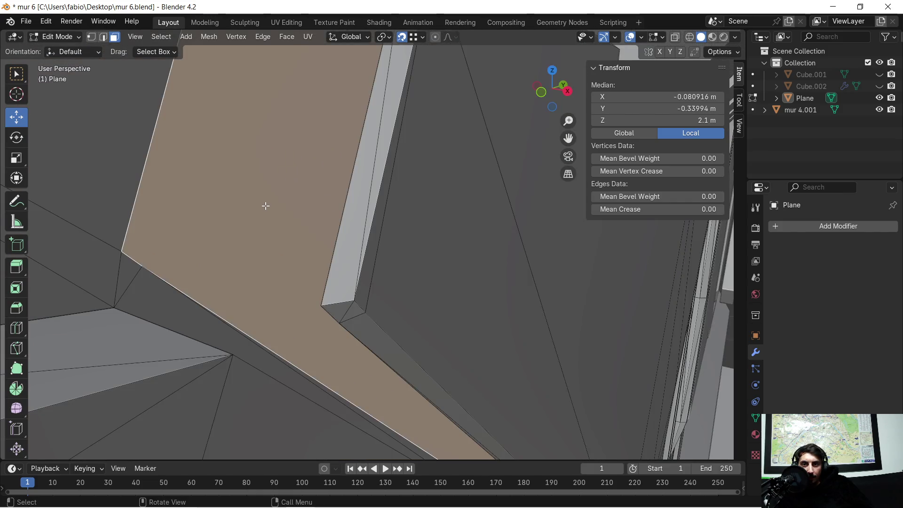
{"action": "scroll", "coordinate": [187, 249], "scroll_direction": "down", "scroll_amount": 1}
{"action": "left_click", "coordinate": [252, 258]}
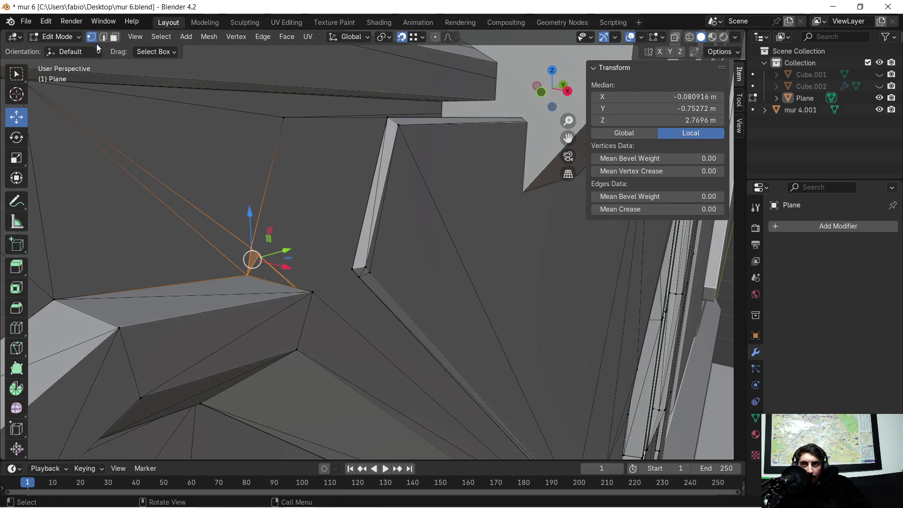
{"action": "left_click", "coordinate": [258, 256]}
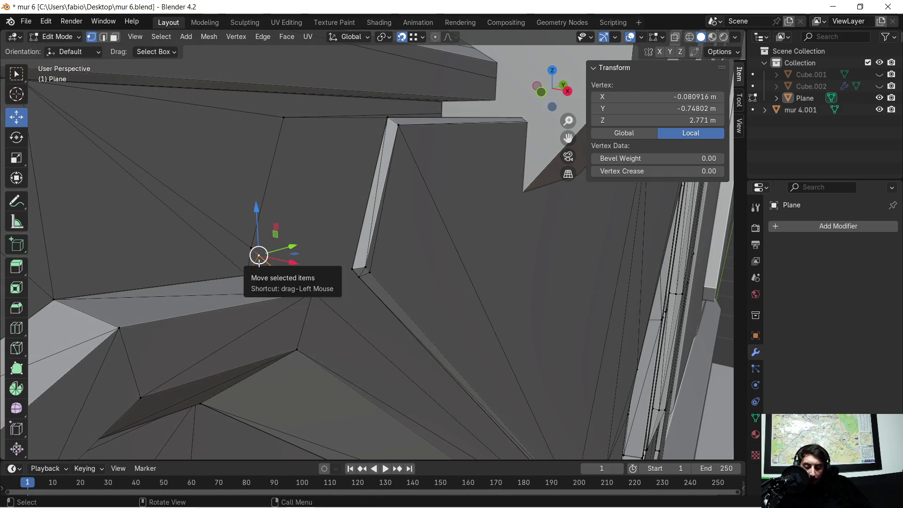
{"action": "left_click_drag", "start_coordinate": [258, 255], "coordinate": [253, 249]}
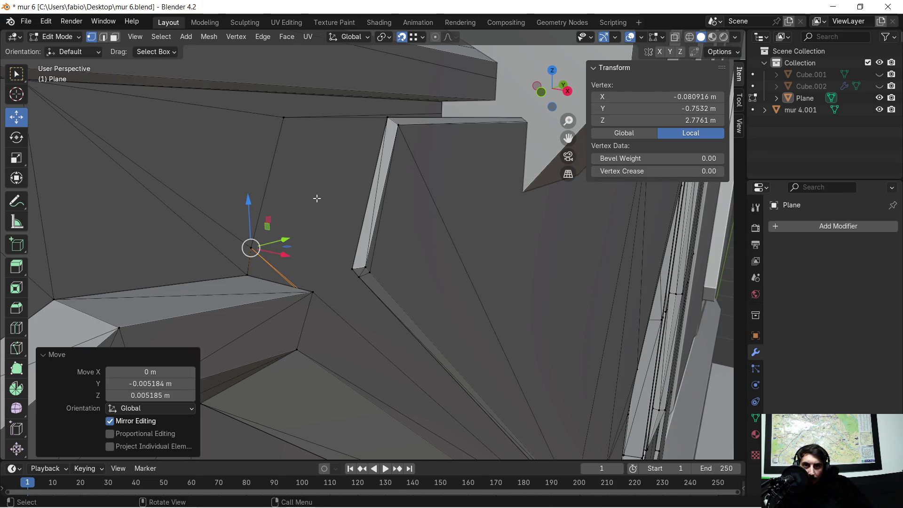
- Merge the whole mesh's vertices by distance, then clear the selection
{"action": "key", "text": "a"}
{"action": "key", "text": "m"}
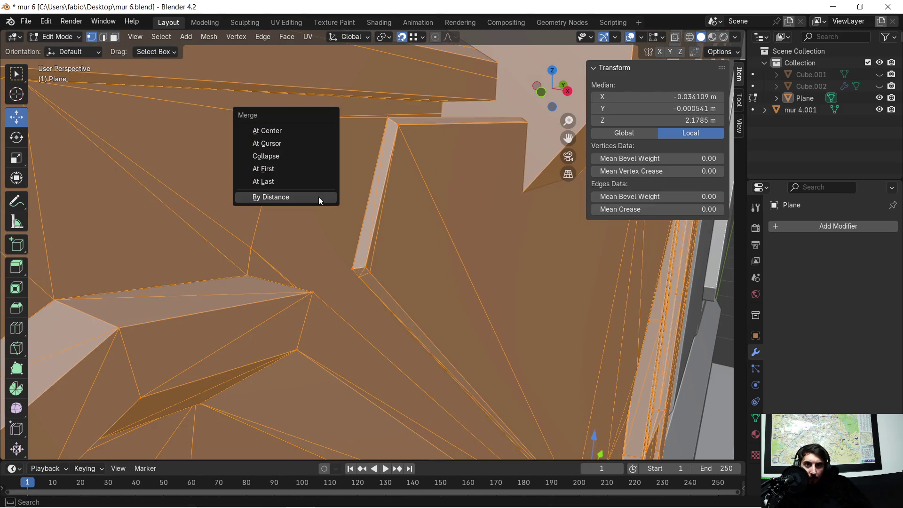
{"action": "left_click", "coordinate": [317, 196]}
{"action": "left_click", "coordinate": [318, 219]}
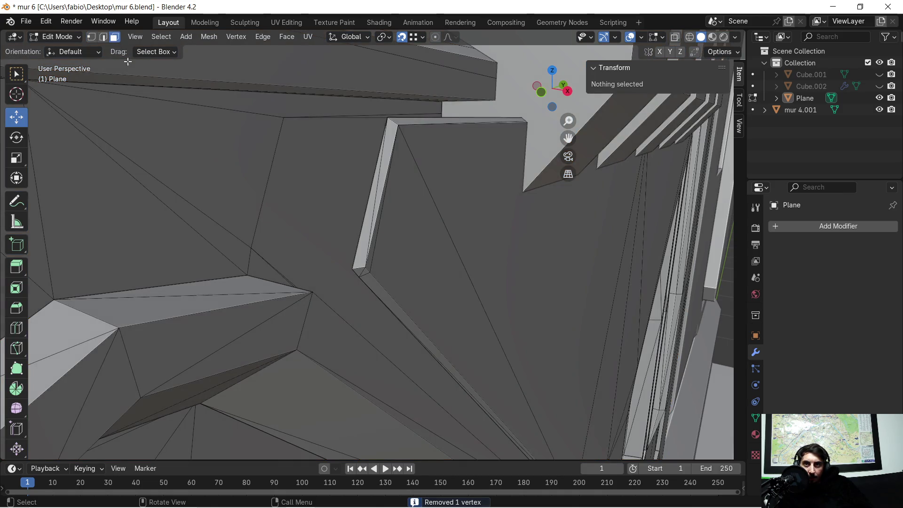
- Triangulate the long back face beside the door frame
{"action": "left_click", "coordinate": [294, 174]}
{"action": "key", "text": "ctrl+f"}
{"action": "left_click", "coordinate": [294, 176]}
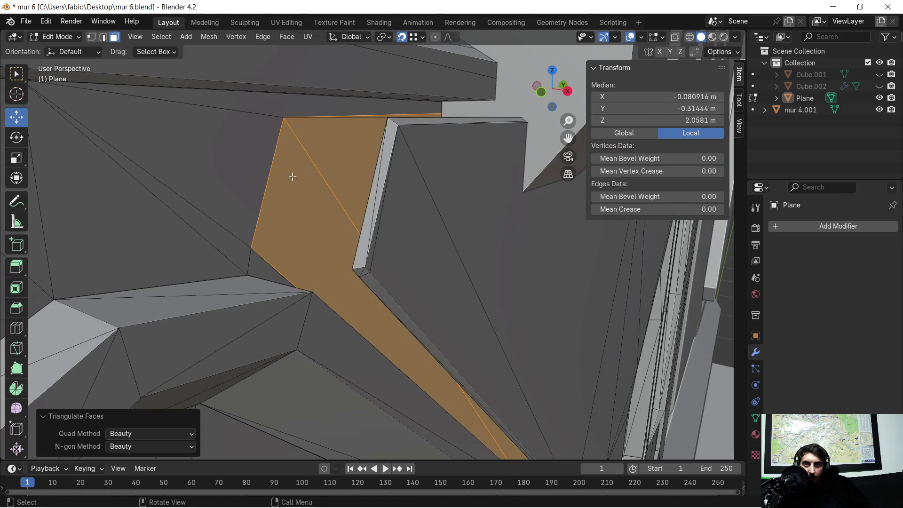
{"action": "scroll", "coordinate": [311, 203], "scroll_direction": "down", "scroll_amount": 4}
{"action": "mouse_move", "coordinate": [442, 254]}
{"action": "middle_mouse_down"}
{"action": "mouse_move", "coordinate": [422, 234]}
{"action": "mouse_move", "coordinate": [450, 257]}
{"action": "middle_mouse_up"}
{"action": "scroll", "coordinate": [451, 242], "scroll_direction": "up", "scroll_amount": 5}
{"action": "mouse_move", "coordinate": [453, 222]}
{"action": "middle_mouse_down"}
{"action": "mouse_move", "coordinate": [419, 274]}
{"action": "mouse_move", "coordinate": [430, 259]}
{"action": "mouse_move", "coordinate": [423, 264]}
{"action": "mouse_move", "coordinate": [414, 234]}
{"action": "middle_mouse_up"}
- Delete the stray edge of the thin sliver at the top of the door frame
{"action": "left_click", "coordinate": [350, 157]}
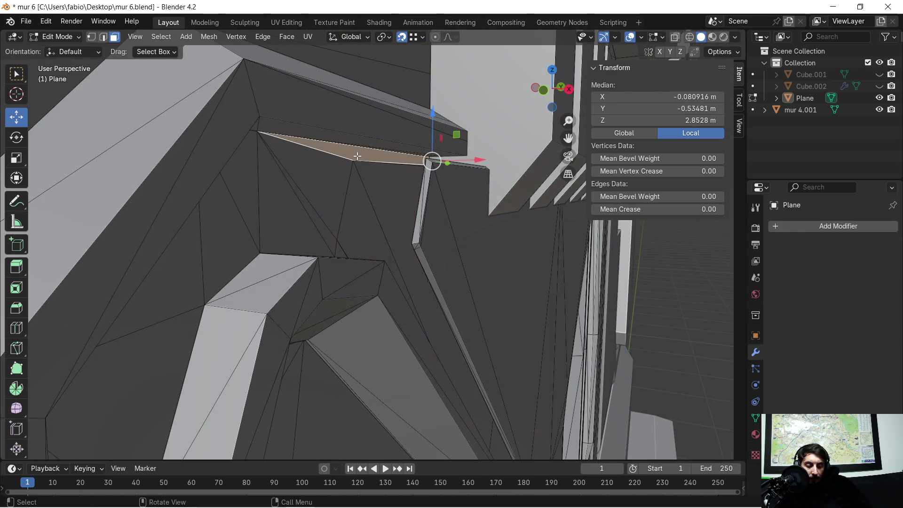
{"action": "mouse_move", "coordinate": [361, 142]}
{"action": "middle_mouse_down"}
{"action": "mouse_move", "coordinate": [338, 212]}
{"action": "mouse_move", "coordinate": [308, 256]}
{"action": "mouse_move", "coordinate": [316, 245]}
{"action": "mouse_move", "coordinate": [332, 251]}
{"action": "middle_mouse_up"}
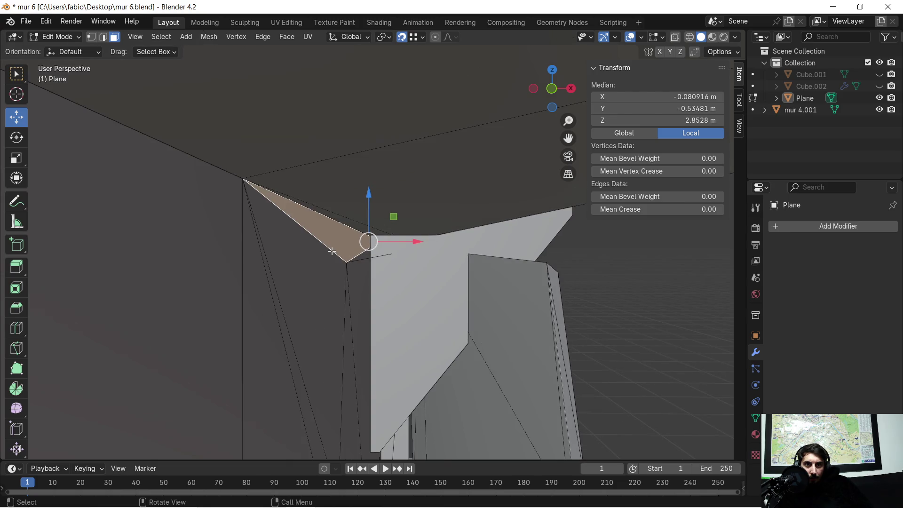
{"action": "left_click", "coordinate": [385, 256]}
{"action": "key", "text": "x"}
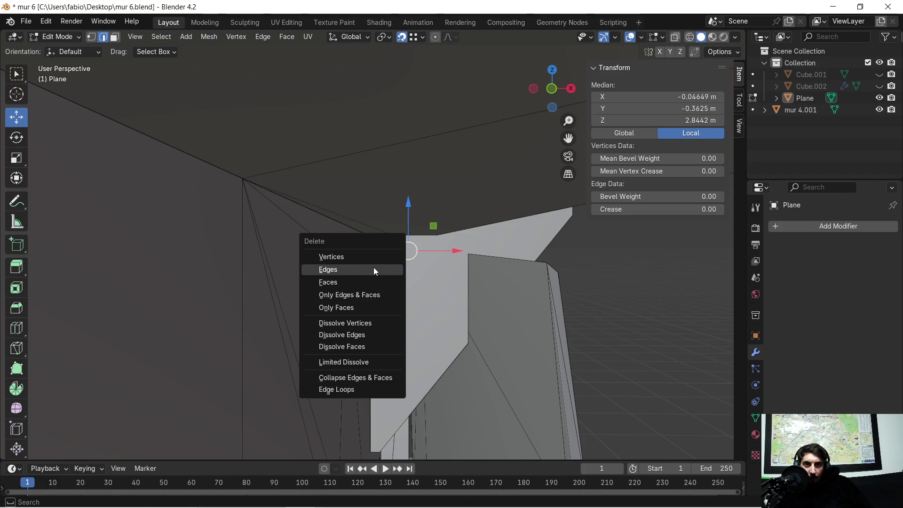
{"action": "left_click", "coordinate": [375, 272]}
- Inspect the wall, switching between Edit and Object Mode to check the result
{"action": "mouse_move", "coordinate": [401, 264]}
{"action": "middle_mouse_down"}
{"action": "mouse_move", "coordinate": [443, 267]}
{"action": "mouse_move", "coordinate": [361, 268]}
{"action": "mouse_move", "coordinate": [482, 272]}
{"action": "middle_mouse_up"}
{"action": "mouse_move", "coordinate": [587, 273]}
{"action": "middle_mouse_down", "text": "shift"}
{"action": "mouse_move", "coordinate": [663, 271]}
{"action": "mouse_move", "coordinate": [387, 196]}
{"action": "middle_mouse_up", "text": "shift"}
{"action": "scroll", "coordinate": [387, 196], "scroll_direction": "up", "scroll_amount": 6}
{"action": "mouse_move", "coordinate": [330, 192]}
{"action": "middle_mouse_down"}
{"action": "mouse_move", "coordinate": [390, 268]}
{"action": "mouse_move", "coordinate": [369, 253]}
{"action": "mouse_move", "coordinate": [368, 264]}
{"action": "mouse_move", "coordinate": [346, 254]}
{"action": "mouse_move", "coordinate": [348, 226]}
{"action": "mouse_move", "coordinate": [381, 211]}
{"action": "mouse_move", "coordinate": [348, 199]}
{"action": "mouse_move", "coordinate": [385, 194]}
{"action": "mouse_move", "coordinate": [360, 197]}
{"action": "mouse_move", "coordinate": [323, 171]}
{"action": "mouse_move", "coordinate": [417, 181]}
{"action": "mouse_move", "coordinate": [378, 191]}
{"action": "mouse_move", "coordinate": [411, 208]}
{"action": "mouse_move", "coordinate": [447, 196]}
{"action": "mouse_move", "coordinate": [346, 191]}
{"action": "mouse_move", "coordinate": [333, 178]}
{"action": "mouse_move", "coordinate": [465, 190]}
{"action": "mouse_move", "coordinate": [540, 185]}
{"action": "mouse_move", "coordinate": [428, 156]}
{"action": "mouse_move", "coordinate": [323, 190]}
{"action": "mouse_move", "coordinate": [420, 166]}
{"action": "mouse_move", "coordinate": [439, 175]}
{"action": "mouse_move", "coordinate": [360, 164]}
{"action": "middle_mouse_up"}
{"action": "scroll", "coordinate": [348, 211], "scroll_direction": "down", "scroll_amount": 3}
{"action": "key", "text": "Tab"}
{"action": "scroll", "coordinate": [347, 205], "scroll_direction": "up", "scroll_amount": 3}
{"action": "key", "text": "Tab"}
{"action": "scroll", "coordinate": [346, 192], "scroll_direction": "up", "scroll_amount": 2}
{"action": "key", "text": "Tab"}
{"action": "key", "text": "Tab"}
{"action": "scroll", "coordinate": [323, 192], "scroll_direction": "up", "scroll_amount": 3}
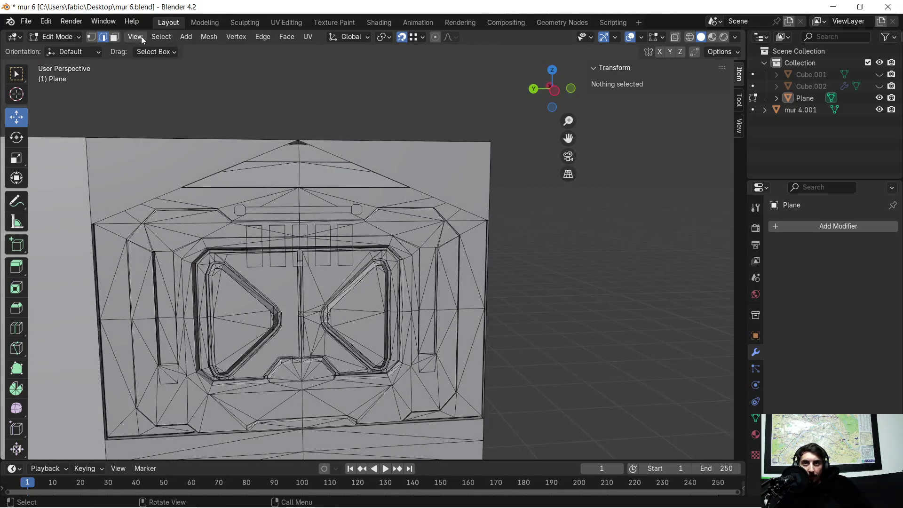
- Fill the open boundary loop at the top of the wall with a new face
{"action": "left_click", "coordinate": [200, 181]}
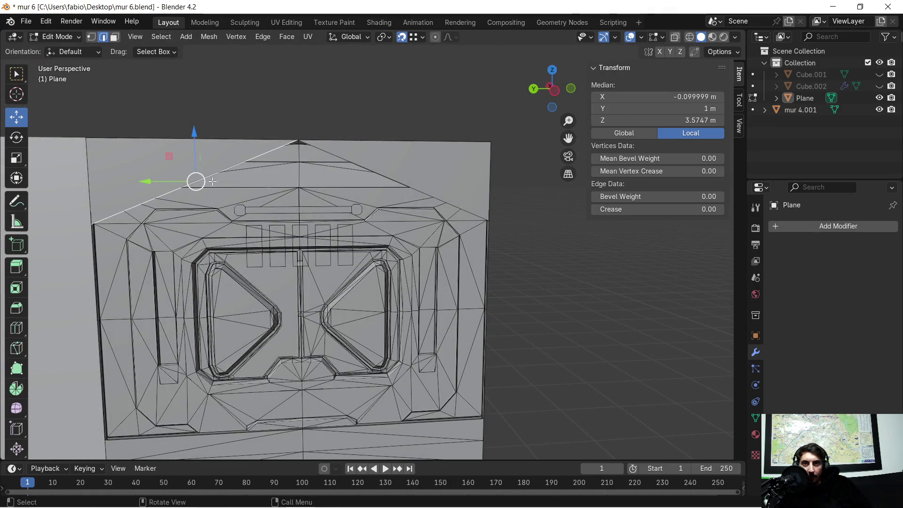
{"action": "mouse_move", "coordinate": [158, 242]}
{"action": "middle_mouse_down"}
{"action": "mouse_move", "coordinate": [238, 218]}
{"action": "mouse_move", "coordinate": [242, 204]}
{"action": "mouse_move", "coordinate": [234, 195]}
{"action": "mouse_move", "coordinate": [41, 223]}
{"action": "mouse_move", "coordinate": [164, 247]}
{"action": "mouse_move", "coordinate": [61, 219]}
{"action": "middle_mouse_up"}
{"action": "scroll", "coordinate": [394, 203], "scroll_direction": "up", "scroll_amount": 4}
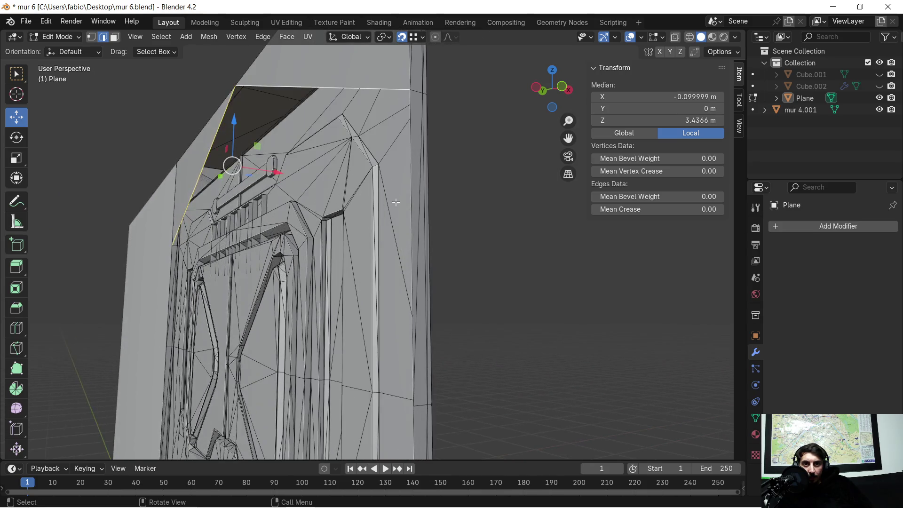
{"action": "middle_click_drag", "start_coordinate": [409, 156], "coordinate": [328, 177], "text": "shift"}
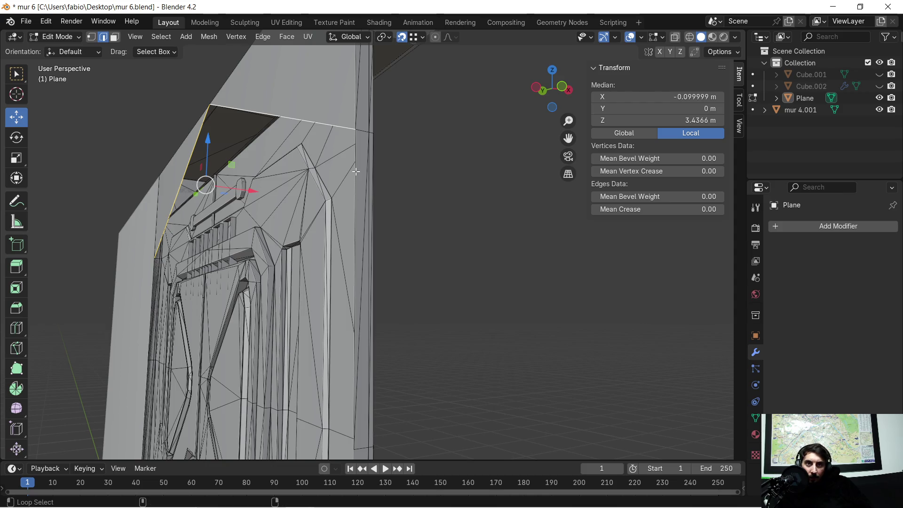
{"action": "mouse_move", "coordinate": [355, 173]}
{"action": "middle_mouse_down"}
{"action": "mouse_move", "coordinate": [418, 277]}
{"action": "mouse_move", "coordinate": [453, 297]}
{"action": "middle_mouse_up"}
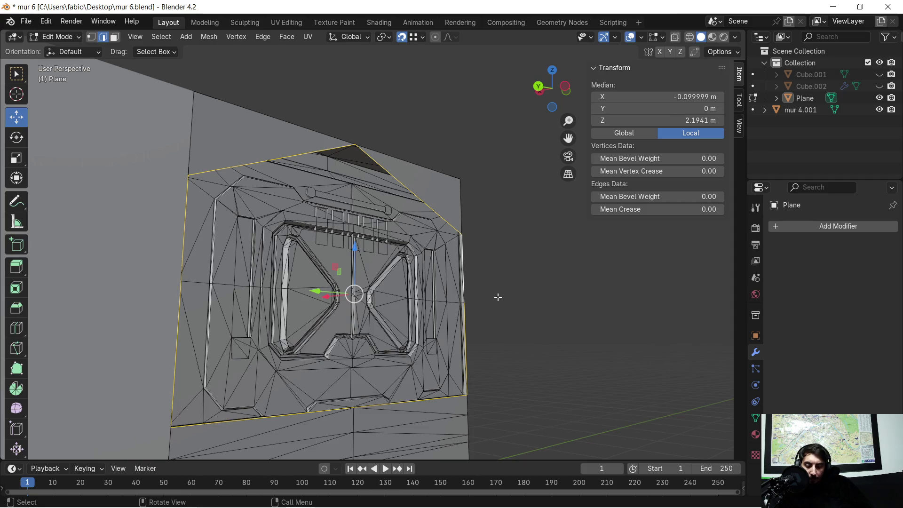
{"action": "key", "text": "f"}
{"action": "key", "text": "shift+KP_7"}
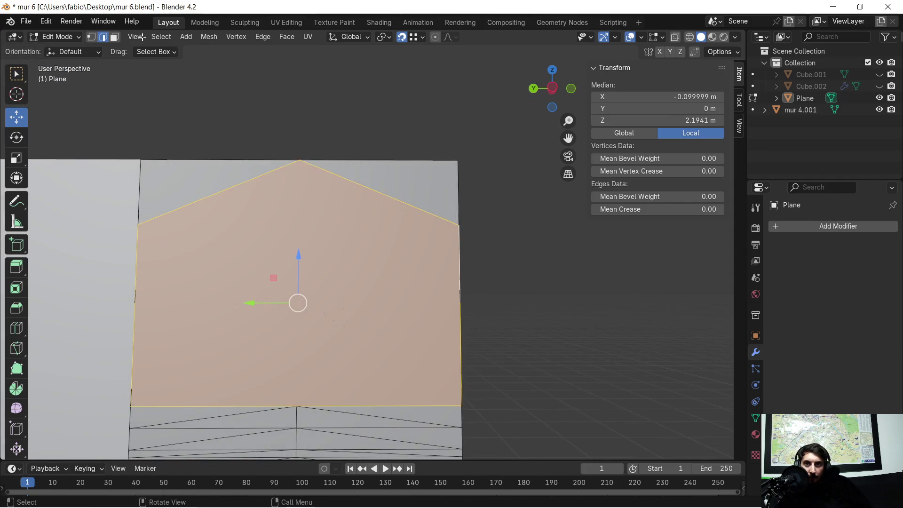
{"action": "key", "text": "alt+a"}
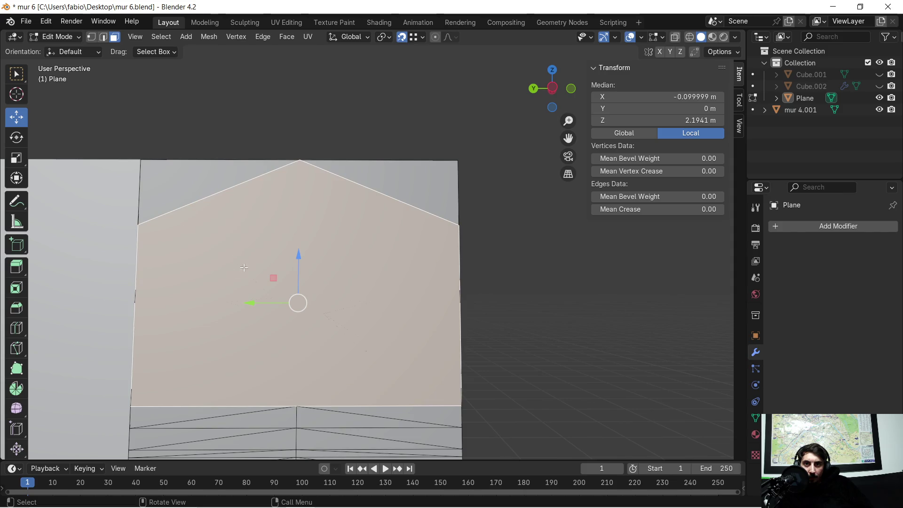
{"action": "mouse_move", "coordinate": [417, 260]}
{"action": "middle_mouse_down"}
{"action": "mouse_move", "coordinate": [362, 310]}
{"action": "mouse_move", "coordinate": [356, 328]}
{"action": "middle_mouse_up"}
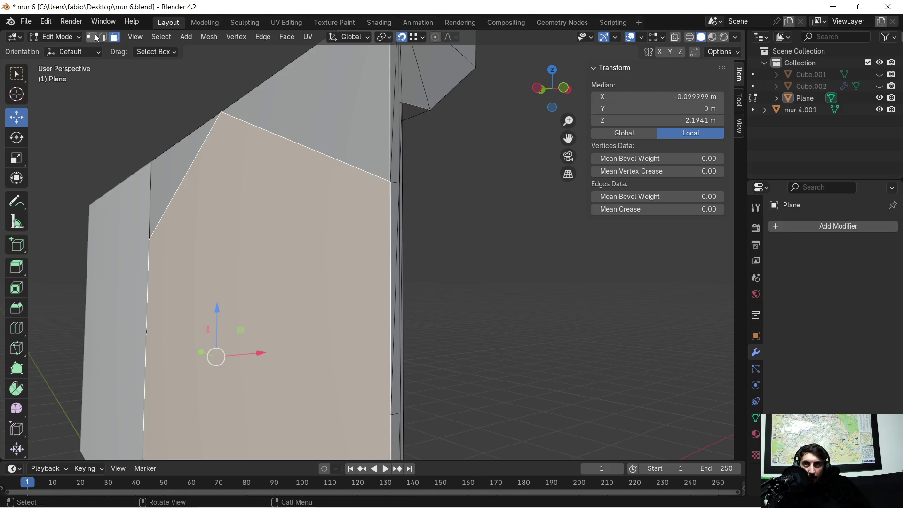
- Triangulate the new face with Triangulate Faces, deselect it, and return to Object Mode
{"action": "left_click", "coordinate": [92, 37]}
{"action": "key", "text": "a"}
{"action": "mouse_move", "coordinate": [250, 335]}
{"action": "middle_mouse_down"}
{"action": "mouse_move", "coordinate": [268, 338]}
{"action": "mouse_move", "coordinate": [220, 327]}
{"action": "middle_mouse_up"}
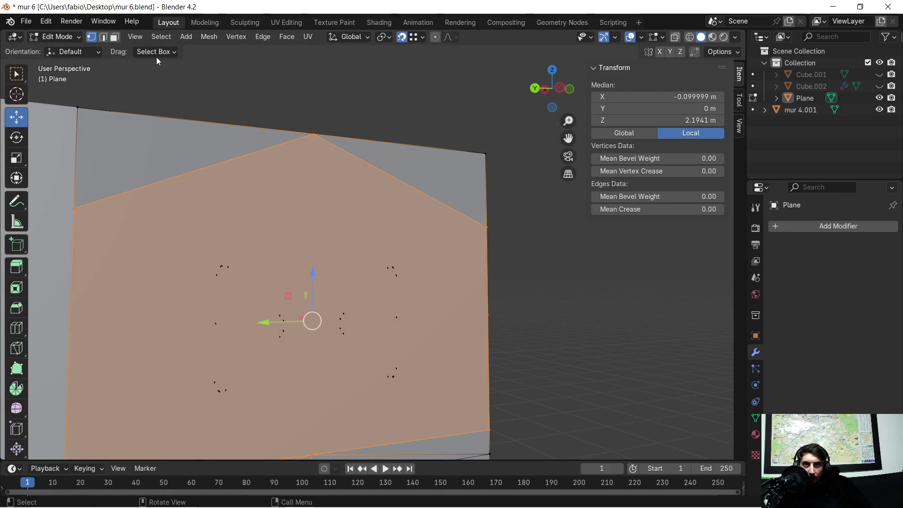
{"action": "left_click", "coordinate": [115, 37]}
{"action": "key", "text": "ctrl+f"}
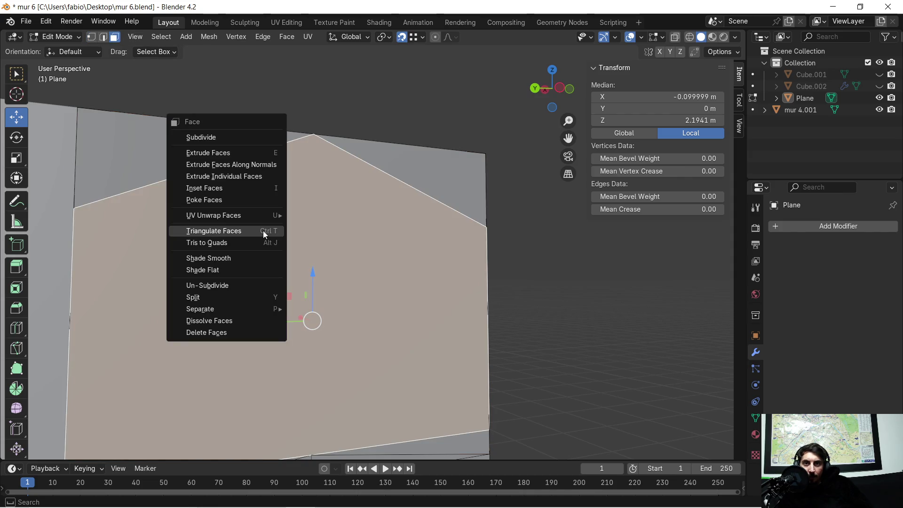
{"action": "left_click", "coordinate": [265, 232]}
{"action": "scroll", "coordinate": [394, 270], "scroll_direction": "down", "scroll_amount": 3}
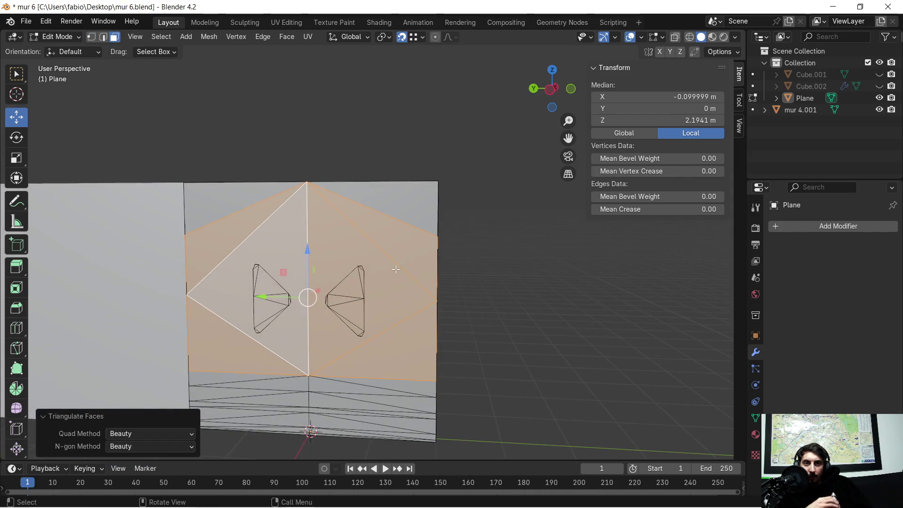
{"action": "left_click", "coordinate": [508, 278]}
{"action": "mouse_move", "coordinate": [444, 274]}
{"action": "middle_mouse_down"}
{"action": "mouse_move", "coordinate": [500, 260]}
{"action": "mouse_move", "coordinate": [550, 271]}
{"action": "mouse_move", "coordinate": [498, 286]}
{"action": "middle_mouse_up"}
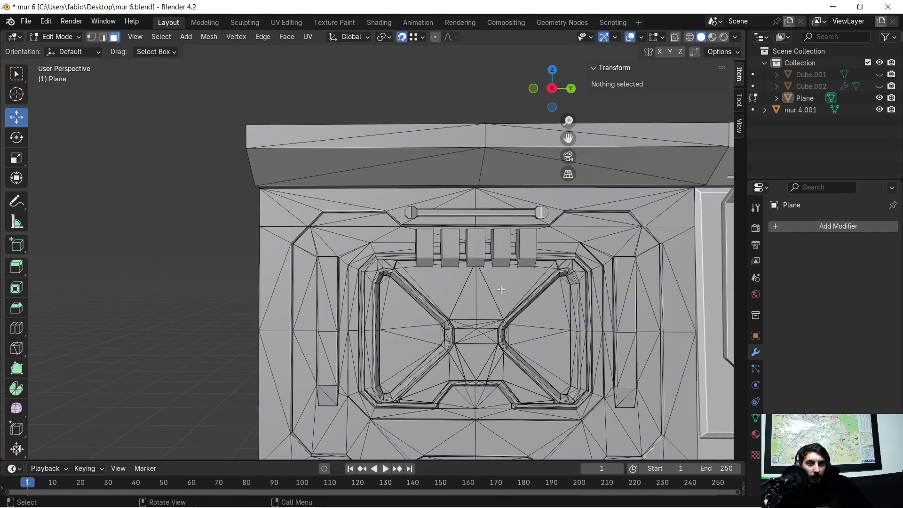
{"action": "mouse_move", "coordinate": [579, 302]}
{"action": "middle_mouse_down"}
{"action": "mouse_move", "coordinate": [325, 211]}
{"action": "mouse_move", "coordinate": [231, 192]}
{"action": "mouse_move", "coordinate": [404, 234]}
{"action": "mouse_move", "coordinate": [372, 233]}
{"action": "middle_mouse_up"}
{"action": "key", "text": "Tab"}
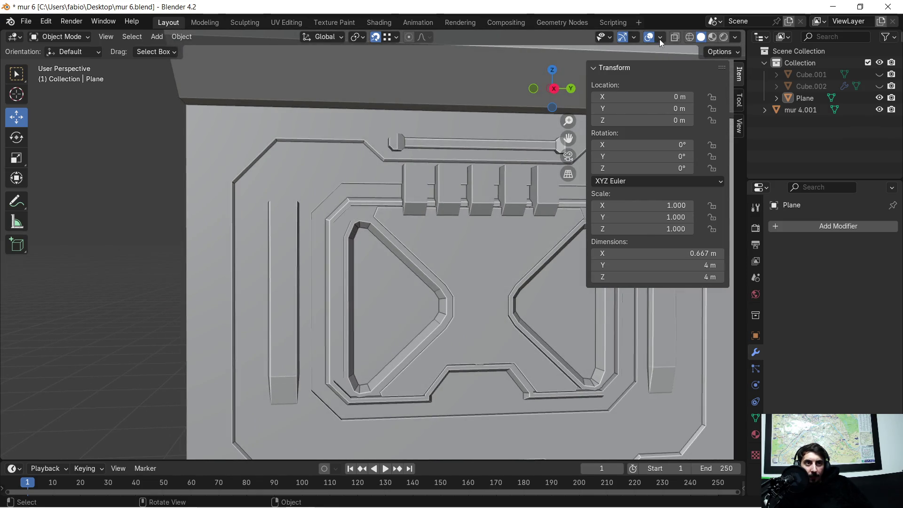
- Turn on the Face Orientation viewport overlay to colour the wall's faces
{"action": "left_click", "coordinate": [660, 37]}
{"action": "left_click", "coordinate": [588, 247]}
{"action": "scroll", "coordinate": [382, 215], "scroll_direction": "up", "scroll_amount": 3}
{"action": "mouse_move", "coordinate": [346, 218]}
{"action": "middle_mouse_down"}
{"action": "mouse_move", "coordinate": [387, 231]}
{"action": "mouse_move", "coordinate": [399, 216]}
{"action": "mouse_move", "coordinate": [345, 206]}
{"action": "mouse_move", "coordinate": [430, 202]}
{"action": "mouse_move", "coordinate": [399, 198]}
{"action": "mouse_move", "coordinate": [412, 198]}
{"action": "mouse_move", "coordinate": [353, 252]}
{"action": "mouse_move", "coordinate": [377, 252]}
{"action": "mouse_move", "coordinate": [358, 264]}
{"action": "mouse_move", "coordinate": [318, 244]}
{"action": "mouse_move", "coordinate": [276, 246]}
{"action": "mouse_move", "coordinate": [354, 214]}
{"action": "middle_mouse_up"}
- In Edit Mode, select a stray face inside the wall and everything linked to it
{"action": "key", "text": "Tab"}
{"action": "scroll", "coordinate": [407, 258], "scroll_direction": "down", "scroll_amount": 3}
{"action": "scroll", "coordinate": [393, 258], "scroll_direction": "up", "scroll_amount": 5}
{"action": "mouse_move", "coordinate": [393, 258]}
{"action": "middle_mouse_down"}
{"action": "mouse_move", "coordinate": [389, 250]}
{"action": "mouse_move", "coordinate": [470, 265]}
{"action": "mouse_move", "coordinate": [281, 196]}
{"action": "mouse_move", "coordinate": [339, 230]}
{"action": "mouse_move", "coordinate": [401, 243]}
{"action": "middle_mouse_up"}
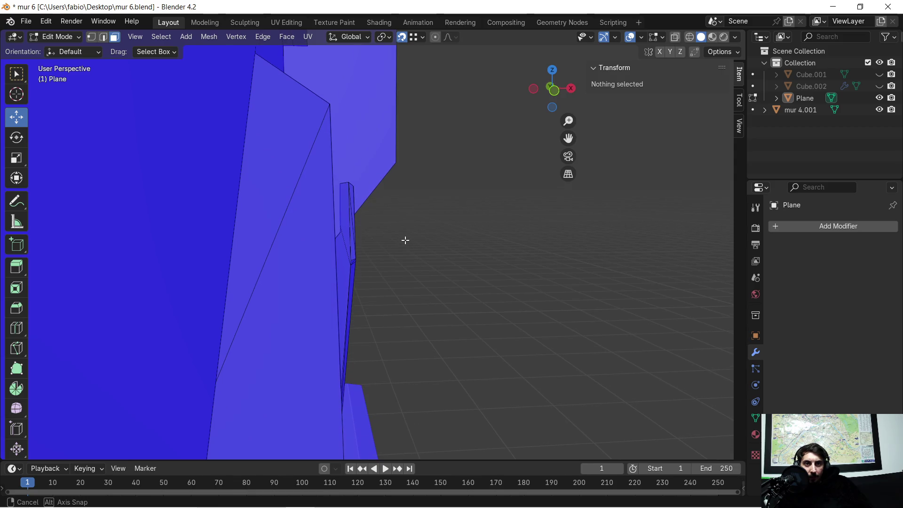
{"action": "scroll", "coordinate": [400, 240], "scroll_direction": "up", "scroll_amount": 3}
{"action": "left_click", "coordinate": [386, 239]}
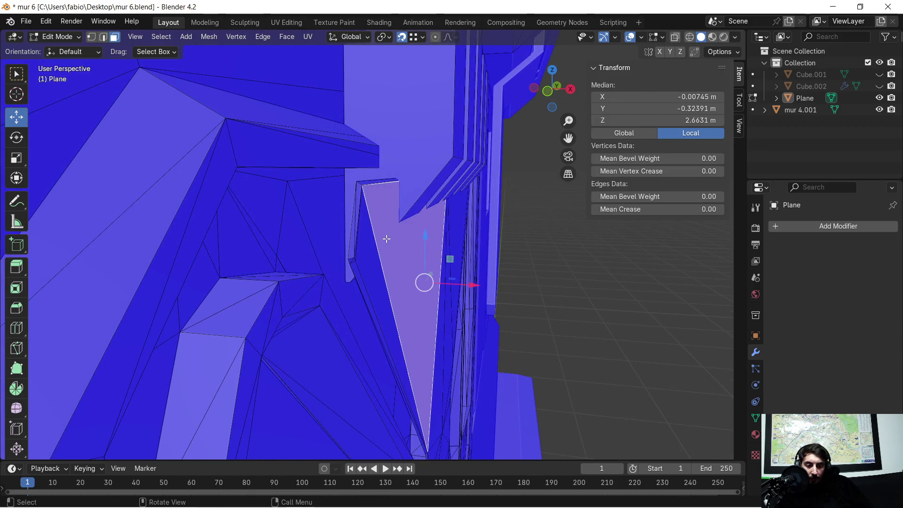
{"action": "key", "text": "ctrl+l"}
- Hide the geometry, switching the hide to the unselected parts instead
{"action": "middle_click_drag", "start_coordinate": [384, 238], "coordinate": [429, 246]}
{"action": "scroll", "coordinate": [429, 246], "scroll_direction": "down", "scroll_amount": 3}
{"action": "middle_click_drag", "start_coordinate": [379, 200], "coordinate": [371, 179]}
{"action": "key", "text": "h"}
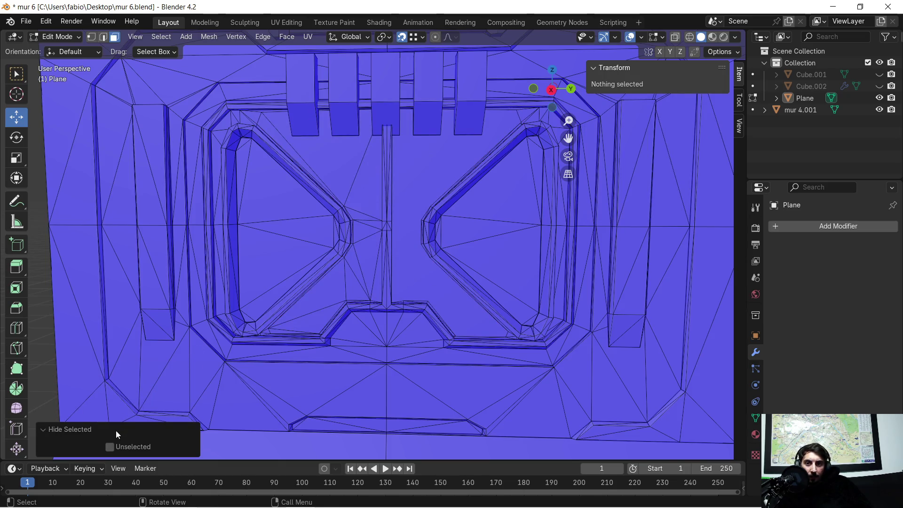
{"action": "left_click", "coordinate": [110, 447]}
- Clear the selection, then select the top faces and thin top strip of the hourglass piece
{"action": "scroll", "coordinate": [278, 194], "scroll_direction": "up", "scroll_amount": 2}
{"action": "mouse_move", "coordinate": [278, 193]}
{"action": "middle_mouse_down"}
{"action": "mouse_move", "coordinate": [436, 209]}
{"action": "mouse_move", "coordinate": [345, 187]}
{"action": "mouse_move", "coordinate": [433, 216]}
{"action": "mouse_move", "coordinate": [516, 205]}
{"action": "middle_mouse_up"}
{"action": "scroll", "coordinate": [517, 208], "scroll_direction": "down", "scroll_amount": 2}
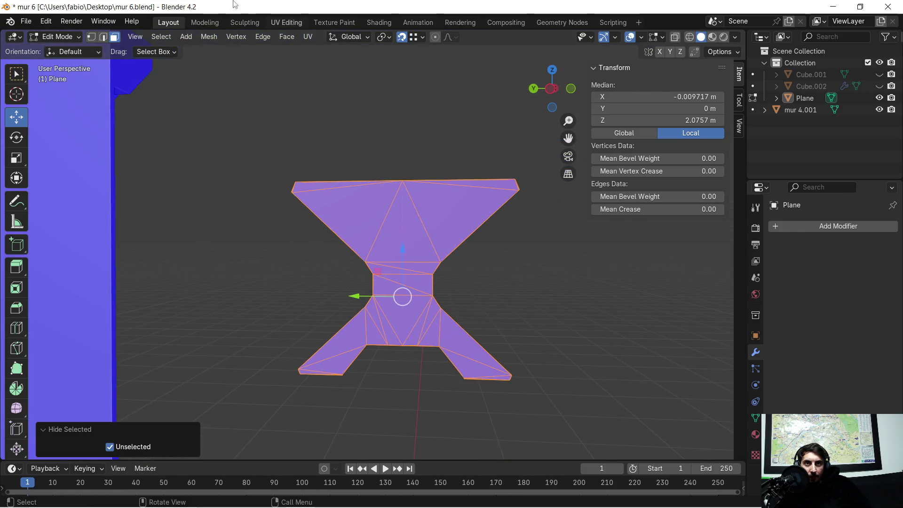
{"action": "left_click", "coordinate": [262, 120]}
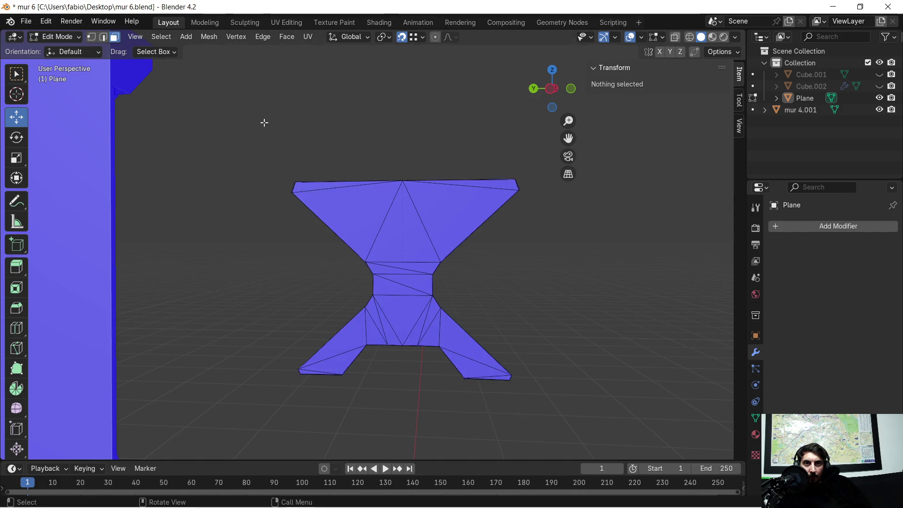
{"action": "left_click_drag", "start_coordinate": [326, 189], "coordinate": [434, 223]}
{"action": "scroll", "coordinate": [434, 224], "scroll_direction": "up", "scroll_amount": 5}
{"action": "mouse_move", "coordinate": [467, 217]}
{"action": "middle_mouse_down"}
{"action": "mouse_move", "coordinate": [525, 215]}
{"action": "mouse_move", "coordinate": [299, 212]}
{"action": "mouse_move", "coordinate": [362, 138]}
{"action": "middle_mouse_up"}
{"action": "left_click", "coordinate": [409, 138], "text": "shift"}
- Add the central lower faces and all left and right wing and sliver faces to the selection
{"action": "left_click_drag", "start_coordinate": [241, 298], "coordinate": [258, 347], "text": "shift"}
{"action": "mouse_move", "coordinate": [258, 347]}
{"action": "middle_mouse_down", "text": "shift"}
{"action": "mouse_move", "coordinate": [263, 245]}
{"action": "mouse_move", "coordinate": [291, 172]}
{"action": "middle_mouse_up", "text": "shift"}
{"action": "mouse_move", "coordinate": [276, 203]}
{"action": "left_mouse_down", "text": "shift"}
{"action": "mouse_move", "coordinate": [209, 255]}
{"action": "mouse_move", "coordinate": [237, 258]}
{"action": "left_mouse_up", "text": "shift"}
{"action": "left_click", "coordinate": [170, 297], "text": "shift"}
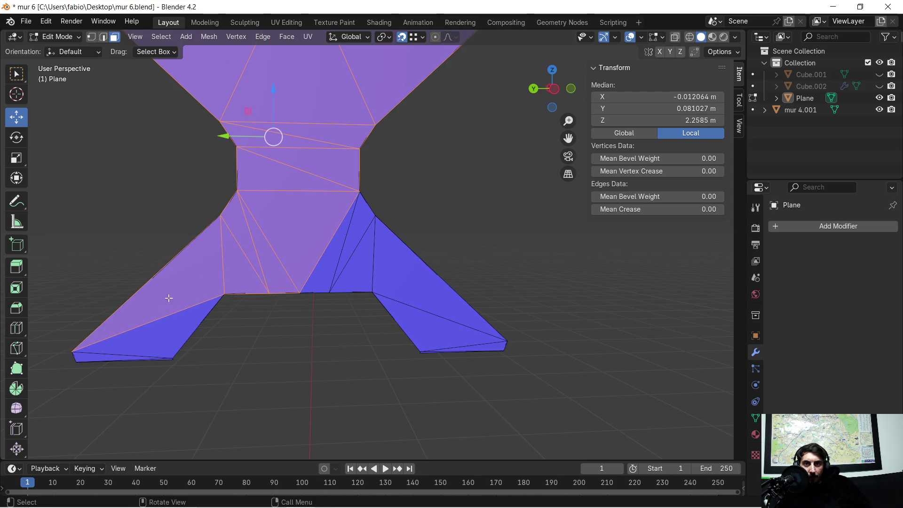
{"action": "left_click", "coordinate": [123, 352], "text": "shift"}
{"action": "left_click", "coordinate": [99, 356], "text": "shift"}
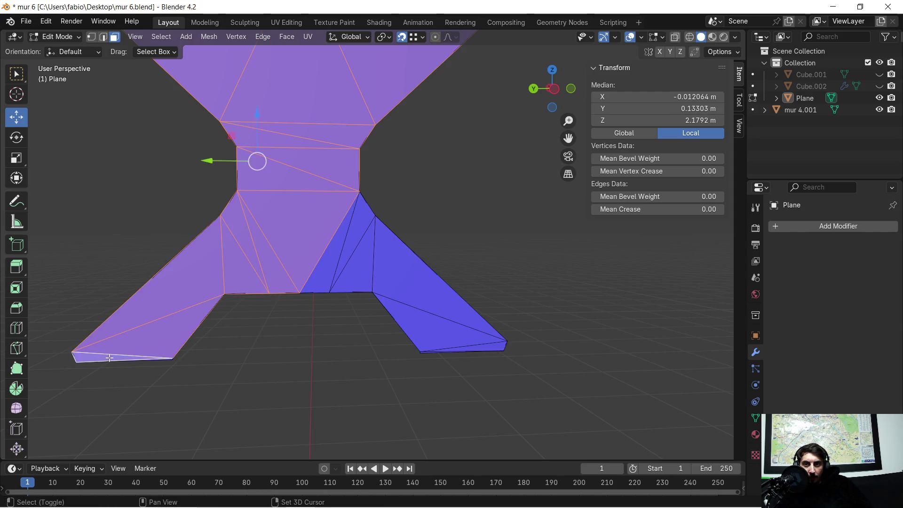
{"action": "left_click_drag", "start_coordinate": [293, 259], "coordinate": [382, 272], "text": "shift"}
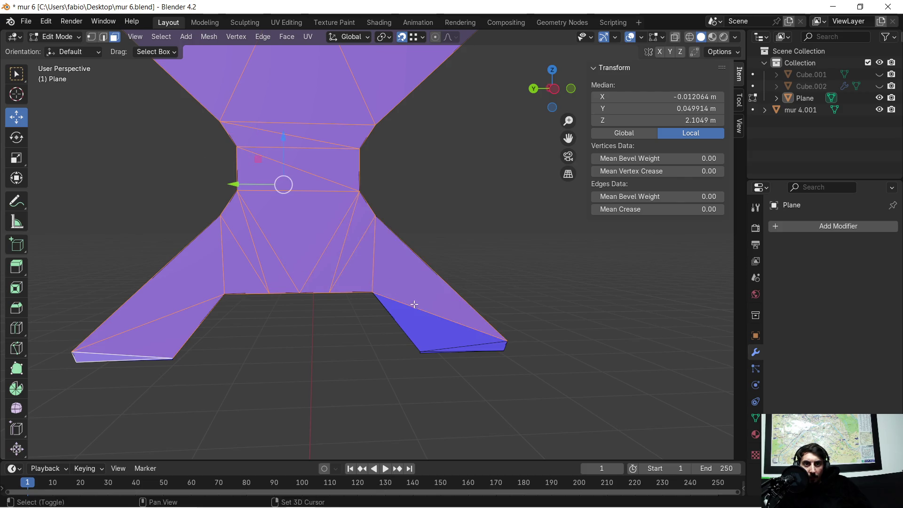
{"action": "left_click", "coordinate": [450, 341], "text": "shift"}
{"action": "left_click", "coordinate": [487, 347], "text": "shift"}
{"action": "mouse_move", "coordinate": [488, 346]}
{"action": "middle_mouse_down"}
{"action": "mouse_move", "coordinate": [409, 256]}
{"action": "mouse_move", "coordinate": [451, 206]}
{"action": "mouse_move", "coordinate": [375, 232]}
{"action": "mouse_move", "coordinate": [308, 232]}
{"action": "mouse_move", "coordinate": [312, 157]}
{"action": "mouse_move", "coordinate": [322, 151]}
{"action": "mouse_move", "coordinate": [328, 213]}
{"action": "middle_mouse_up"}
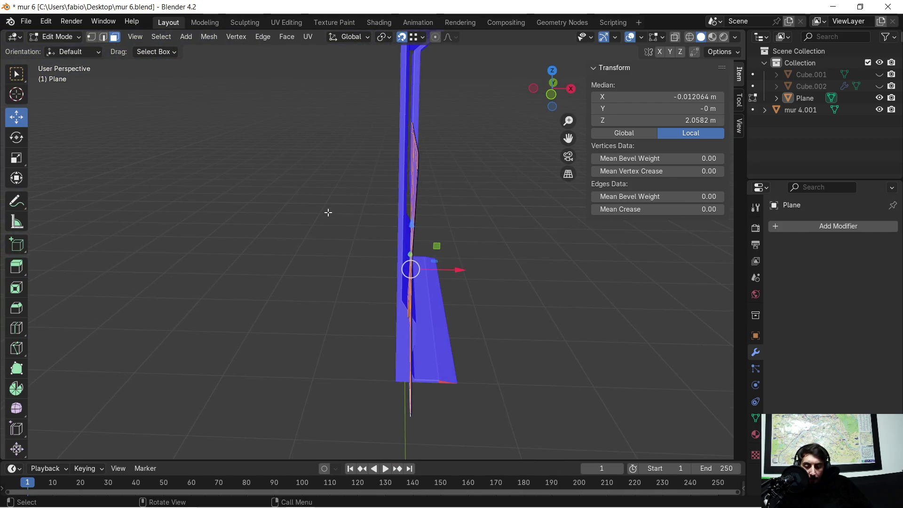
- Shift the selected hourglass faces slightly along the X axis
{"action": "key", "text": "g"}
{"action": "key", "text": "x"}
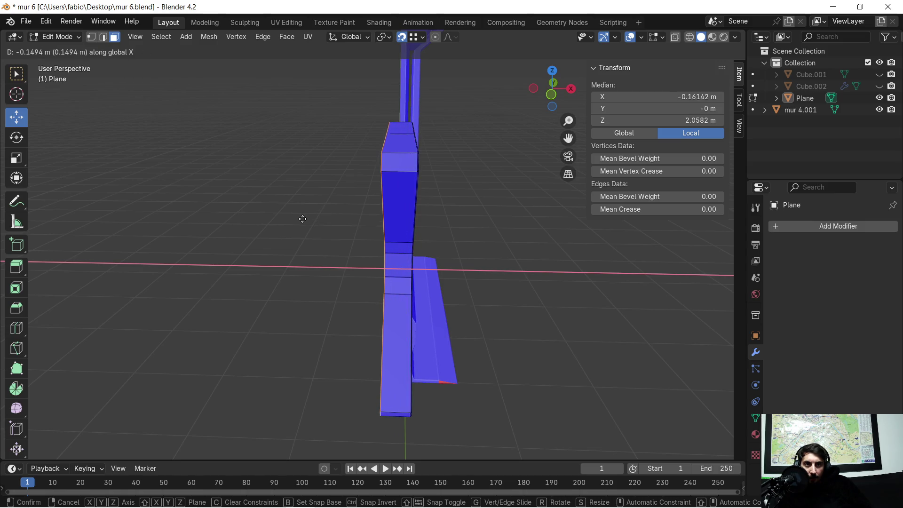
{"action": "left_click", "coordinate": [302, 218]}
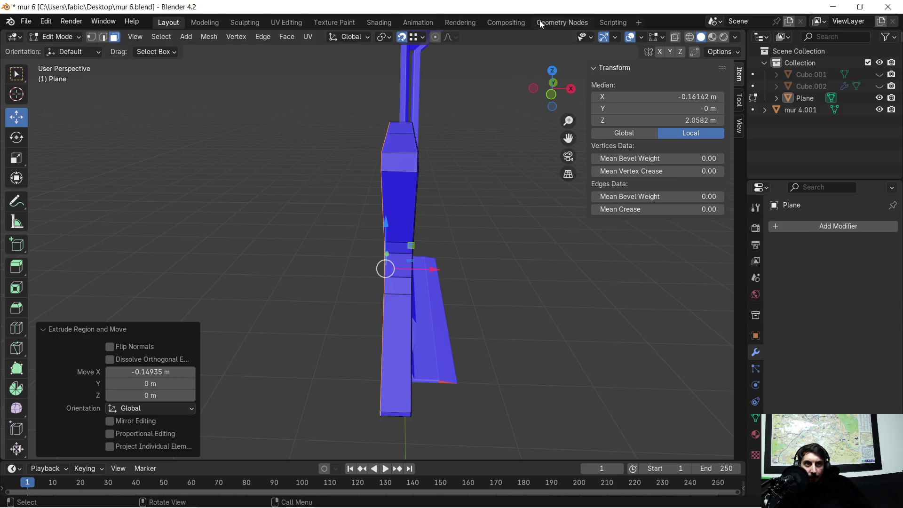
- In wireframe front view, box-select the wall geometry and delete its faces
{"action": "left_click", "coordinate": [688, 39]}
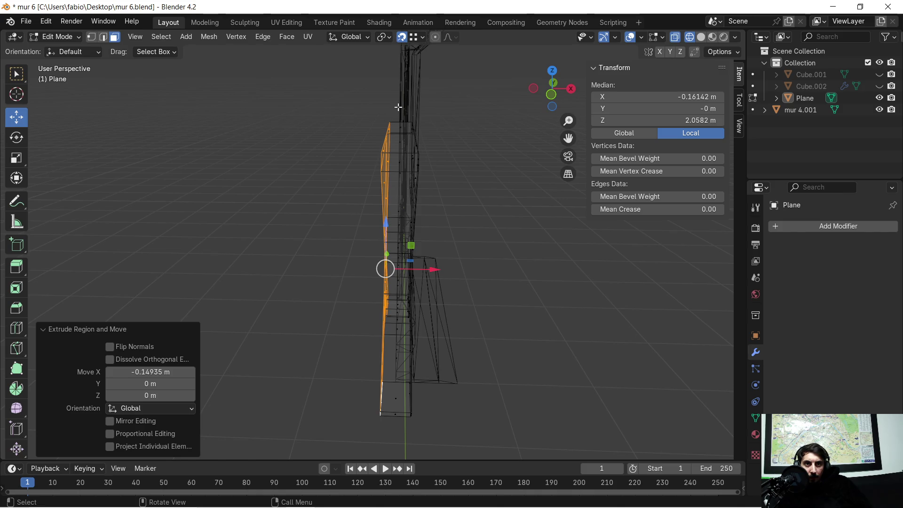
{"action": "left_click", "coordinate": [547, 93]}
{"action": "key", "text": "b"}
{"action": "left_click_drag", "start_coordinate": [400, 269], "coordinate": [405, 385]}
{"action": "key", "text": "x"}
{"action": "left_click", "coordinate": [451, 175]}
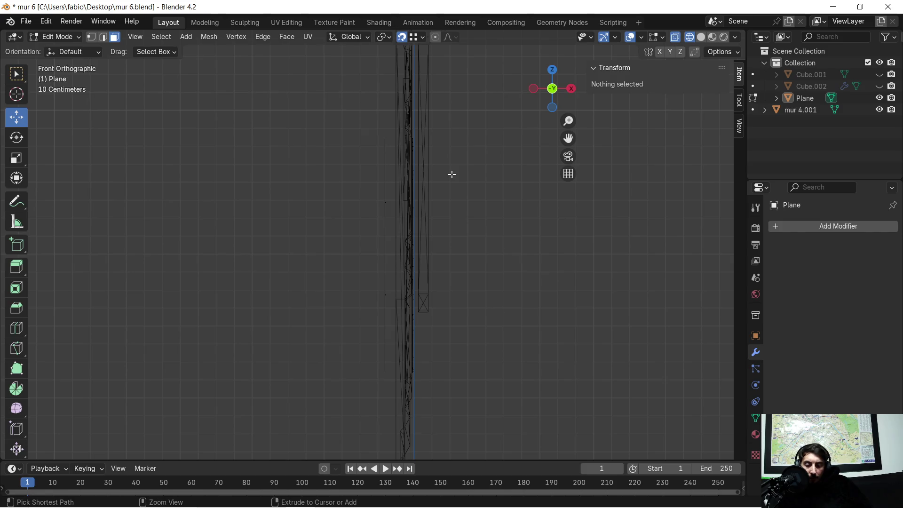
{"action": "key", "text": "ctrl+z"}
{"action": "key", "text": "x"}
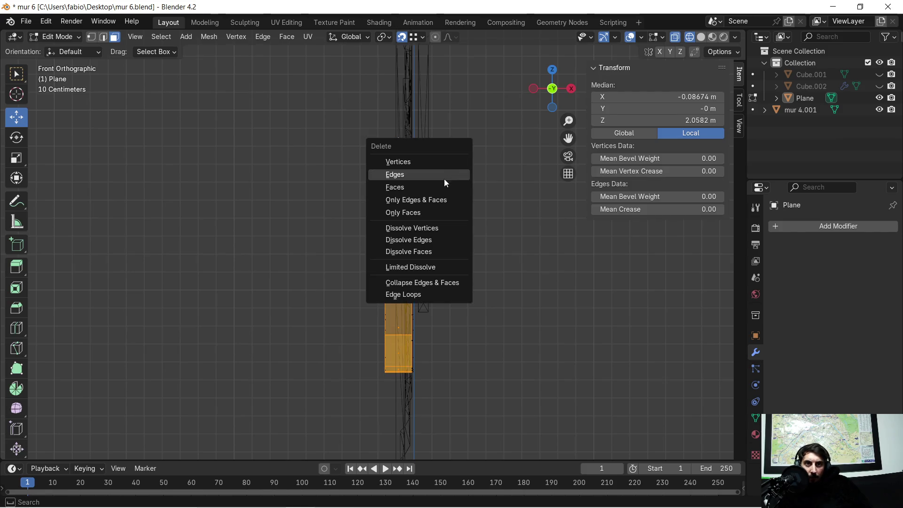
{"action": "left_click", "coordinate": [440, 187]}
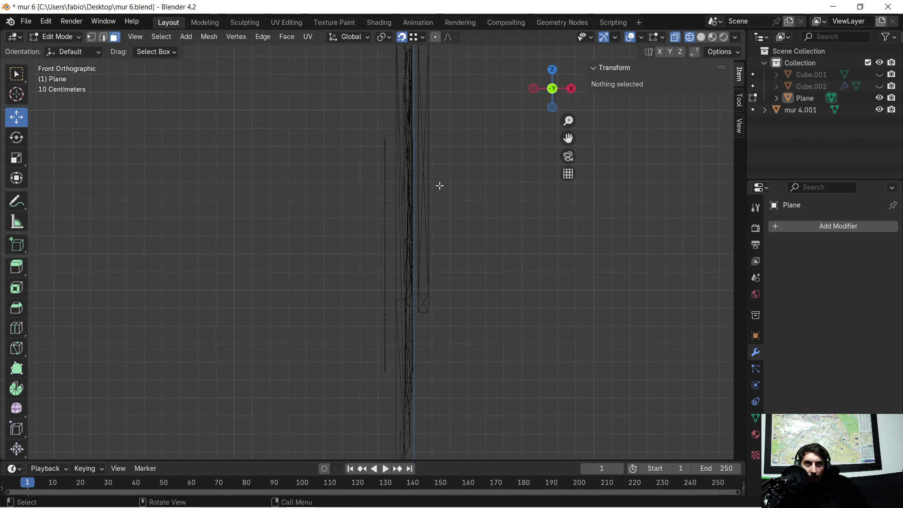
- Back in solid shading, undo the face deletion so the rest of the wall reappears
{"action": "left_click", "coordinate": [699, 40]}
{"action": "mouse_move", "coordinate": [496, 162]}
{"action": "middle_mouse_down"}
{"action": "mouse_move", "coordinate": [431, 199]}
{"action": "mouse_move", "coordinate": [423, 191]}
{"action": "mouse_move", "coordinate": [542, 183]}
{"action": "mouse_move", "coordinate": [502, 206]}
{"action": "mouse_move", "coordinate": [465, 158]}
{"action": "middle_mouse_up"}
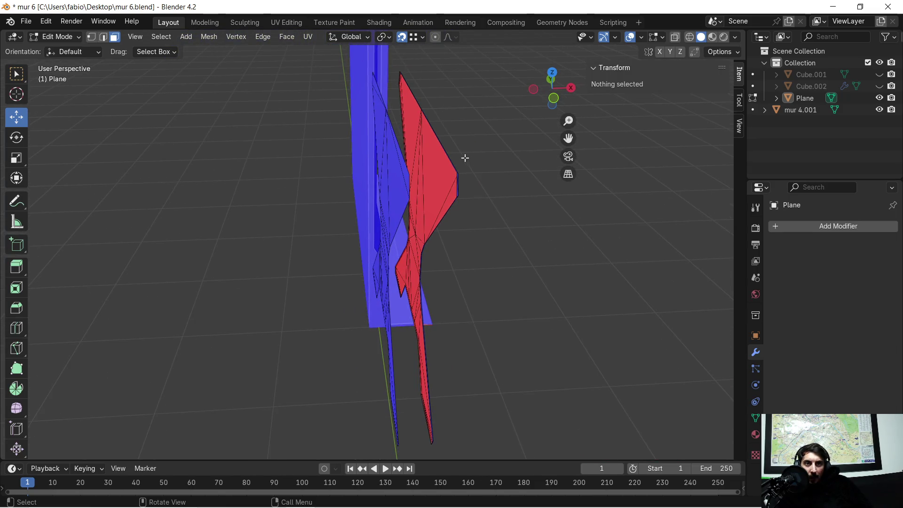
{"action": "key", "text": "ctrl+z"}
{"action": "key", "text": "ctrl+z"}
{"action": "key", "text": "ctrl+z"}
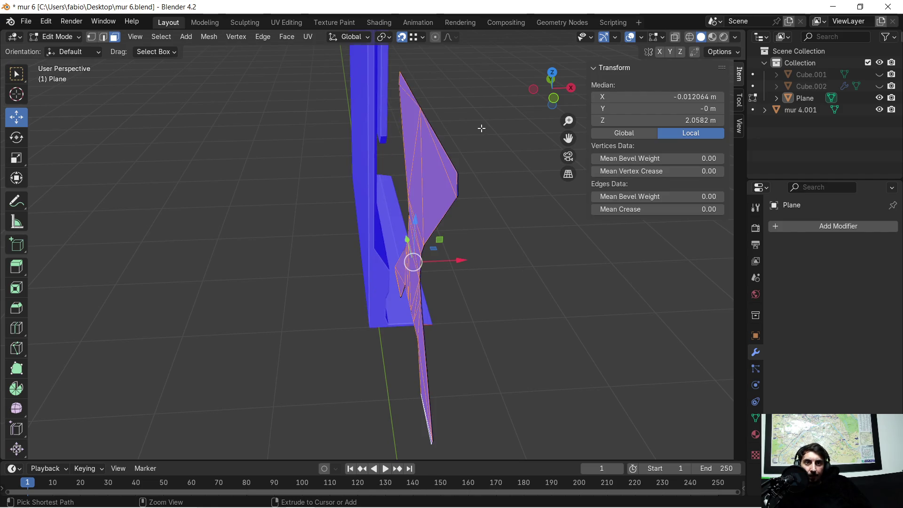
{"action": "mouse_move", "coordinate": [478, 128]}
{"action": "middle_mouse_down"}
{"action": "mouse_move", "coordinate": [433, 127]}
{"action": "mouse_move", "coordinate": [459, 107]}
{"action": "mouse_move", "coordinate": [389, 170]}
{"action": "mouse_move", "coordinate": [420, 122]}
{"action": "middle_mouse_up"}
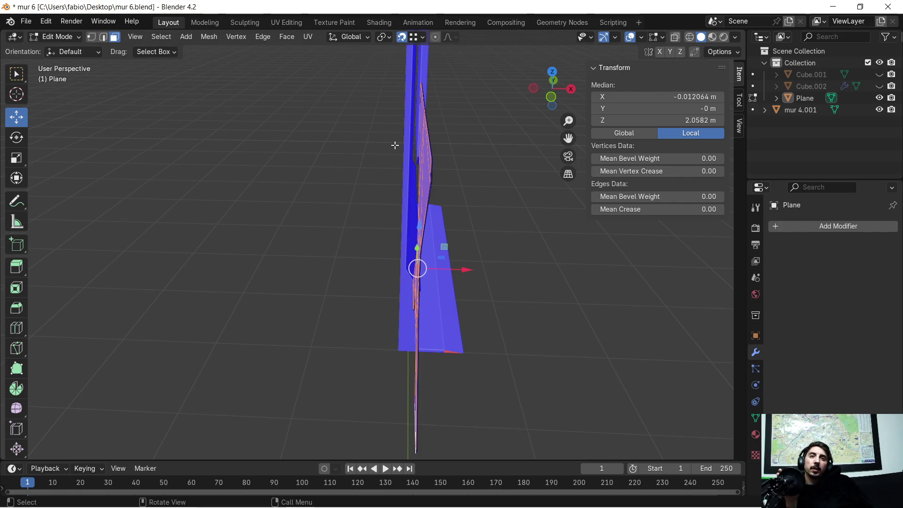
{"action": "scroll", "coordinate": [408, 180], "scroll_direction": "up", "scroll_amount": 3}
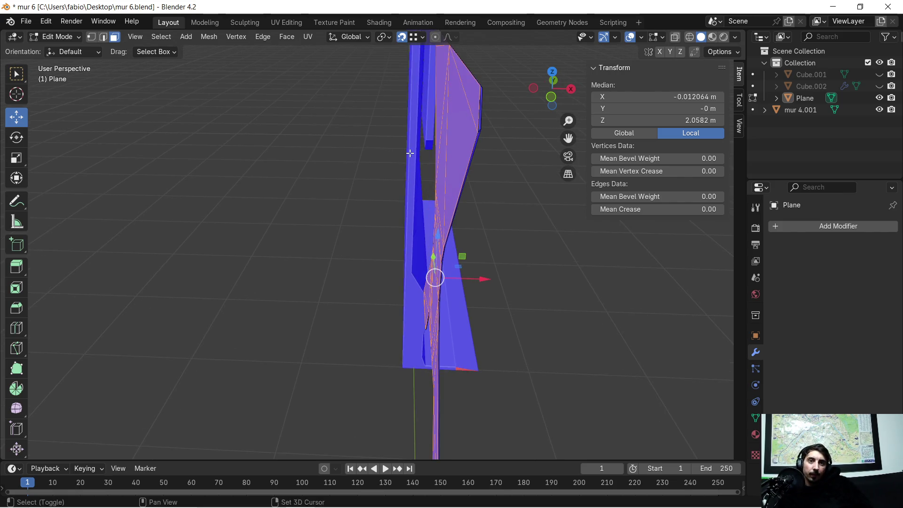
{"action": "scroll", "coordinate": [366, 218], "scroll_direction": "down", "scroll_amount": 2}
{"action": "scroll", "coordinate": [367, 213], "scroll_direction": "up", "scroll_amount": 1}
{"action": "key", "text": "Escape"}
{"action": "key", "text": "e"}
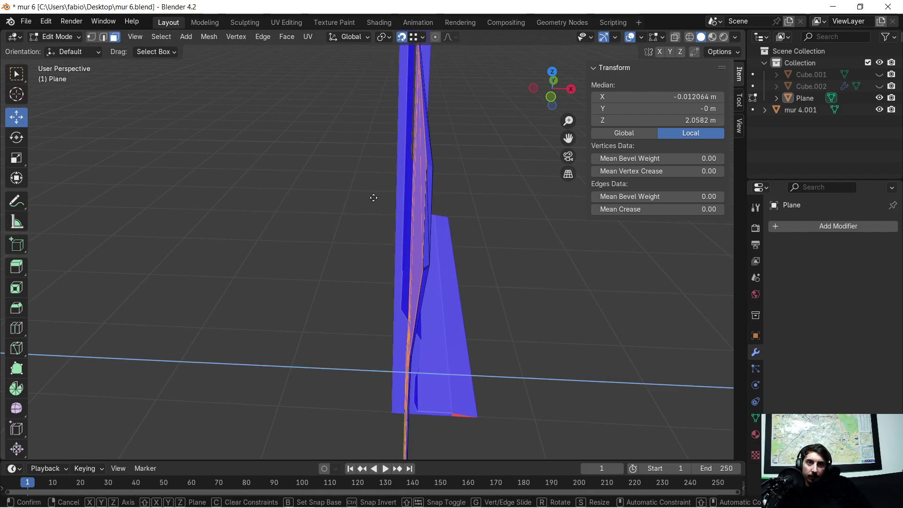
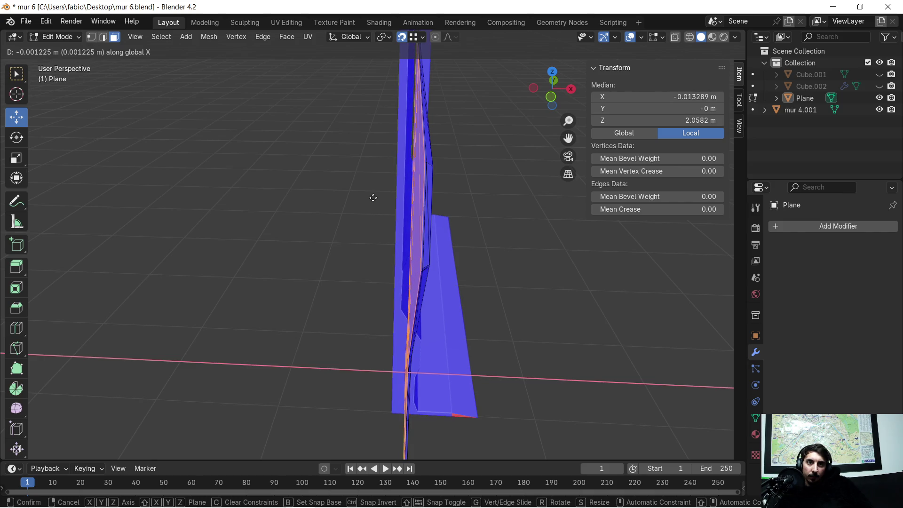
- Extrude the plane's edge and slide the extruded section -0.343 m along X
{"action": "left_click", "coordinate": [372, 198]}
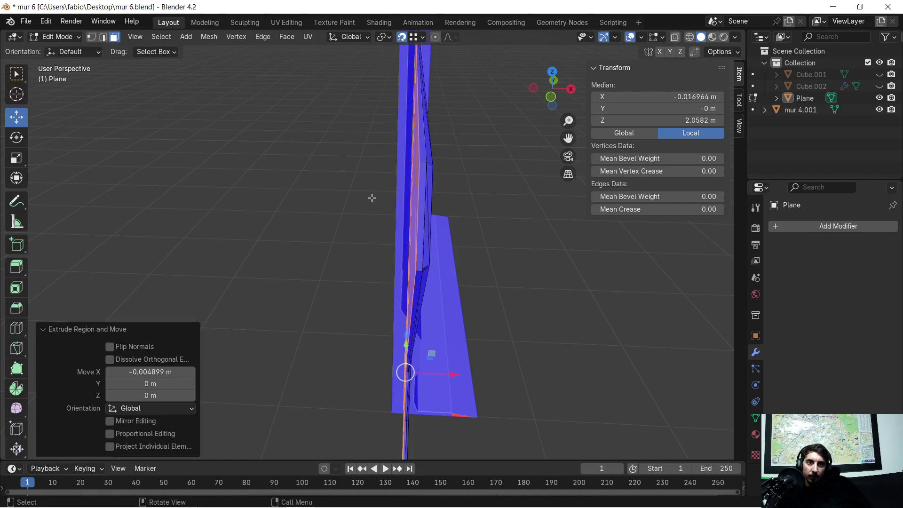
{"action": "key", "text": "e"}
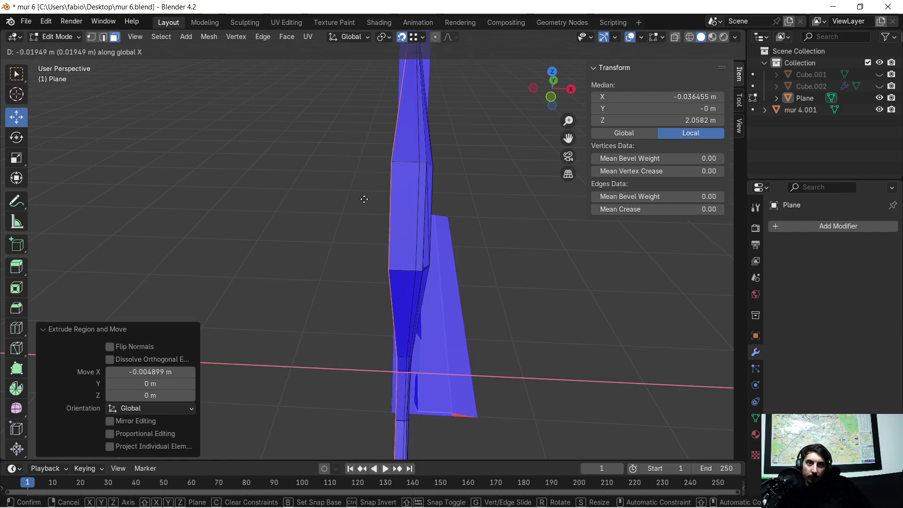
{"action": "left_click", "coordinate": [356, 191]}
{"action": "mouse_move", "coordinate": [356, 192]}
{"action": "middle_mouse_down"}
{"action": "mouse_move", "coordinate": [369, 185]}
{"action": "mouse_move", "coordinate": [359, 188]}
{"action": "middle_mouse_up"}
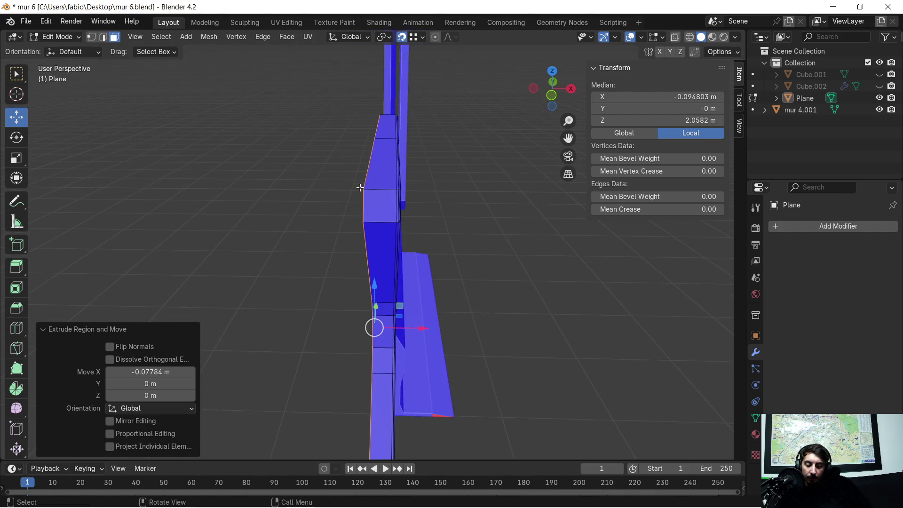
{"action": "key", "text": "g"}
{"action": "key", "text": "x"}
{"action": "left_click", "coordinate": [281, 194]}
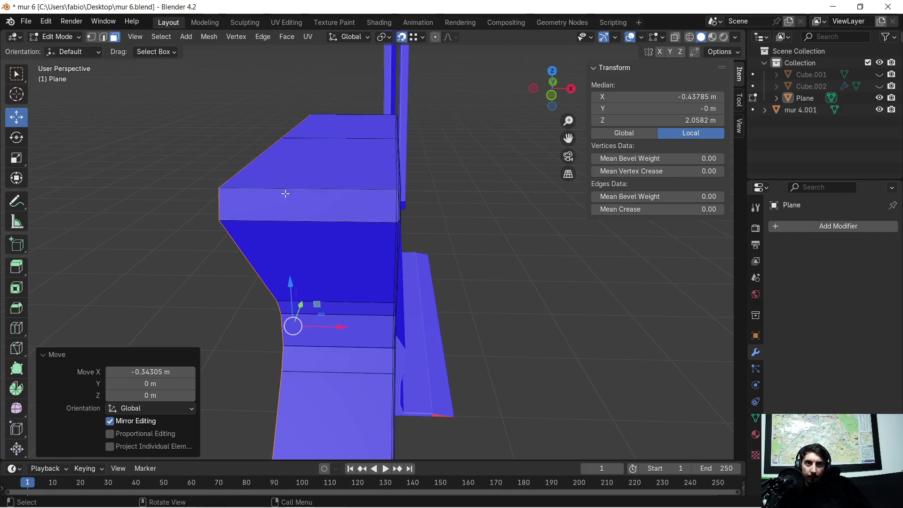
- In wireframe Front view, box-select the unwanted faces and delete them
{"action": "left_click", "coordinate": [690, 37]}
{"action": "middle_click_drag", "start_coordinate": [348, 115], "coordinate": [346, 127]}
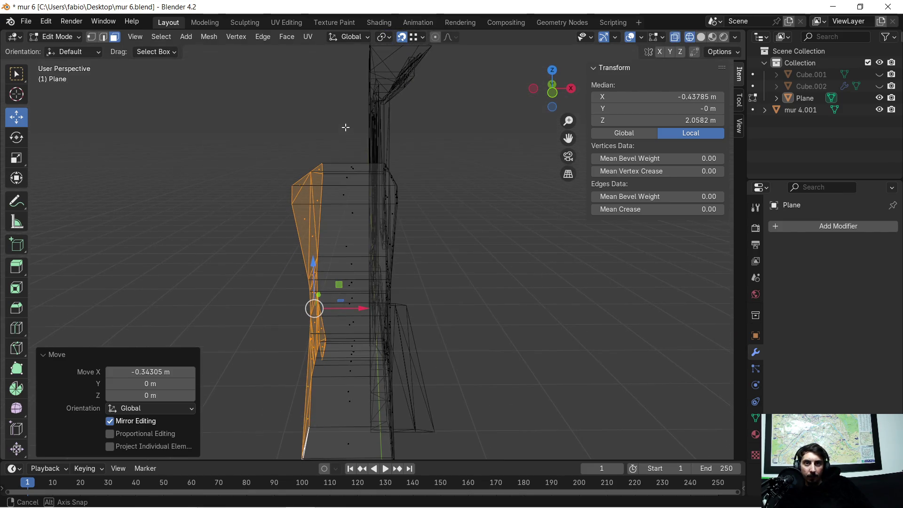
{"action": "left_click", "coordinate": [555, 95]}
{"action": "mouse_move", "coordinate": [330, 157]}
{"action": "left_mouse_down"}
{"action": "mouse_move", "coordinate": [364, 302]}
{"action": "mouse_move", "coordinate": [376, 418]}
{"action": "left_mouse_up"}
{"action": "key", "text": "x"}
{"action": "left_click", "coordinate": [368, 241]}
{"action": "scroll", "coordinate": [360, 202], "scroll_direction": "up", "scroll_amount": 2}
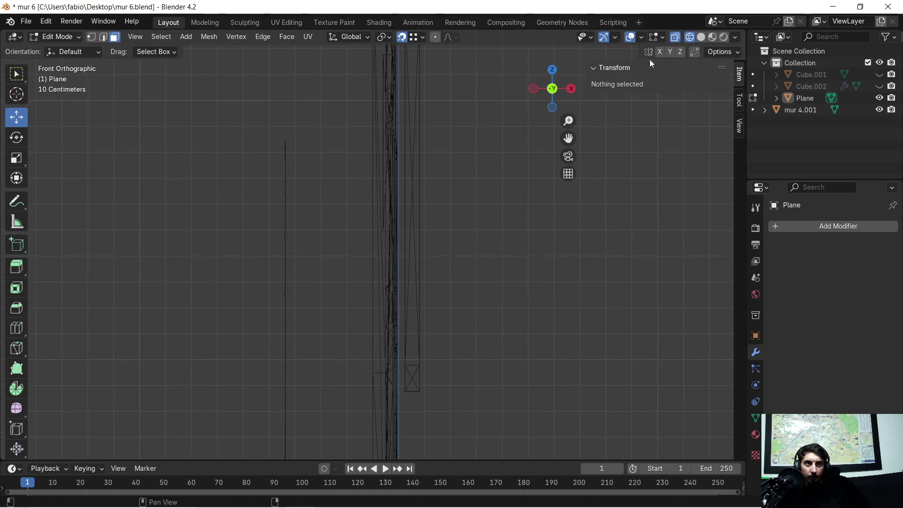
- Back in solid shading and edge mode, select the whole plane and triangulate its faces
{"action": "left_click", "coordinate": [700, 37]}
{"action": "mouse_move", "coordinate": [452, 139]}
{"action": "middle_mouse_down"}
{"action": "mouse_move", "coordinate": [335, 176]}
{"action": "mouse_move", "coordinate": [351, 193]}
{"action": "mouse_move", "coordinate": [385, 167]}
{"action": "mouse_move", "coordinate": [376, 152]}
{"action": "mouse_move", "coordinate": [332, 242]}
{"action": "mouse_move", "coordinate": [331, 197]}
{"action": "mouse_move", "coordinate": [385, 209]}
{"action": "mouse_move", "coordinate": [489, 171]}
{"action": "mouse_move", "coordinate": [502, 151]}
{"action": "middle_mouse_up"}
{"action": "left_click", "coordinate": [103, 38]}
{"action": "mouse_move", "coordinate": [183, 113]}
{"action": "middle_mouse_down"}
{"action": "mouse_move", "coordinate": [199, 135]}
{"action": "mouse_move", "coordinate": [199, 194]}
{"action": "middle_mouse_up"}
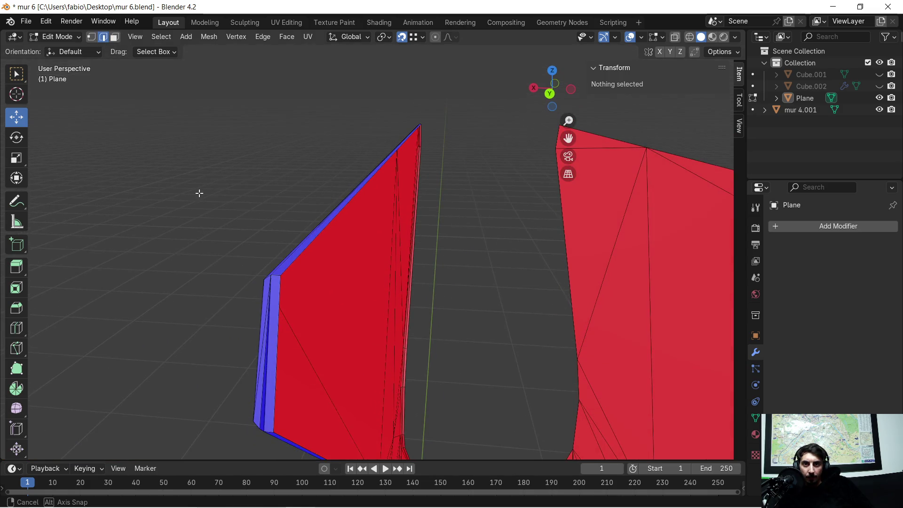
{"action": "left_click", "coordinate": [276, 341], "text": "alt"}
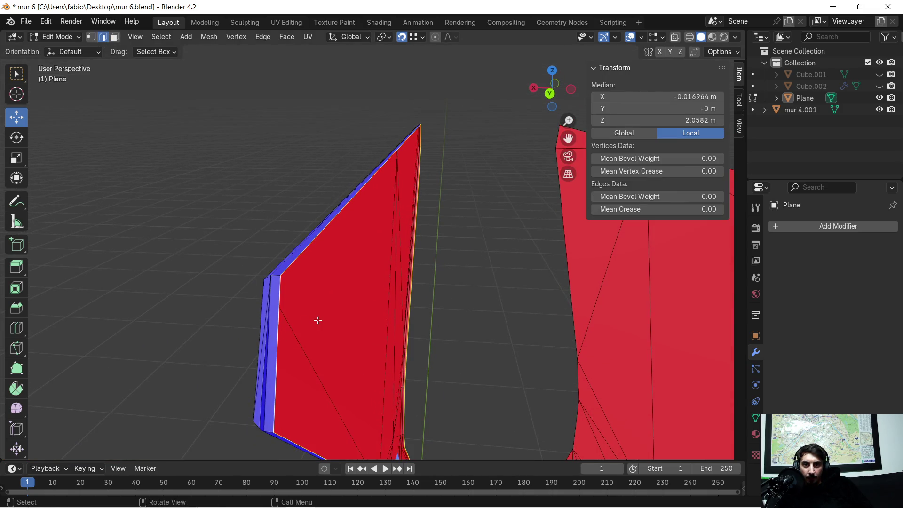
{"action": "key", "text": "l"}
{"action": "mouse_move", "coordinate": [336, 326]}
{"action": "middle_mouse_down"}
{"action": "mouse_move", "coordinate": [357, 312]}
{"action": "mouse_move", "coordinate": [355, 273]}
{"action": "middle_mouse_up"}
{"action": "key", "text": "ctrl+e"}
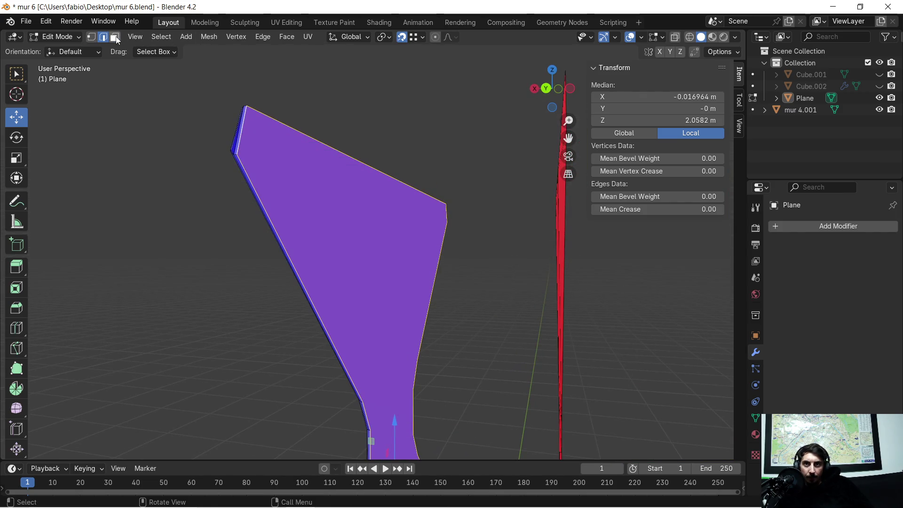
{"action": "key", "text": "ctrl+f"}
{"action": "left_click", "coordinate": [348, 233]}
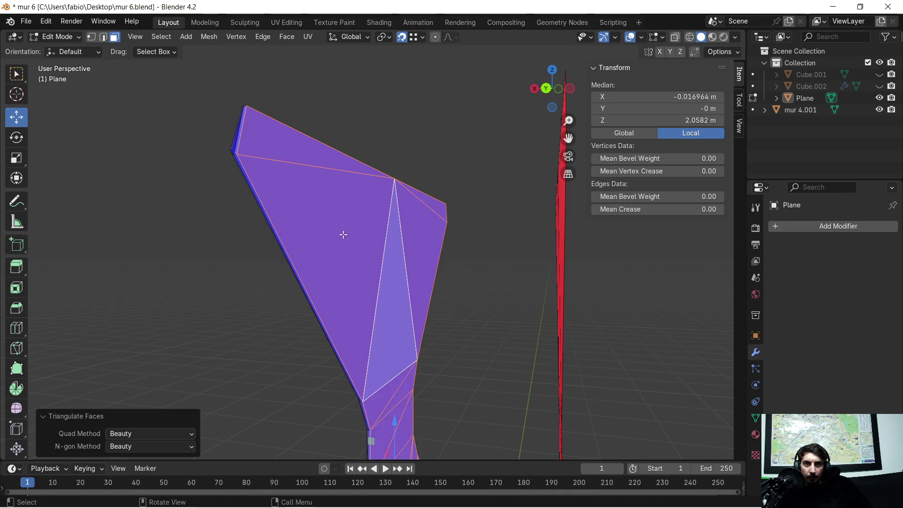
- Deselect everything and box-select the right-hand mesh for a normals change
{"action": "mouse_move", "coordinate": [351, 245]}
{"action": "middle_mouse_down"}
{"action": "mouse_move", "coordinate": [343, 263]}
{"action": "mouse_move", "coordinate": [283, 282]}
{"action": "mouse_move", "coordinate": [390, 292]}
{"action": "mouse_move", "coordinate": [562, 243]}
{"action": "mouse_move", "coordinate": [465, 258]}
{"action": "mouse_move", "coordinate": [424, 235]}
{"action": "mouse_move", "coordinate": [422, 226]}
{"action": "mouse_move", "coordinate": [445, 232]}
{"action": "mouse_move", "coordinate": [385, 194]}
{"action": "mouse_move", "coordinate": [411, 209]}
{"action": "middle_mouse_up"}
{"action": "key", "text": "alt+a"}
{"action": "left_click_drag", "start_coordinate": [387, 203], "coordinate": [444, 458]}
{"action": "mouse_move", "coordinate": [489, 311]}
{"action": "middle_mouse_down"}
{"action": "mouse_move", "coordinate": [472, 328]}
{"action": "mouse_move", "coordinate": [481, 316]}
{"action": "mouse_move", "coordinate": [412, 336]}
{"action": "middle_mouse_up"}
{"action": "scroll", "coordinate": [412, 336], "scroll_direction": "up", "scroll_amount": 4}
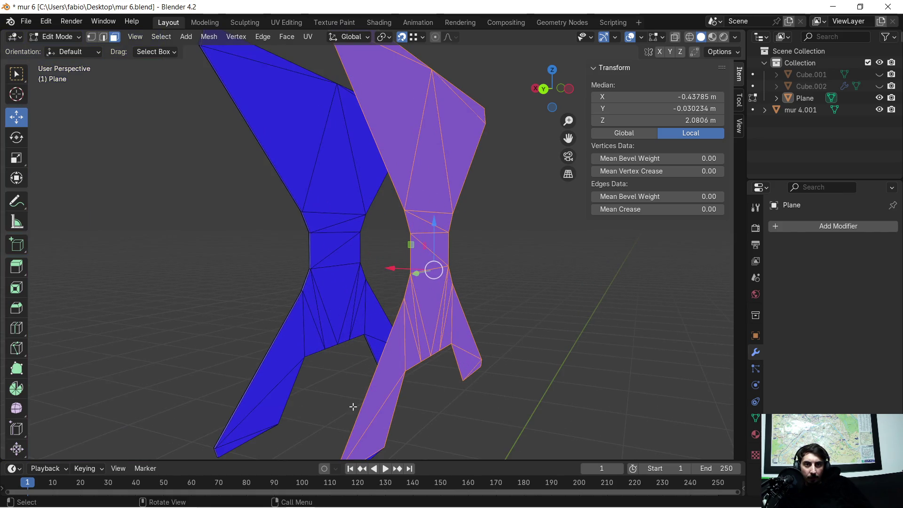
{"action": "middle_click_drag", "start_coordinate": [370, 405], "coordinate": [310, 356], "text": "shift"}
{"action": "mouse_move", "coordinate": [354, 381]}
{"action": "middle_mouse_down"}
{"action": "mouse_move", "coordinate": [397, 355]}
{"action": "mouse_move", "coordinate": [463, 239]}
{"action": "mouse_move", "coordinate": [491, 309]}
{"action": "mouse_move", "coordinate": [522, 262]}
{"action": "mouse_move", "coordinate": [447, 215]}
{"action": "middle_mouse_up"}
{"action": "key", "text": "alt+n"}
- Flip the right-hand mesh's normals and move it 0.3585 m along X
{"action": "left_click", "coordinate": [494, 246]}
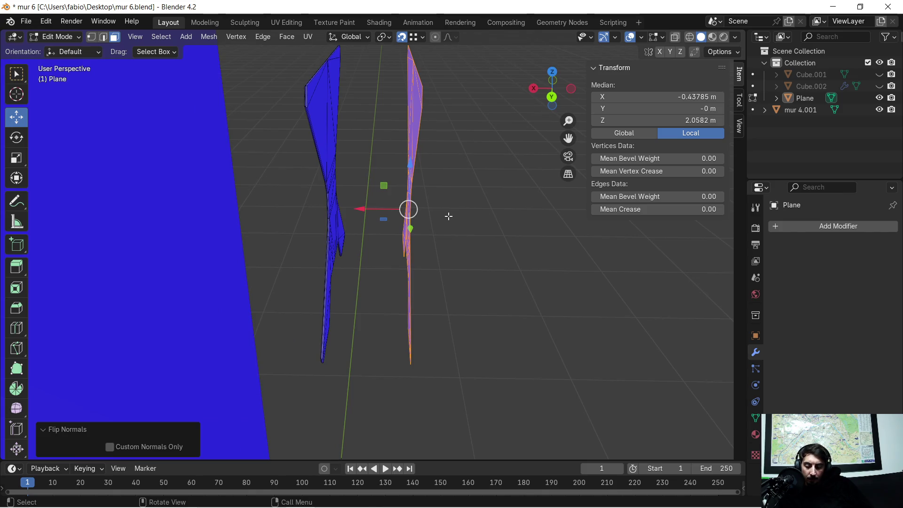
{"action": "key", "text": "g"}
{"action": "key", "text": "x"}
{"action": "left_click", "coordinate": [383, 234]}
{"action": "mouse_move", "coordinate": [383, 234]}
{"action": "middle_mouse_down"}
{"action": "mouse_move", "coordinate": [510, 195]}
{"action": "mouse_move", "coordinate": [450, 211]}
{"action": "mouse_move", "coordinate": [515, 227]}
{"action": "middle_mouse_up"}
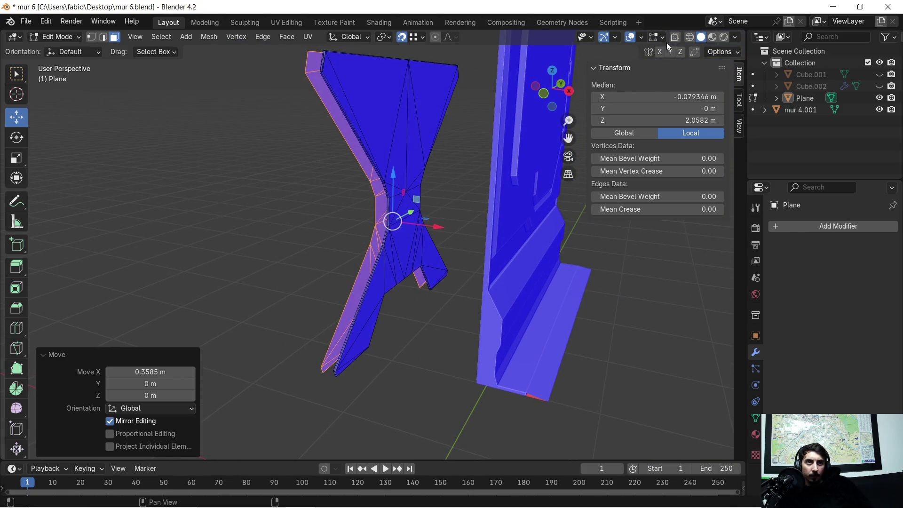
- Turn off the Face Orientation overlay and reveal the hidden wall geometry
{"action": "left_click", "coordinate": [641, 38]}
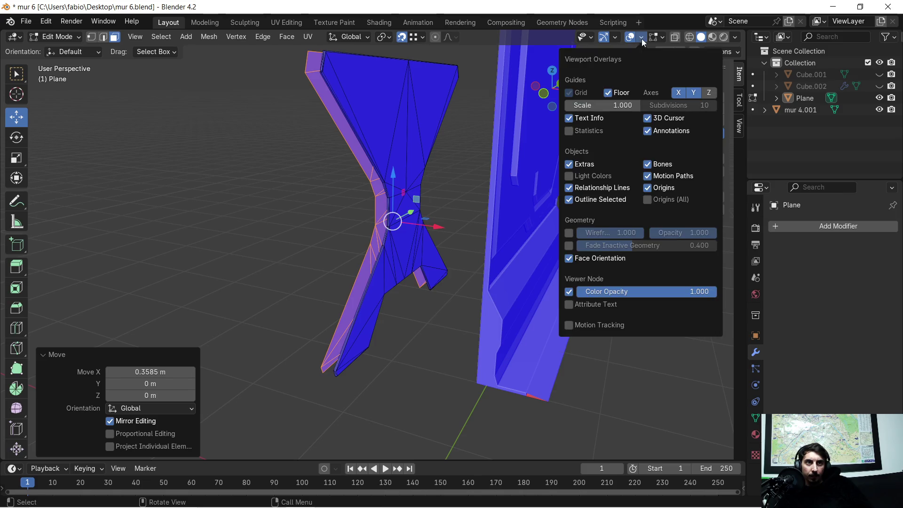
{"action": "left_click", "coordinate": [569, 260]}
{"action": "right_click", "coordinate": [379, 279]}
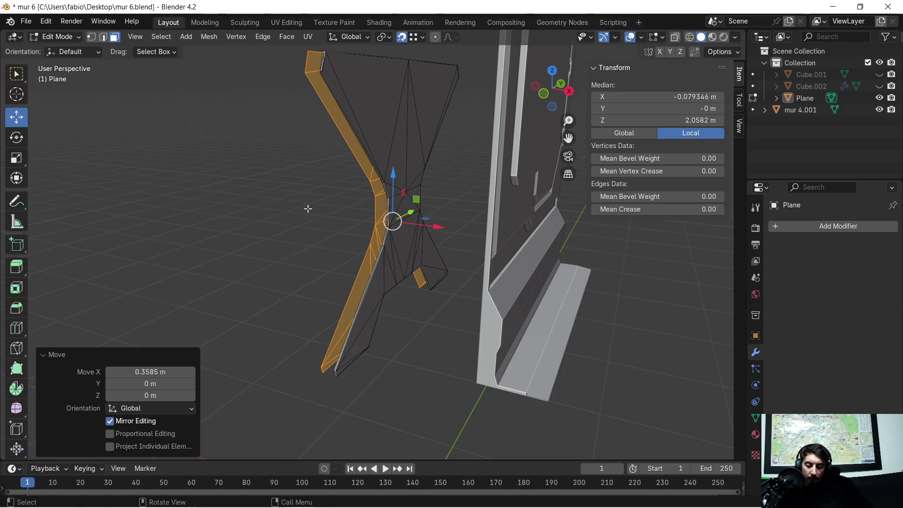
{"action": "key", "text": "alt+h"}
- Keep the revealed geometry unselected and move the inset strip 0.033 m along X
{"action": "scroll", "coordinate": [315, 204], "scroll_direction": "down", "scroll_amount": 5}
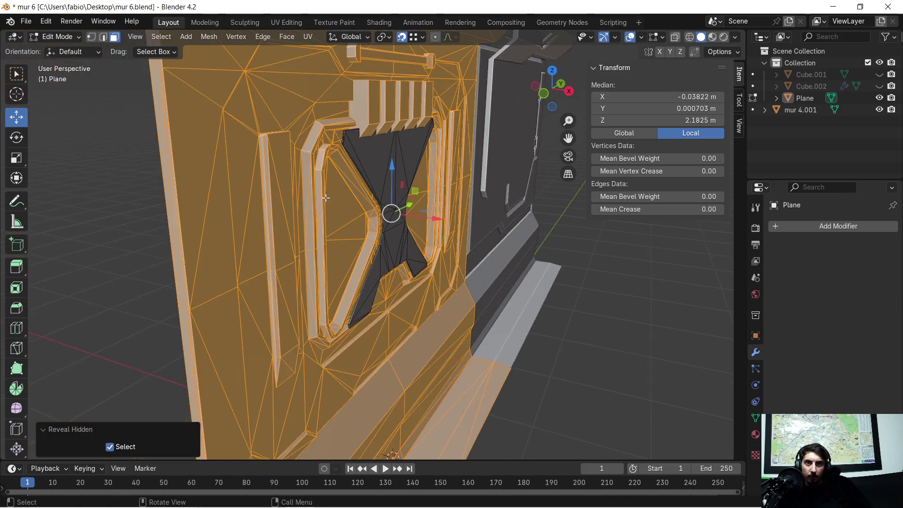
{"action": "scroll", "coordinate": [328, 192], "scroll_direction": "up", "scroll_amount": 6}
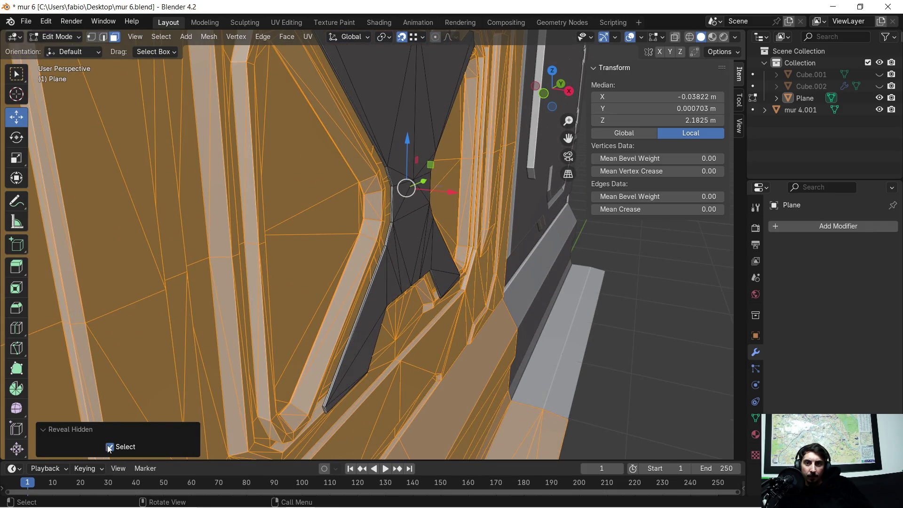
{"action": "left_click", "coordinate": [110, 447]}
{"action": "mouse_move", "coordinate": [395, 166]}
{"action": "middle_mouse_down"}
{"action": "mouse_move", "coordinate": [232, 231]}
{"action": "mouse_move", "coordinate": [342, 279]}
{"action": "mouse_move", "coordinate": [398, 251]}
{"action": "middle_mouse_up"}
{"action": "scroll", "coordinate": [342, 279], "scroll_direction": "up", "scroll_amount": 2}
{"action": "key", "text": "g"}
{"action": "key", "text": "x"}
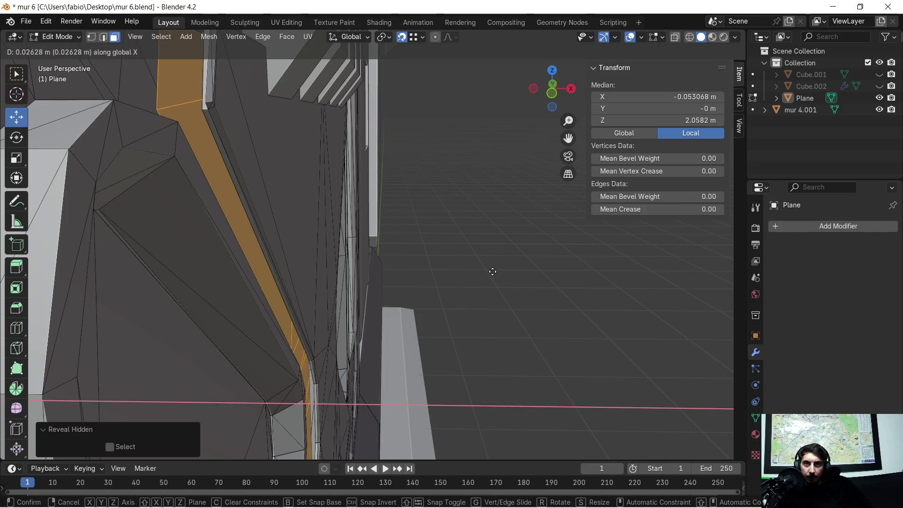
{"action": "left_click", "coordinate": [496, 270]}
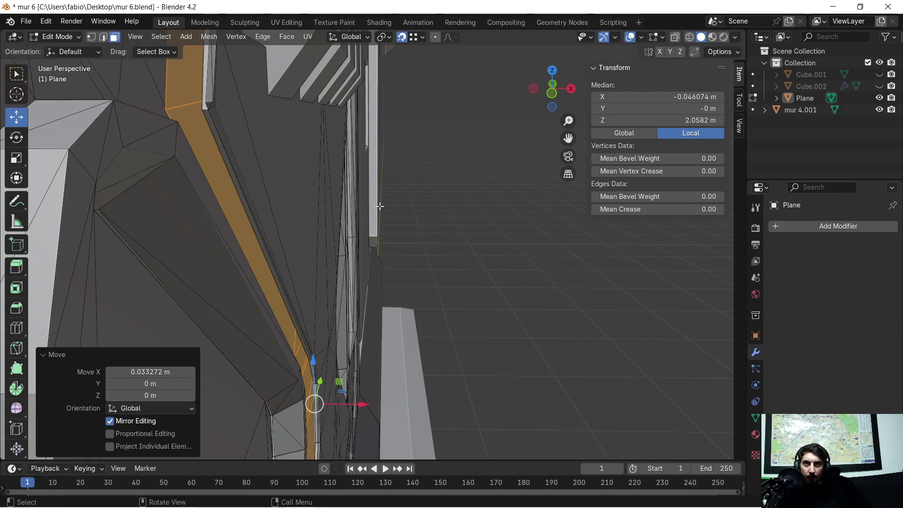
- Select and frame the thin vertical face, then extrude it -0.004899 m along X
{"action": "scroll", "coordinate": [346, 188], "scroll_direction": "up", "scroll_amount": 5}
{"action": "scroll", "coordinate": [344, 188], "scroll_direction": "down", "scroll_amount": 3}
{"action": "middle_click_drag", "start_coordinate": [344, 189], "coordinate": [300, 180]}
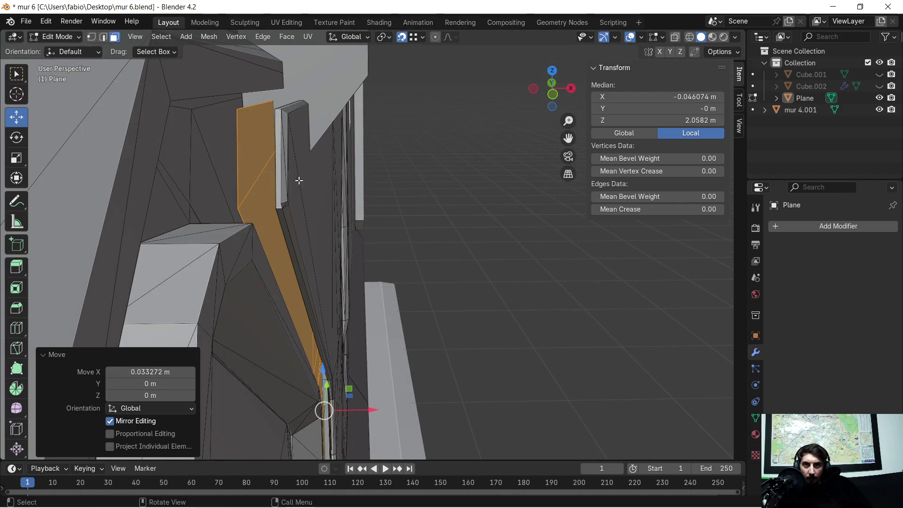
{"action": "left_click", "coordinate": [279, 202]}
{"action": "key", "text": "KP_Decimal"}
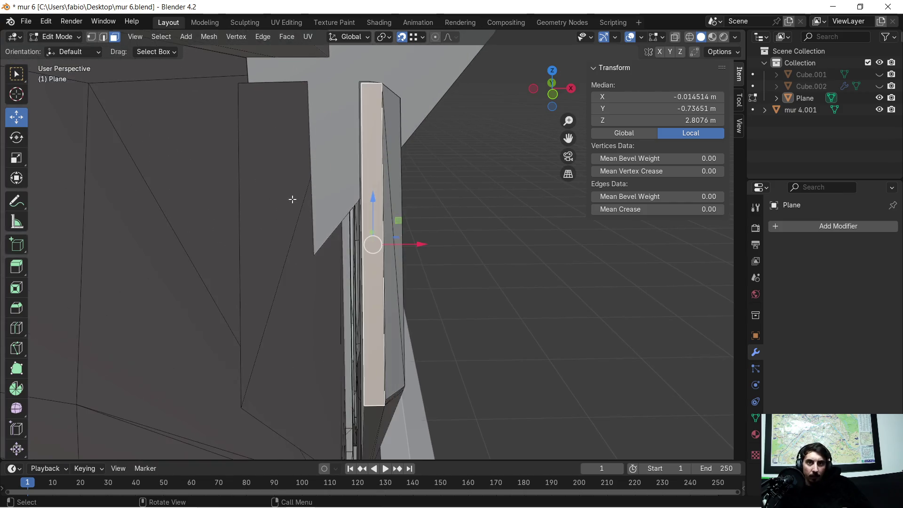
{"action": "mouse_move", "coordinate": [374, 312]}
{"action": "middle_mouse_down"}
{"action": "mouse_move", "coordinate": [429, 277]}
{"action": "mouse_move", "coordinate": [411, 257]}
{"action": "mouse_move", "coordinate": [408, 271]}
{"action": "middle_mouse_up"}
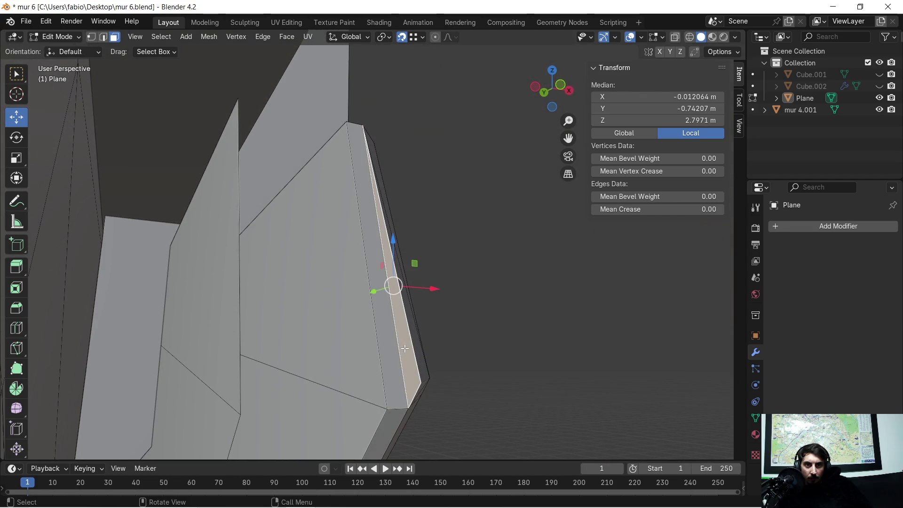
{"action": "key", "text": "e"}
{"action": "key", "text": "x"}
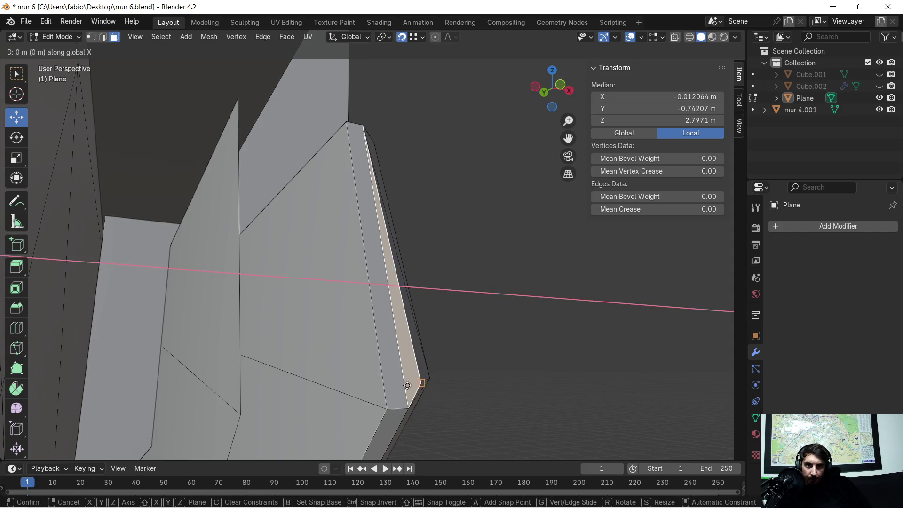
{"action": "left_click", "coordinate": [391, 406]}
{"action": "mouse_move", "coordinate": [431, 314]}
{"action": "middle_mouse_down"}
{"action": "mouse_move", "coordinate": [417, 320]}
{"action": "mouse_move", "coordinate": [453, 326]}
{"action": "mouse_move", "coordinate": [405, 350]}
{"action": "mouse_move", "coordinate": [468, 342]}
{"action": "mouse_move", "coordinate": [466, 135]}
{"action": "mouse_move", "coordinate": [520, 246]}
{"action": "mouse_move", "coordinate": [545, 260]}
{"action": "mouse_move", "coordinate": [609, 264]}
{"action": "mouse_move", "coordinate": [370, 209]}
{"action": "mouse_move", "coordinate": [484, 328]}
{"action": "mouse_move", "coordinate": [305, 359]}
{"action": "mouse_move", "coordinate": [475, 380]}
{"action": "middle_mouse_up"}
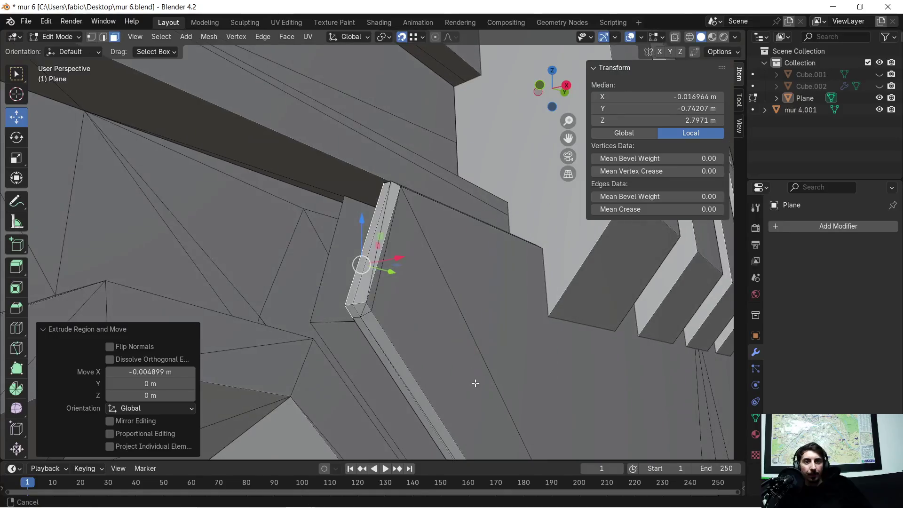
- Select the linked strip of faces and move it -0.031014 m along X with mirror editing
{"action": "scroll", "coordinate": [470, 329], "scroll_direction": "up", "scroll_amount": 5}
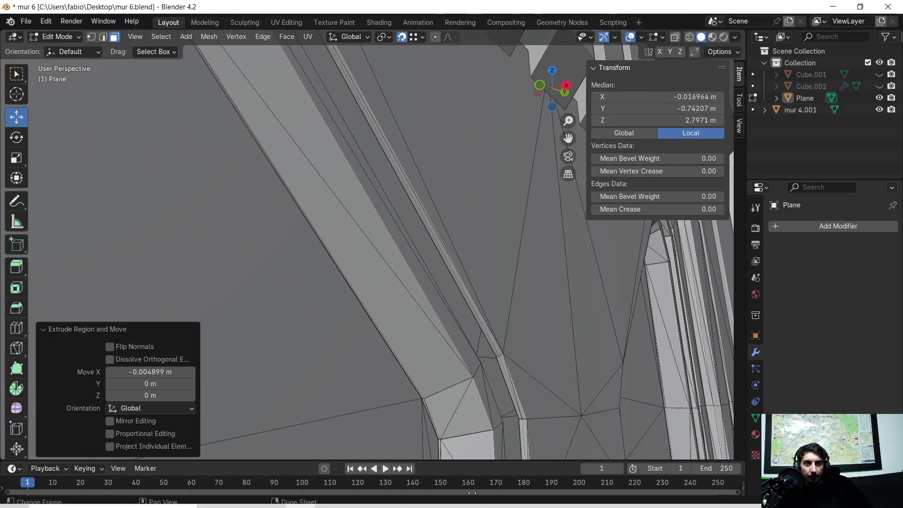
{"action": "scroll", "coordinate": [281, 414], "scroll_direction": "down", "scroll_amount": 4}
{"action": "mouse_move", "coordinate": [281, 414]}
{"action": "middle_mouse_down"}
{"action": "mouse_move", "coordinate": [347, 306]}
{"action": "mouse_move", "coordinate": [359, 204]}
{"action": "mouse_move", "coordinate": [528, 202]}
{"action": "mouse_move", "coordinate": [500, 322]}
{"action": "mouse_move", "coordinate": [486, 292]}
{"action": "mouse_move", "coordinate": [471, 286]}
{"action": "mouse_move", "coordinate": [467, 437]}
{"action": "mouse_move", "coordinate": [429, 194]}
{"action": "mouse_move", "coordinate": [421, 303]}
{"action": "mouse_move", "coordinate": [304, 258]}
{"action": "mouse_move", "coordinate": [308, 237]}
{"action": "mouse_move", "coordinate": [331, 234]}
{"action": "mouse_move", "coordinate": [322, 256]}
{"action": "mouse_move", "coordinate": [337, 288]}
{"action": "mouse_move", "coordinate": [361, 278]}
{"action": "middle_mouse_up"}
{"action": "left_click", "coordinate": [333, 238]}
{"action": "key", "text": "ctrl+l"}
{"action": "scroll", "coordinate": [419, 258], "scroll_direction": "up", "scroll_amount": 2}
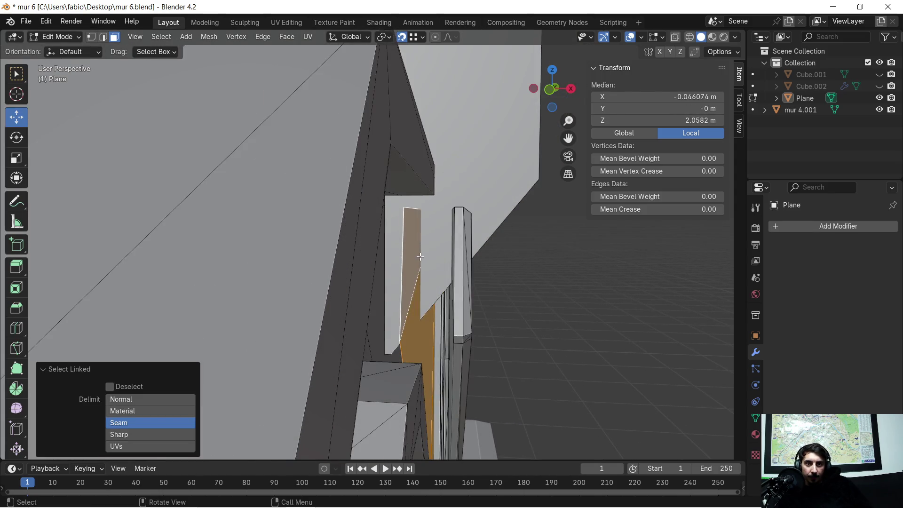
{"action": "middle_click_drag", "start_coordinate": [421, 254], "coordinate": [417, 253]}
{"action": "key", "text": "g"}
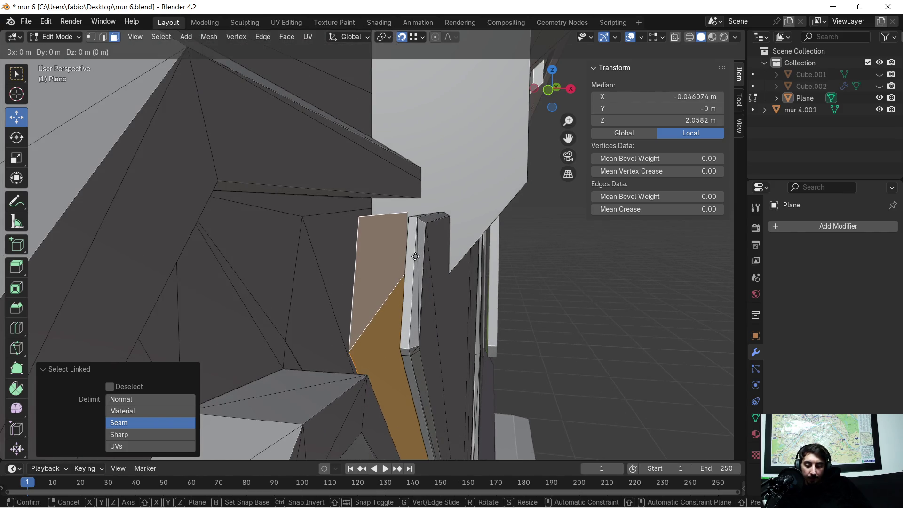
{"action": "key", "text": "x"}
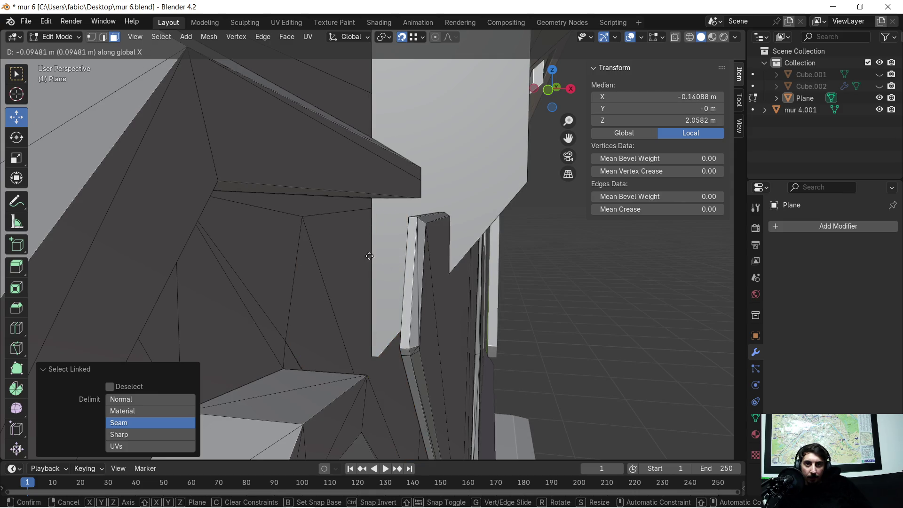
{"action": "left_click", "coordinate": [399, 261]}
{"action": "mouse_move", "coordinate": [399, 262]}
{"action": "middle_mouse_down"}
{"action": "mouse_move", "coordinate": [428, 267]}
{"action": "mouse_move", "coordinate": [443, 251]}
{"action": "mouse_move", "coordinate": [449, 275]}
{"action": "mouse_move", "coordinate": [472, 297]}
{"action": "mouse_move", "coordinate": [435, 255]}
{"action": "mouse_move", "coordinate": [468, 272]}
{"action": "middle_mouse_up"}
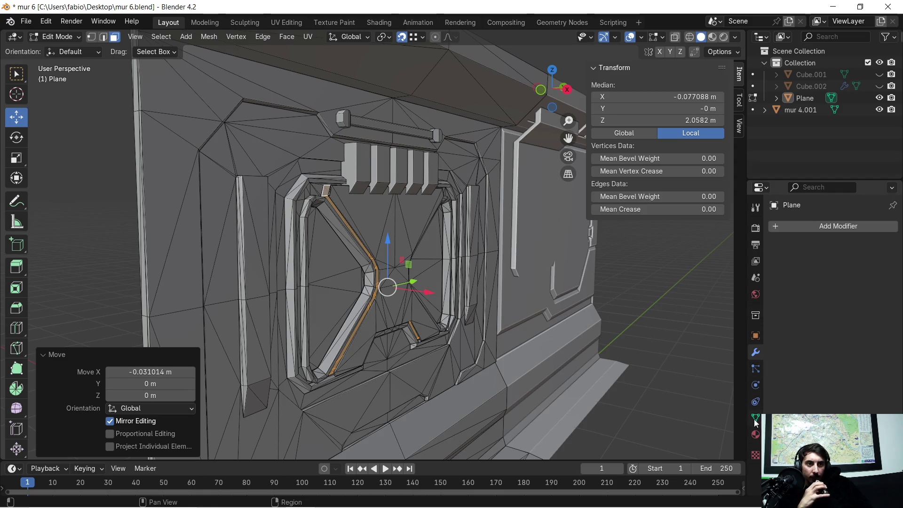
{"action": "left_click", "coordinate": [755, 435]}
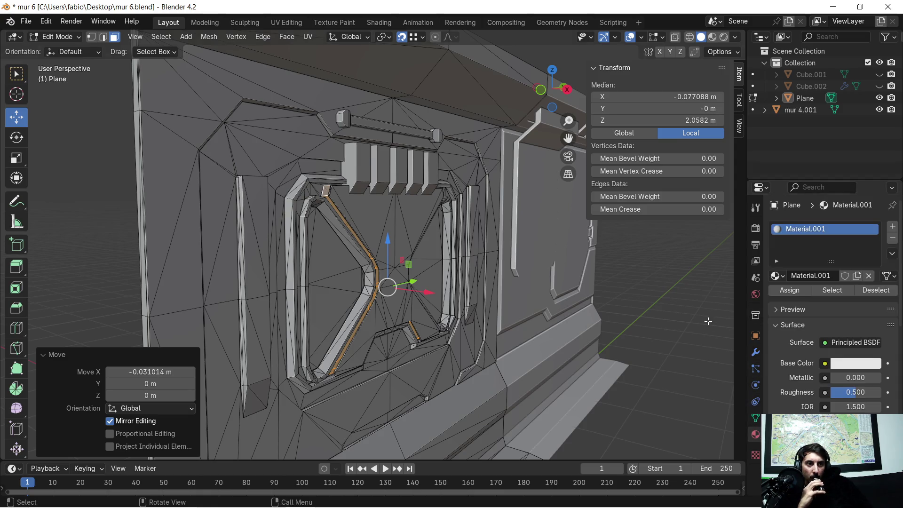
- Add a new material slot named 'light' to the Plane with a light blue base colour
{"action": "left_click", "coordinate": [893, 228]}
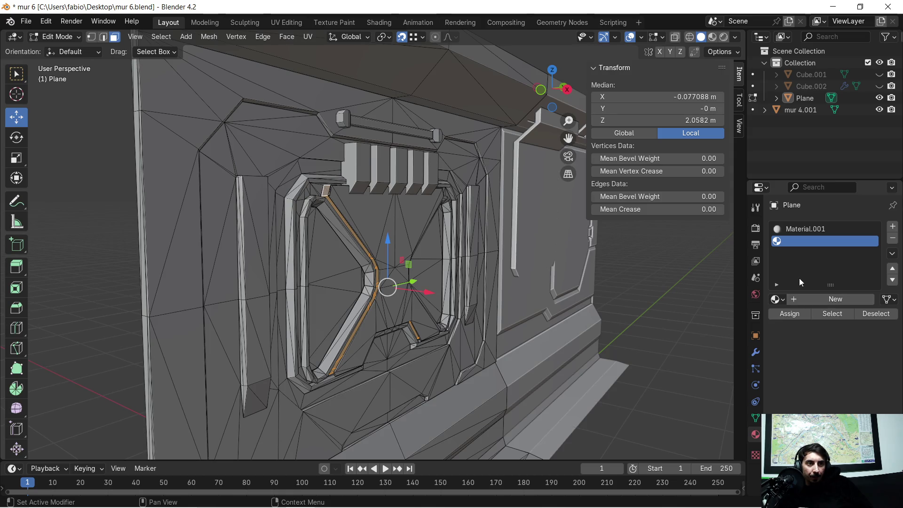
{"action": "left_click", "coordinate": [797, 301]}
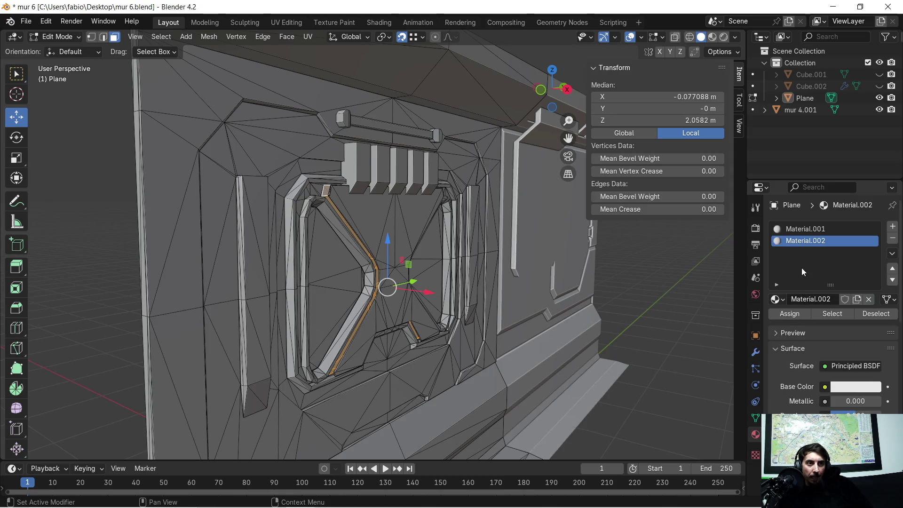
{"action": "double_click", "coordinate": [826, 241]}
{"action": "key", "text": "BackSpace"}
{"action": "type", "text": "light"}
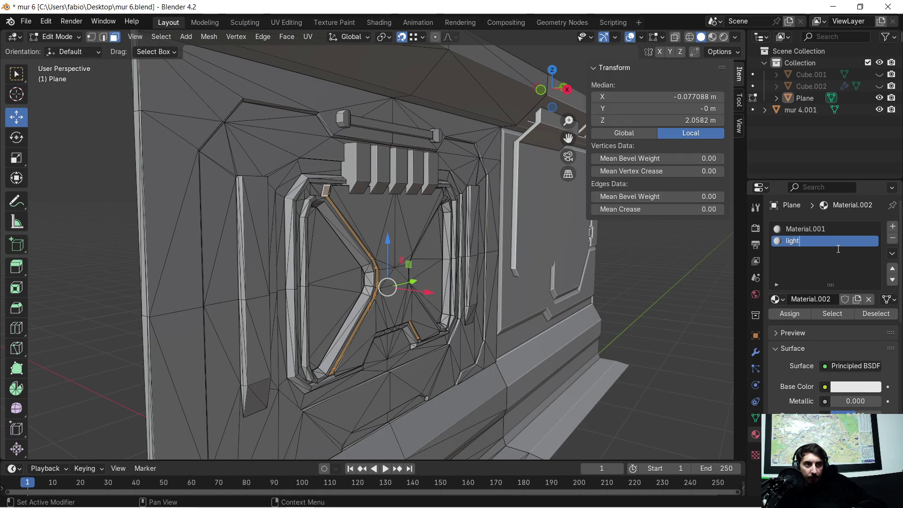
{"action": "key", "text": "Return"}
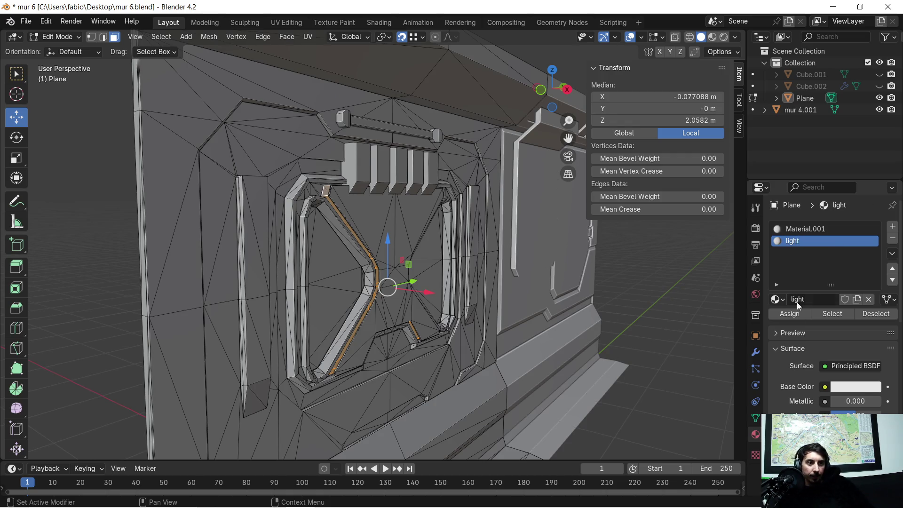
{"action": "left_click", "coordinate": [863, 391]}
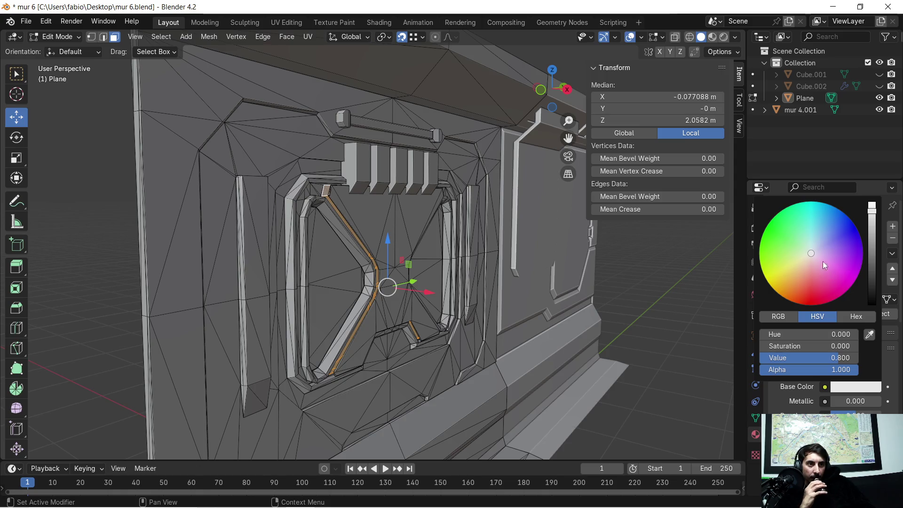
{"action": "left_click", "coordinate": [824, 214]}
{"action": "scroll", "coordinate": [805, 383], "scroll_direction": "down", "scroll_amount": 6}
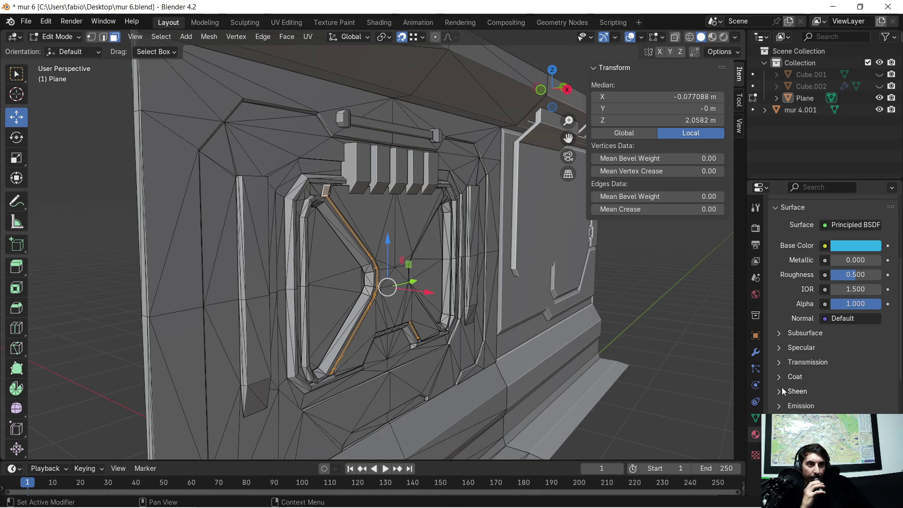
{"action": "left_click", "coordinate": [855, 420]}
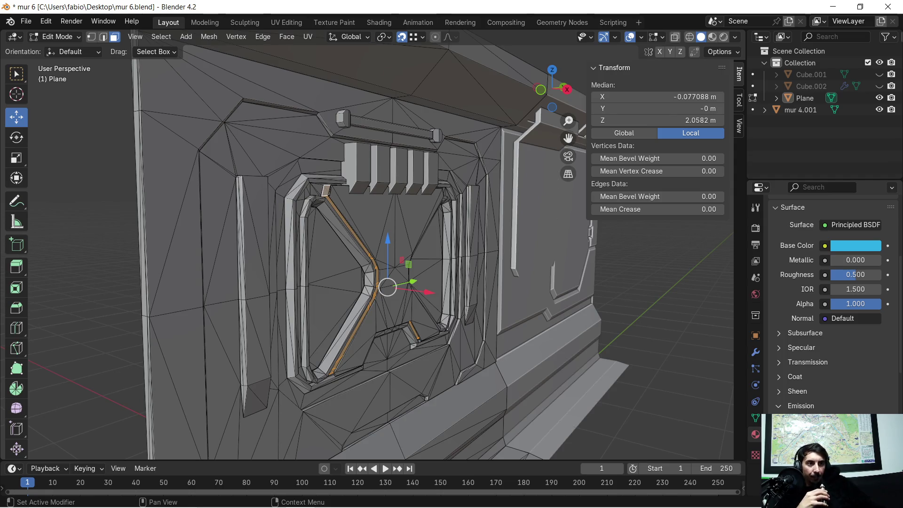
- Switch to Material Preview shading and set the viewport render pass to Emission
{"action": "left_click", "coordinate": [711, 38]}
{"action": "scroll", "coordinate": [461, 287], "scroll_direction": "up", "scroll_amount": 3}
{"action": "mouse_move", "coordinate": [462, 285]}
{"action": "middle_mouse_down"}
{"action": "mouse_move", "coordinate": [465, 275]}
{"action": "mouse_move", "coordinate": [419, 230]}
{"action": "middle_mouse_up"}
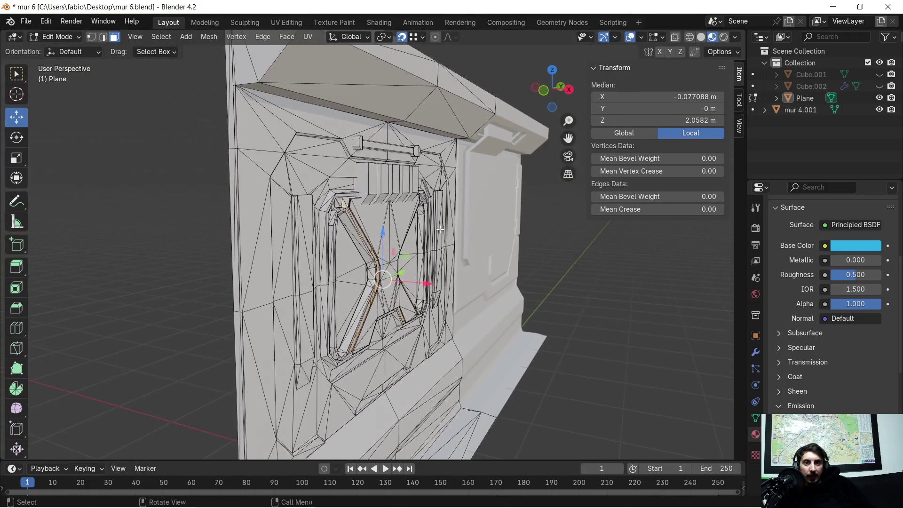
{"action": "scroll", "coordinate": [419, 230], "scroll_direction": "up", "scroll_amount": 3}
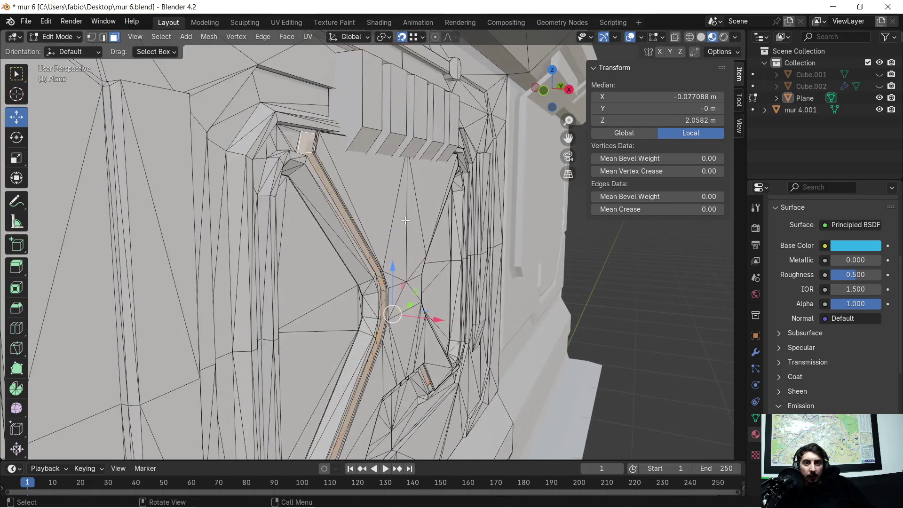
{"action": "left_click", "coordinate": [735, 37]}
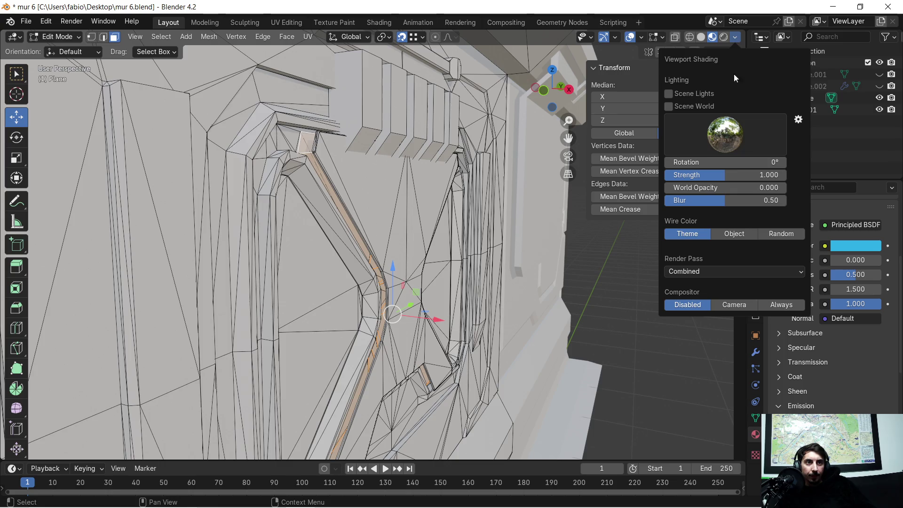
{"action": "left_click", "coordinate": [756, 274]}
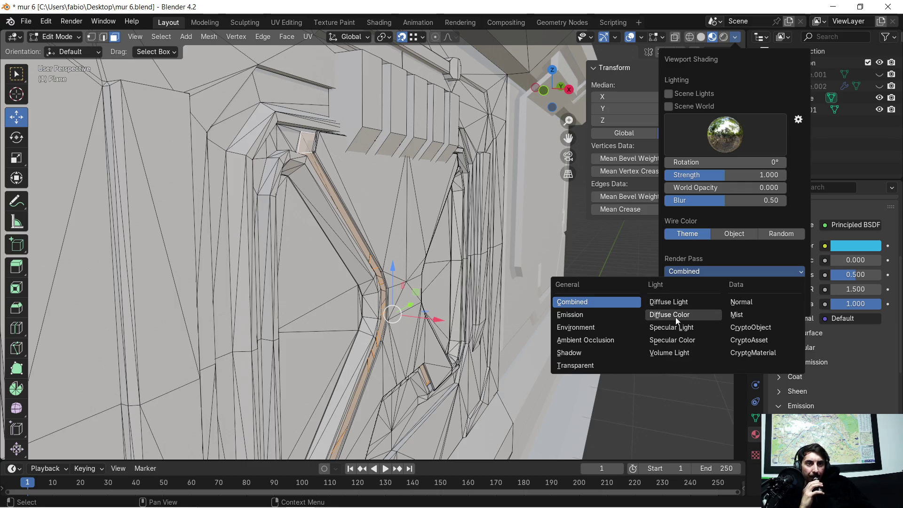
{"action": "left_click", "coordinate": [601, 314]}
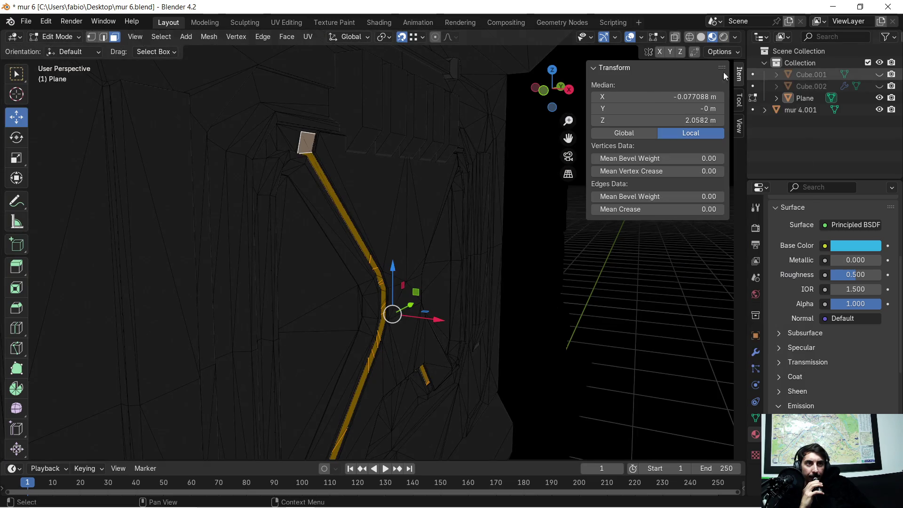
- Try the Environment render pass, then settle on the Diffuse Color pass
{"action": "left_click", "coordinate": [736, 37]}
{"action": "left_click", "coordinate": [720, 276]}
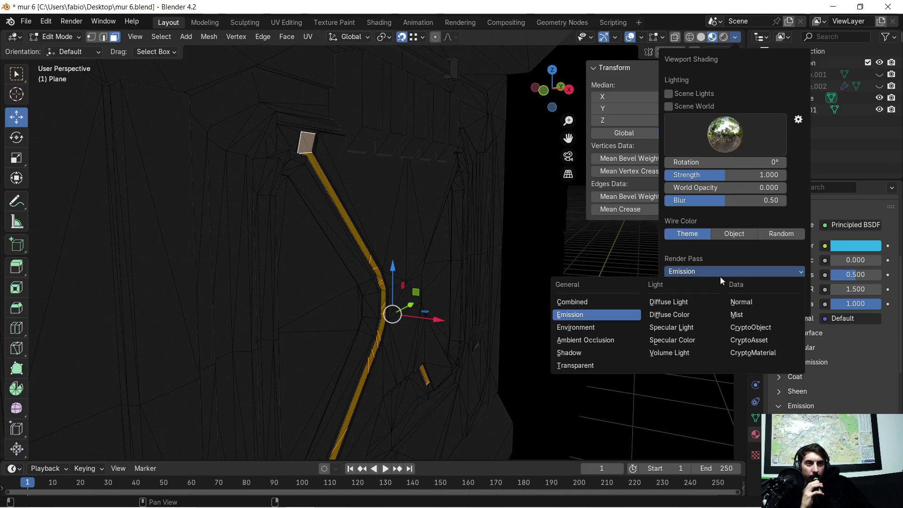
{"action": "left_click", "coordinate": [603, 331]}
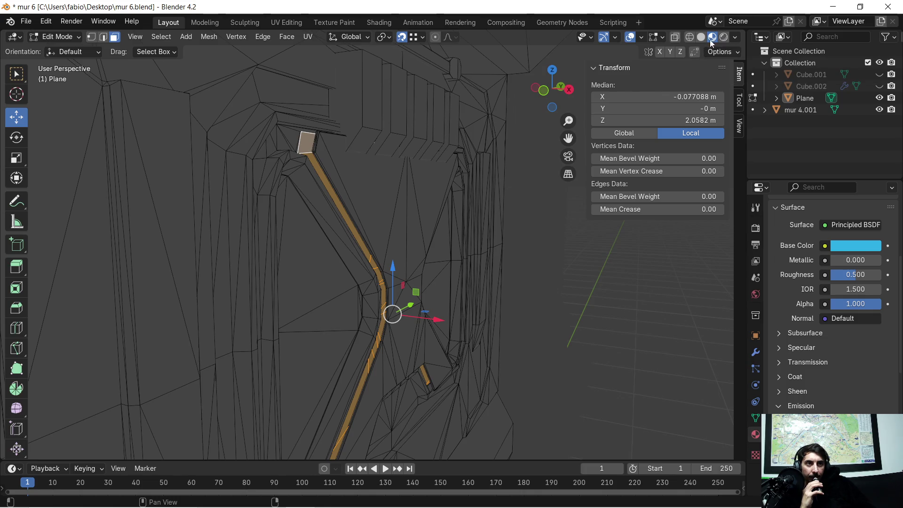
{"action": "left_click", "coordinate": [735, 38]}
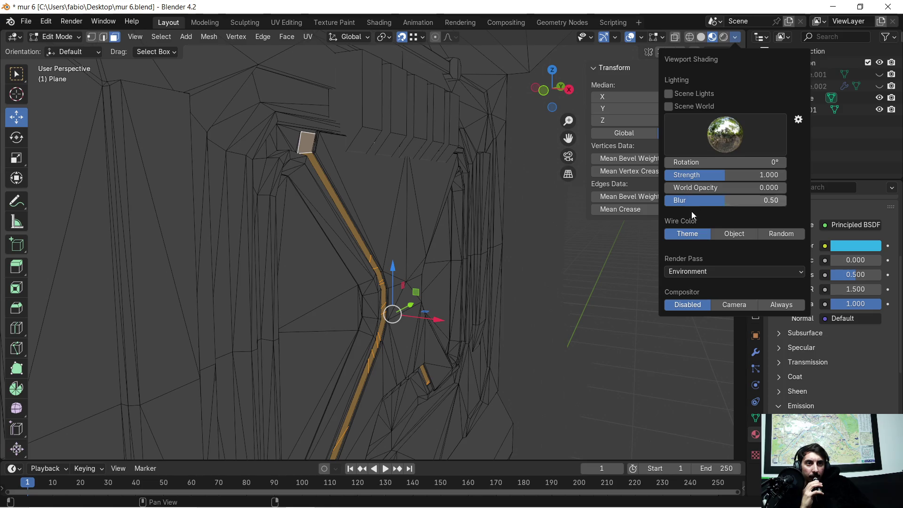
{"action": "left_click", "coordinate": [704, 273]}
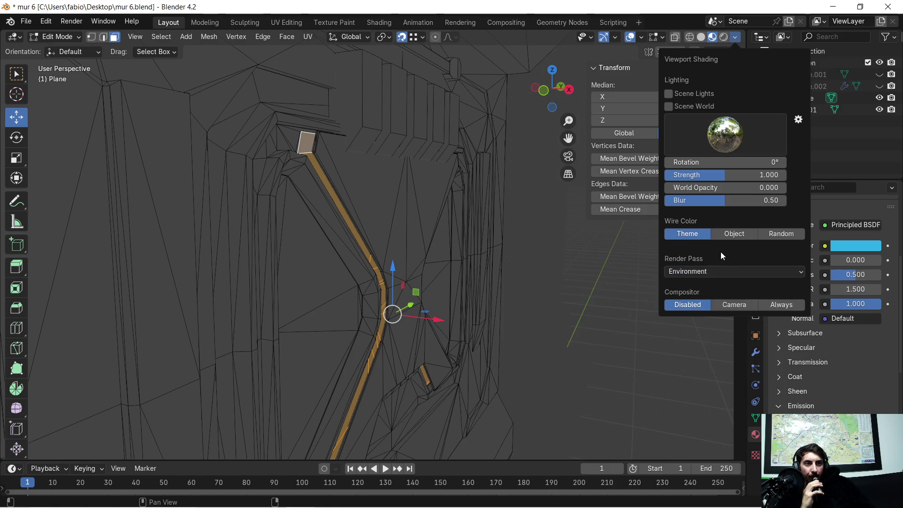
{"action": "left_click", "coordinate": [710, 272]}
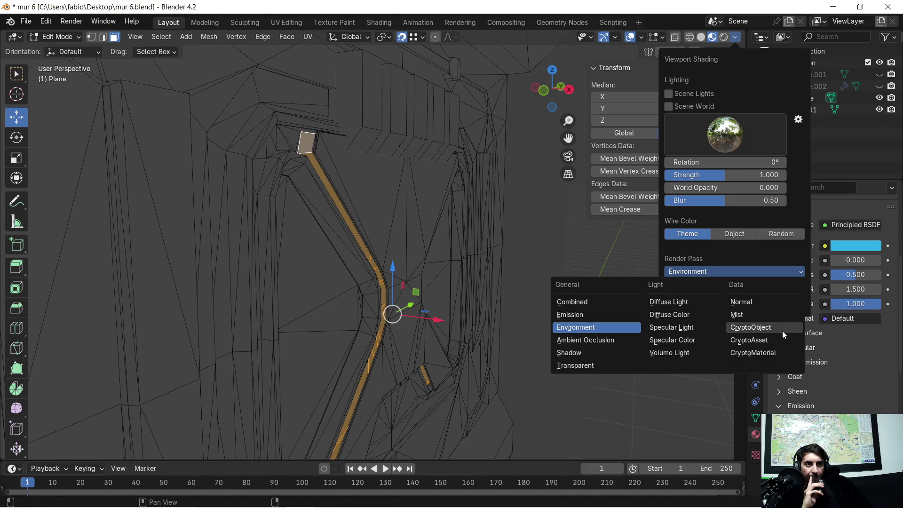
{"action": "left_click", "coordinate": [689, 317]}
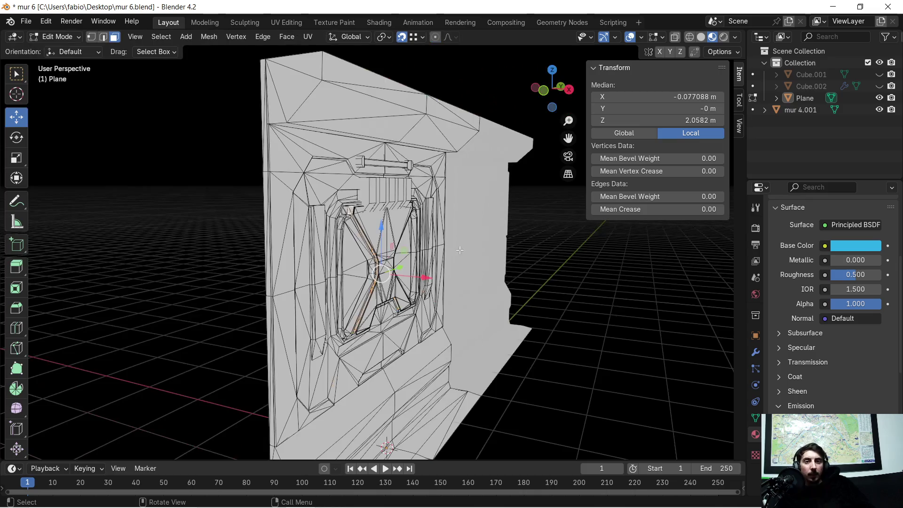
{"action": "middle_click_drag", "start_coordinate": [459, 250], "coordinate": [357, 423]}
- Launch a fresh Blender 4.2 from the Start menu's recent apps and show its default scene in Material Preview
{"action": "key", "text": "super"}
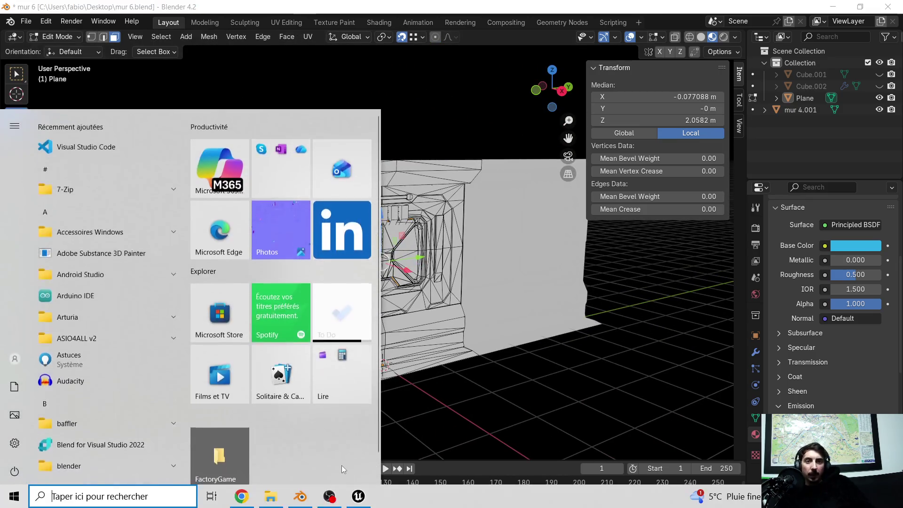
{"action": "left_click", "coordinate": [113, 496]}
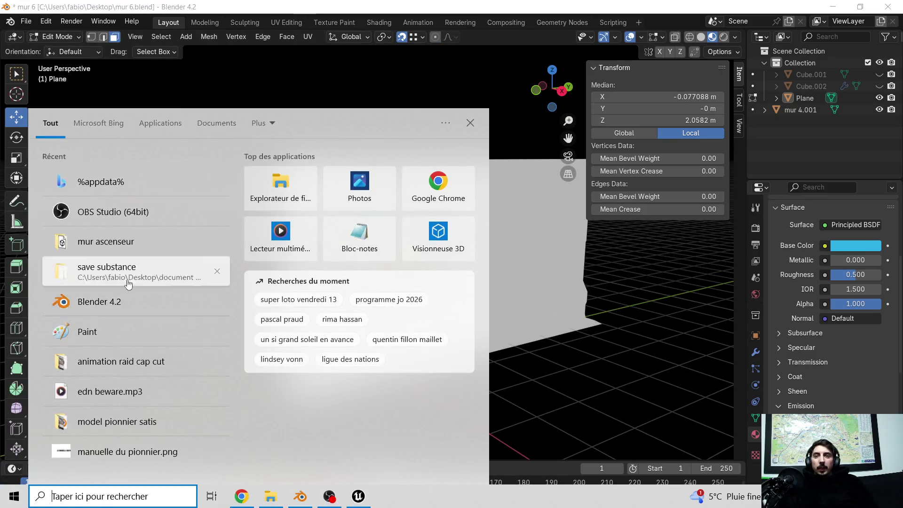
{"action": "left_click", "coordinate": [121, 303]}
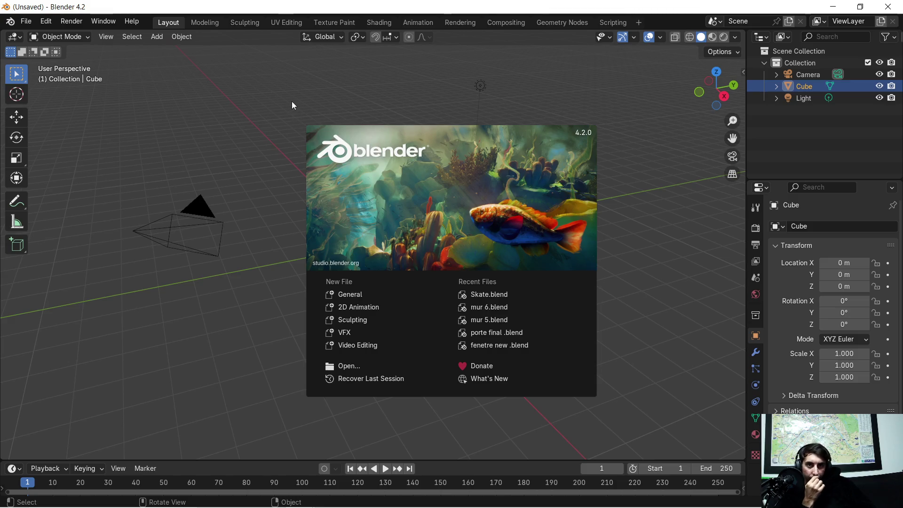
{"action": "left_click", "coordinate": [250, 133]}
{"action": "left_click", "coordinate": [712, 37]}
{"action": "left_click", "coordinate": [734, 37]}
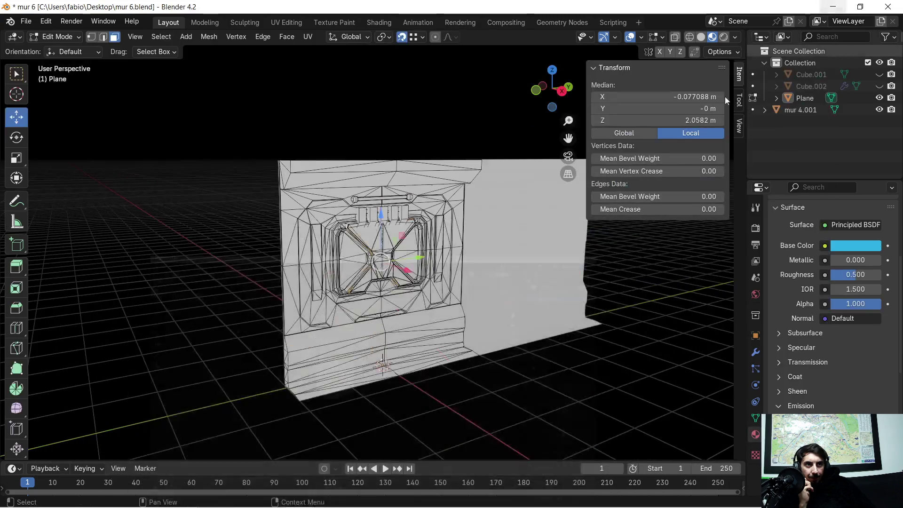
- Set the viewport render pass back to Combined and zoom in on the window frame
{"action": "left_click", "coordinate": [736, 37]}
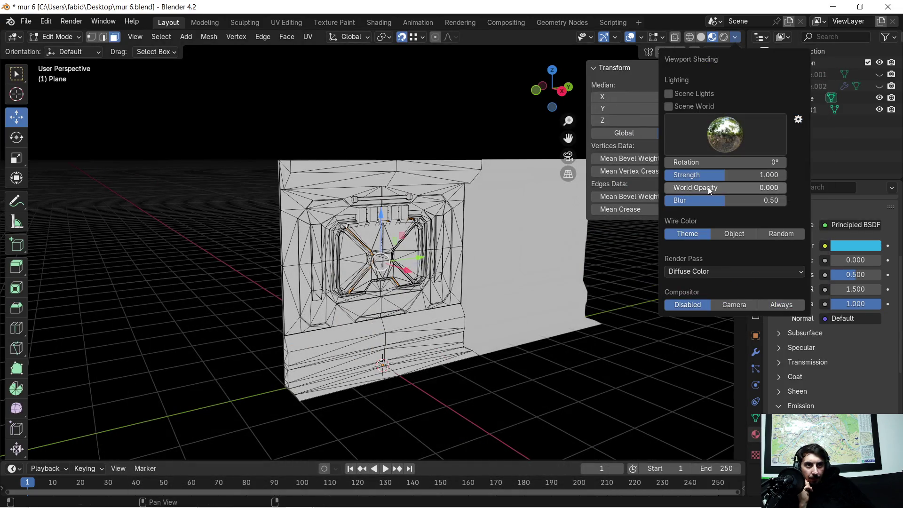
{"action": "left_click", "coordinate": [726, 270]}
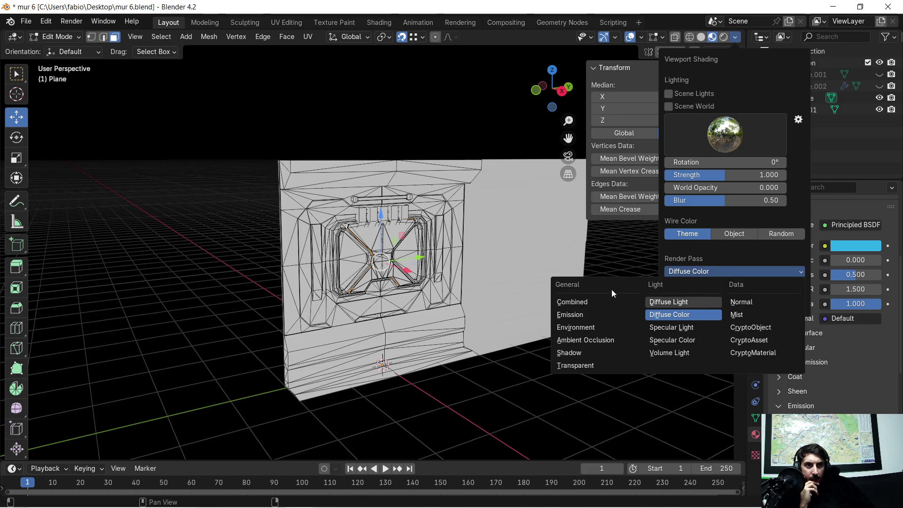
{"action": "left_click", "coordinate": [580, 303]}
{"action": "scroll", "coordinate": [380, 290], "scroll_direction": "up", "scroll_amount": 5}
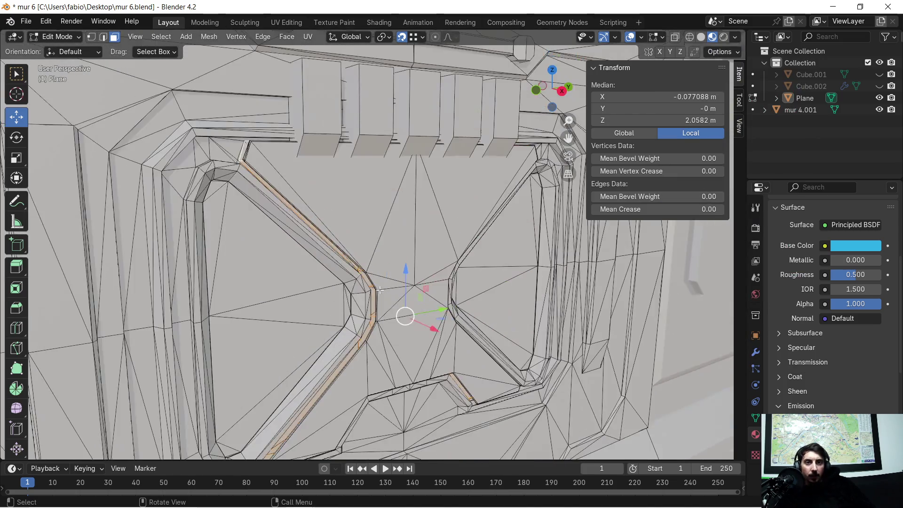
{"action": "middle_click_drag", "start_coordinate": [344, 297], "coordinate": [377, 296]}
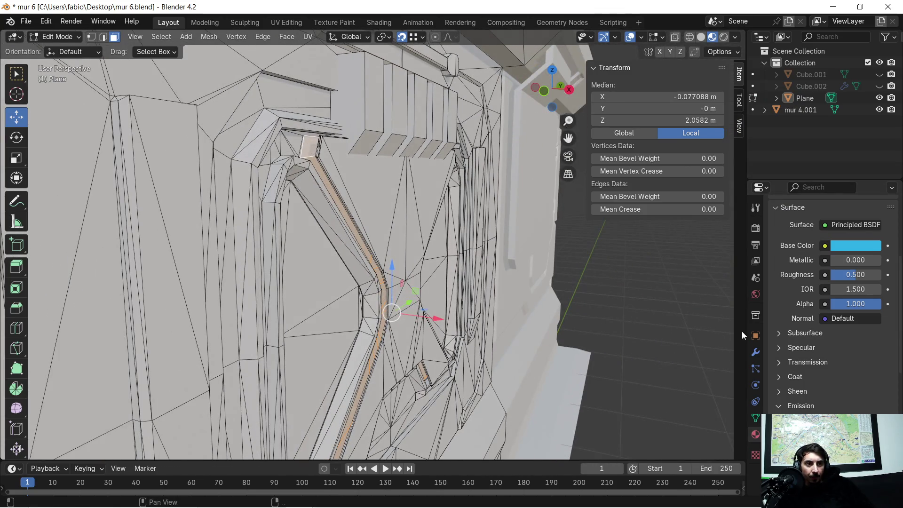
{"action": "scroll", "coordinate": [831, 267], "scroll_direction": "up", "scroll_amount": 6}
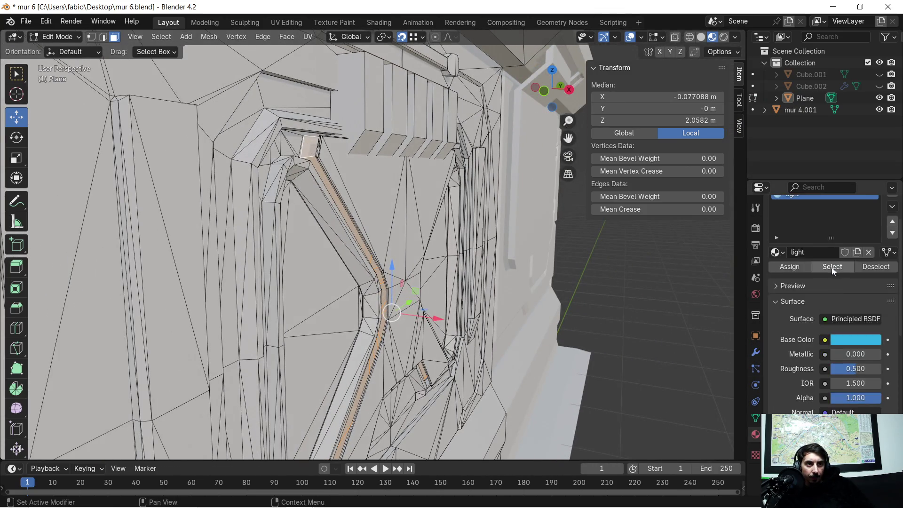
- Assign the light material to the chosen faces and inspect the strip from the side
{"action": "left_click", "coordinate": [794, 317]}
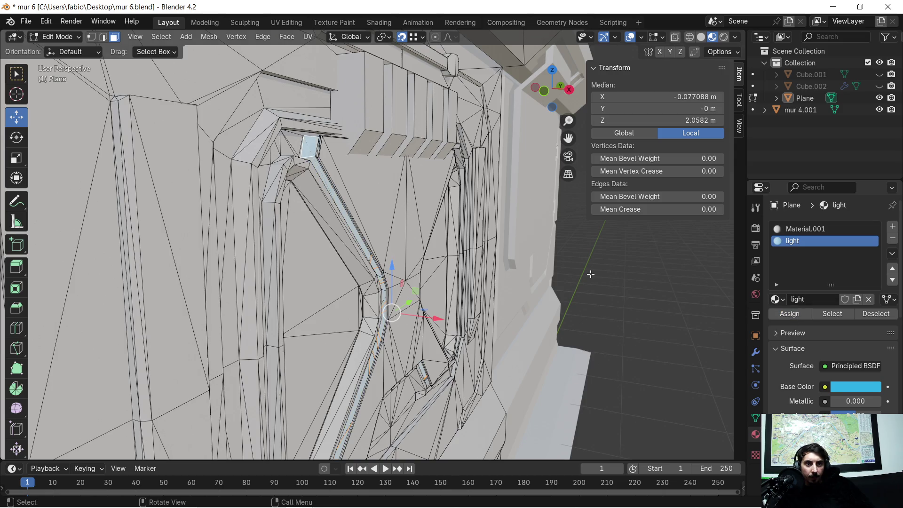
{"action": "left_click", "coordinate": [604, 258]}
{"action": "scroll", "coordinate": [609, 255], "scroll_direction": "down", "scroll_amount": 3}
{"action": "scroll", "coordinate": [610, 255], "scroll_direction": "up", "scroll_amount": 2}
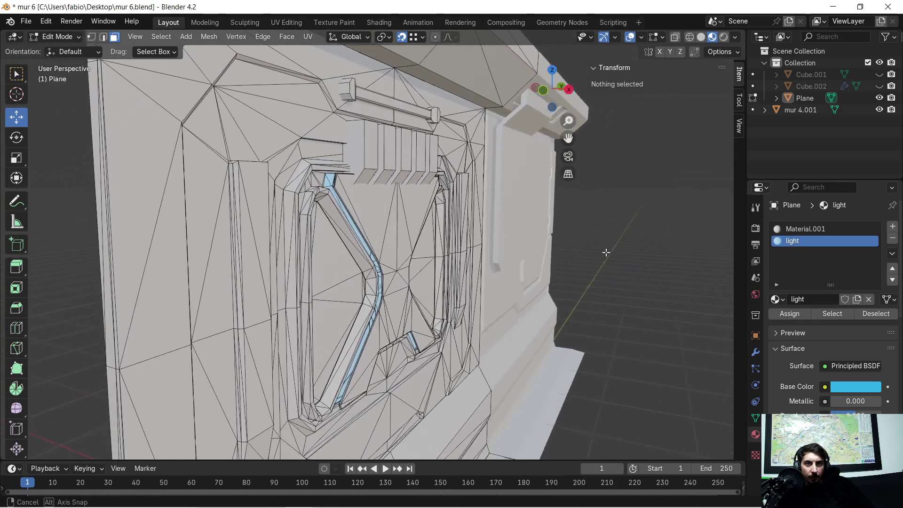
{"action": "scroll", "coordinate": [447, 208], "scroll_direction": "up", "scroll_amount": 4}
{"action": "mouse_move", "coordinate": [413, 203]}
{"action": "middle_mouse_down"}
{"action": "mouse_move", "coordinate": [447, 220]}
{"action": "mouse_move", "coordinate": [465, 207]}
{"action": "middle_mouse_up"}
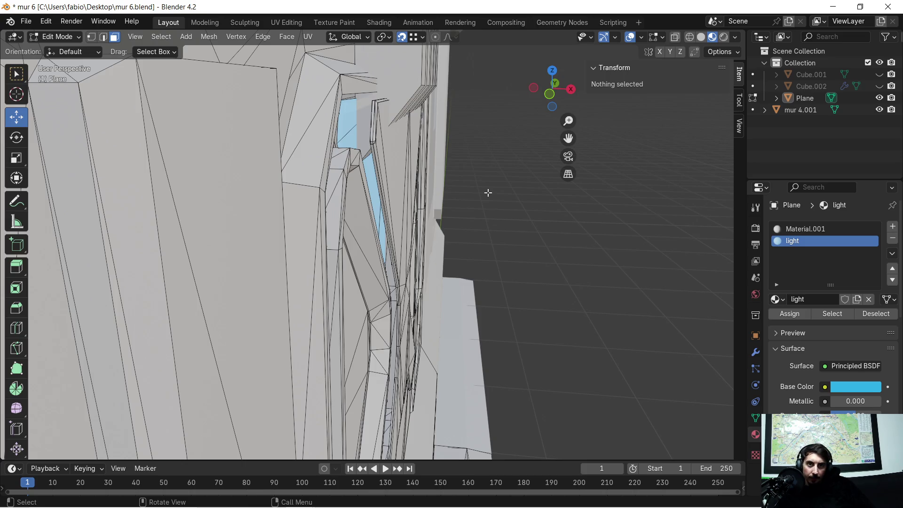
{"action": "key", "text": "x"}
{"action": "key", "text": "ctrl+f"}
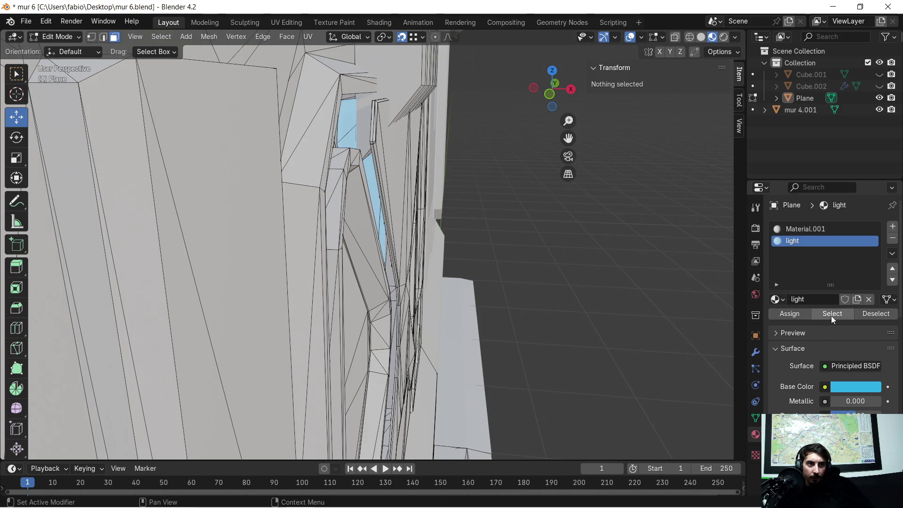
- Select all light-material faces and shift them 0.014455 m along X
{"action": "left_click", "coordinate": [831, 314]}
{"action": "key", "text": "g"}
{"action": "key", "text": "x"}
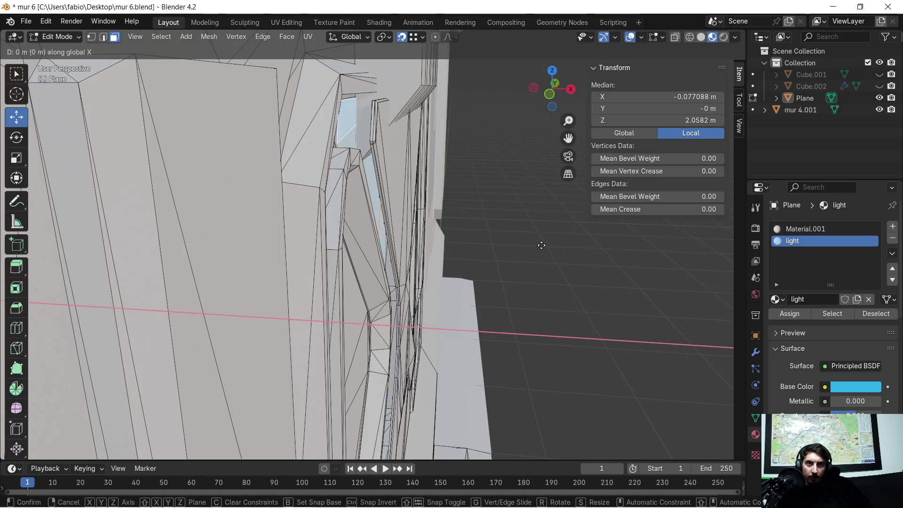
{"action": "left_click", "coordinate": [545, 242]}
{"action": "mouse_move", "coordinate": [545, 242]}
{"action": "middle_mouse_down"}
{"action": "mouse_move", "coordinate": [480, 206]}
{"action": "mouse_move", "coordinate": [440, 200]}
{"action": "middle_mouse_up"}
{"action": "left_click", "coordinate": [804, 229]}
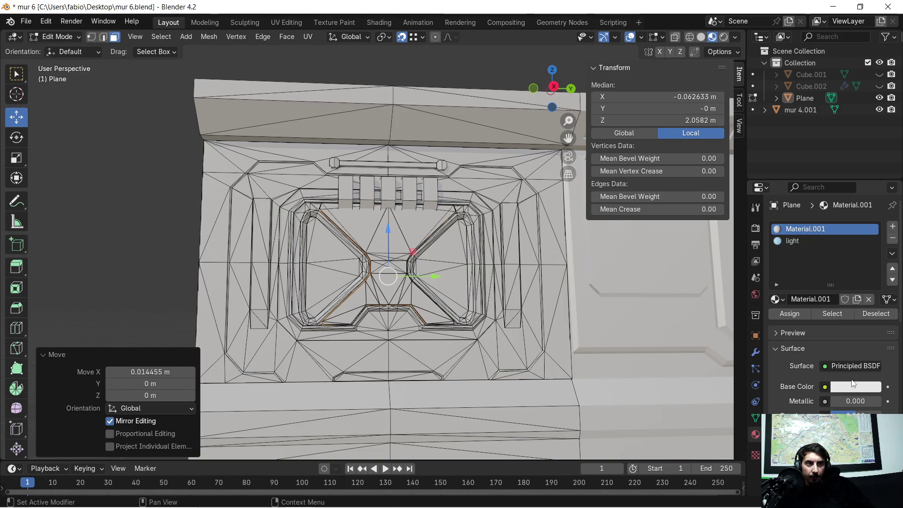
- Darken Material.001's base colour to a near-black Value of 0.06 and clear the mesh selection
{"action": "left_click", "coordinate": [855, 387]}
{"action": "left_click_drag", "start_coordinate": [871, 235], "coordinate": [872, 277]}
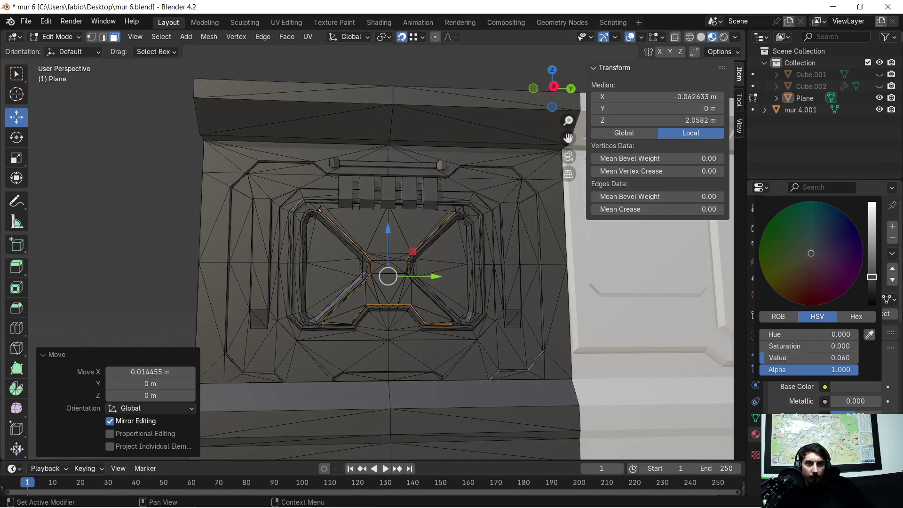
{"action": "key", "text": "alt+a"}
{"action": "scroll", "coordinate": [329, 227], "scroll_direction": "up", "scroll_amount": 3}
{"action": "mouse_move", "coordinate": [339, 242]}
{"action": "middle_mouse_down"}
{"action": "mouse_move", "coordinate": [384, 266]}
{"action": "mouse_move", "coordinate": [428, 262]}
{"action": "mouse_move", "coordinate": [231, 259]}
{"action": "mouse_move", "coordinate": [332, 256]}
{"action": "mouse_move", "coordinate": [369, 298]}
{"action": "mouse_move", "coordinate": [479, 297]}
{"action": "mouse_move", "coordinate": [464, 297]}
{"action": "middle_mouse_up"}
{"action": "scroll", "coordinate": [464, 296], "scroll_direction": "up", "scroll_amount": 3}
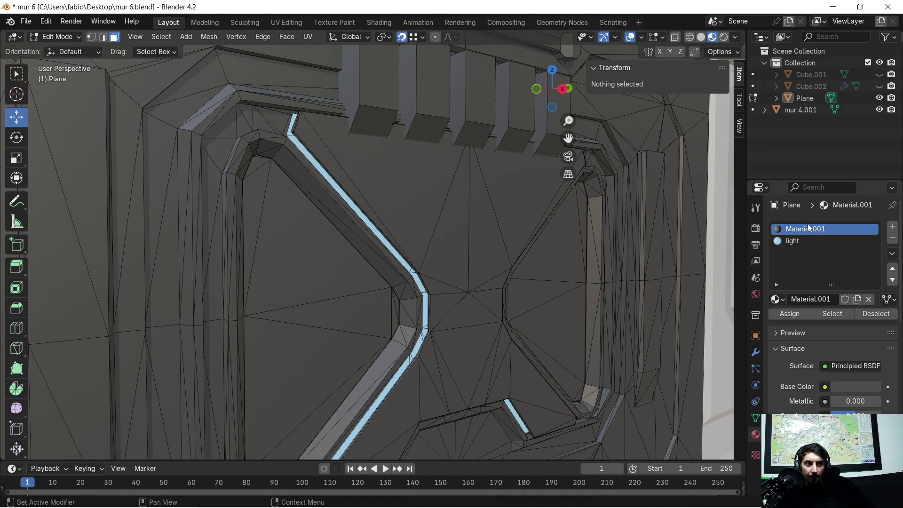
- Select the faces using the light material and scale them up to 1.048
{"action": "left_click", "coordinate": [805, 244]}
{"action": "left_click", "coordinate": [832, 313]}
{"action": "middle_click_drag", "start_coordinate": [395, 249], "coordinate": [416, 246]}
{"action": "key", "text": "s"}
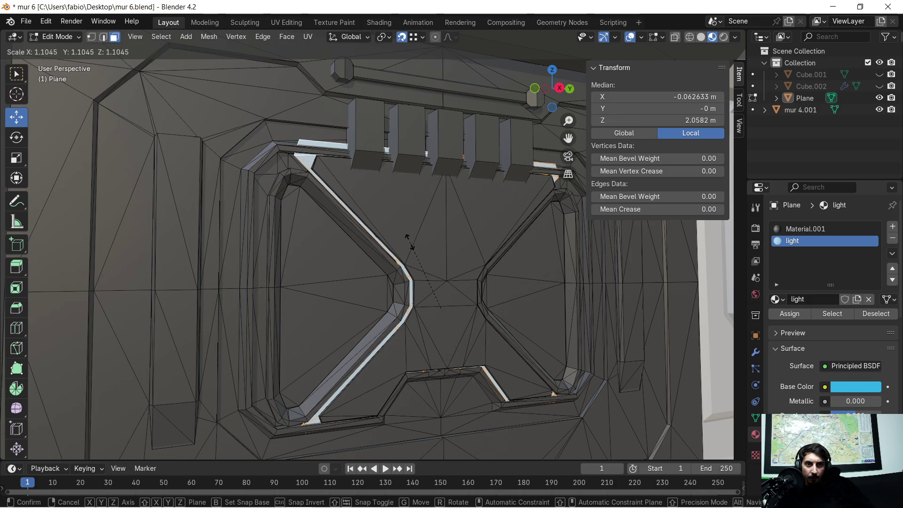
{"action": "left_click", "coordinate": [414, 244]}
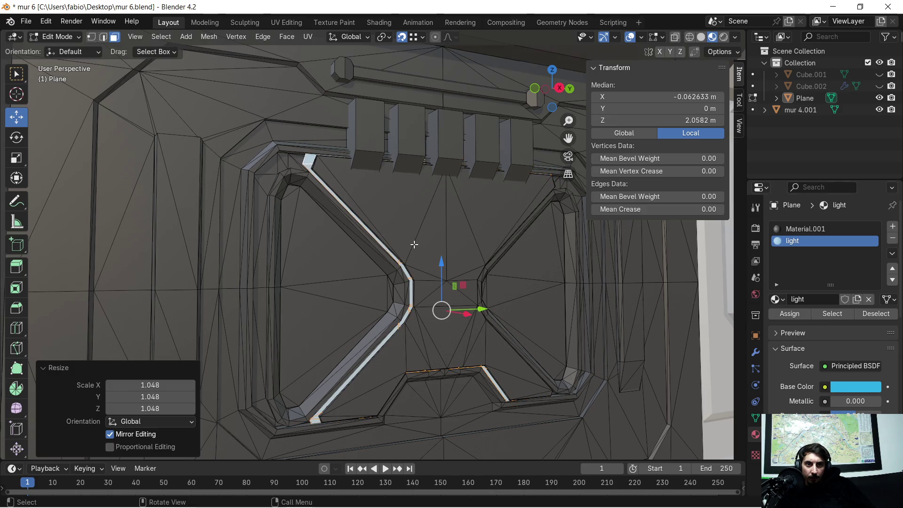
- Select the top face of the bar above the door's vent blocks
{"action": "mouse_move", "coordinate": [413, 242]}
{"action": "middle_mouse_down"}
{"action": "mouse_move", "coordinate": [475, 257]}
{"action": "mouse_move", "coordinate": [568, 260]}
{"action": "mouse_move", "coordinate": [436, 250]}
{"action": "mouse_move", "coordinate": [425, 258]}
{"action": "mouse_move", "coordinate": [494, 265]}
{"action": "mouse_move", "coordinate": [445, 201]}
{"action": "mouse_move", "coordinate": [425, 253]}
{"action": "mouse_move", "coordinate": [472, 256]}
{"action": "mouse_move", "coordinate": [449, 257]}
{"action": "middle_mouse_up"}
{"action": "scroll", "coordinate": [491, 249], "scroll_direction": "down", "scroll_amount": 3}
{"action": "scroll", "coordinate": [344, 255], "scroll_direction": "up", "scroll_amount": 5}
{"action": "scroll", "coordinate": [344, 255], "scroll_direction": "up", "scroll_amount": 3}
{"action": "middle_click_drag", "start_coordinate": [333, 240], "coordinate": [394, 260]}
{"action": "mouse_move", "coordinate": [381, 258]}
{"action": "middle_mouse_down"}
{"action": "mouse_move", "coordinate": [397, 235]}
{"action": "mouse_move", "coordinate": [301, 268]}
{"action": "middle_mouse_up"}
{"action": "left_click", "coordinate": [302, 268]}
- Add the bar's thin lower face and assign the light material to the bar faces
{"action": "middle_click_drag", "start_coordinate": [345, 316], "coordinate": [329, 190]}
{"action": "left_click", "coordinate": [323, 185], "text": "shift"}
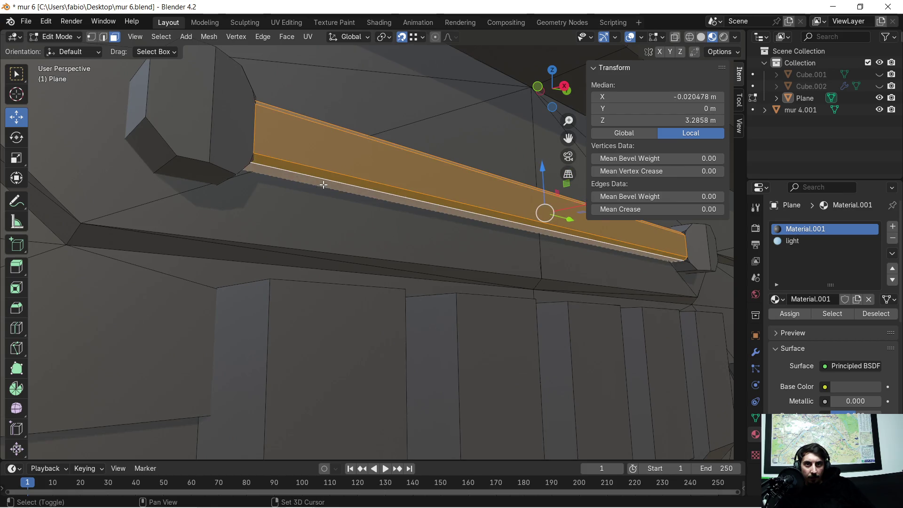
{"action": "mouse_move", "coordinate": [385, 221]}
{"action": "middle_mouse_down"}
{"action": "mouse_move", "coordinate": [538, 288]}
{"action": "mouse_move", "coordinate": [447, 312]}
{"action": "mouse_move", "coordinate": [472, 306]}
{"action": "middle_mouse_up"}
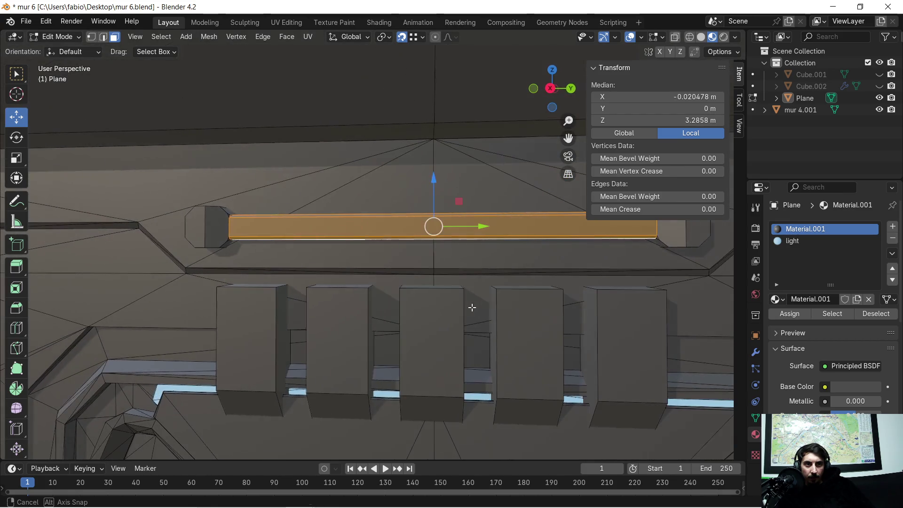
{"action": "left_click", "coordinate": [798, 241]}
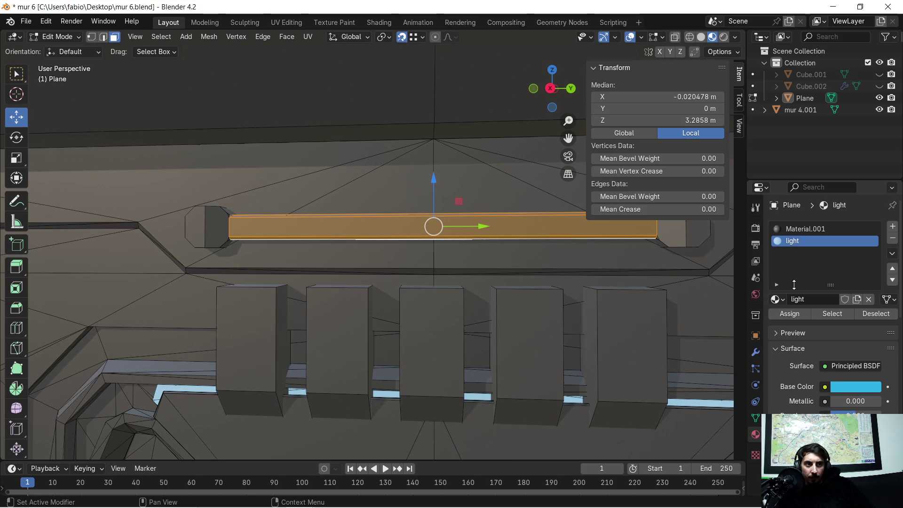
{"action": "left_click", "coordinate": [793, 314]}
- Clear the selection and return the wall to Object Mode
{"action": "scroll", "coordinate": [472, 256], "scroll_direction": "down", "scroll_amount": 6}
{"action": "key", "text": "alt+a"}
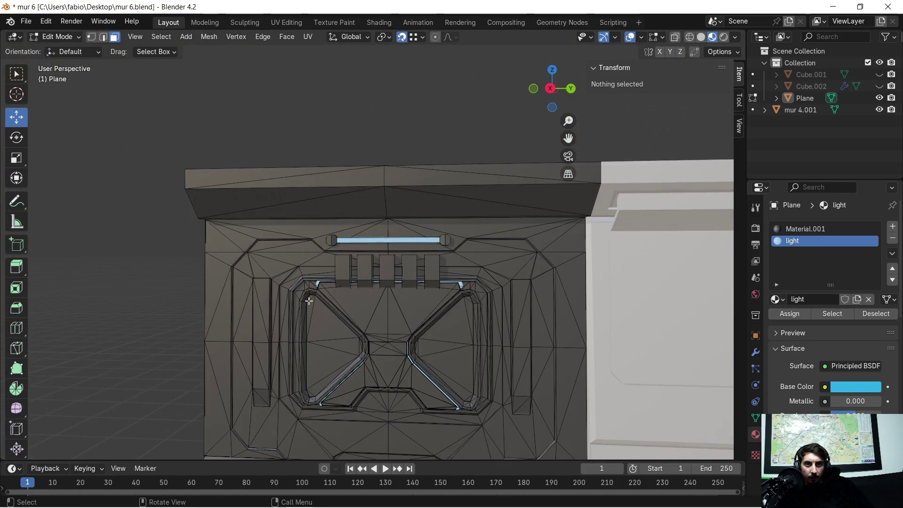
{"action": "scroll", "coordinate": [301, 299], "scroll_direction": "up", "scroll_amount": 4}
{"action": "mouse_move", "coordinate": [430, 329]}
{"action": "middle_mouse_down"}
{"action": "mouse_move", "coordinate": [389, 208]}
{"action": "mouse_move", "coordinate": [413, 222]}
{"action": "mouse_move", "coordinate": [476, 321]}
{"action": "mouse_move", "coordinate": [493, 254]}
{"action": "mouse_move", "coordinate": [480, 259]}
{"action": "mouse_move", "coordinate": [494, 248]}
{"action": "mouse_move", "coordinate": [473, 242]}
{"action": "middle_mouse_up"}
{"action": "key", "text": "Tab"}
{"action": "mouse_move", "coordinate": [410, 179]}
{"action": "middle_mouse_down"}
{"action": "mouse_move", "coordinate": [360, 194]}
{"action": "mouse_move", "coordinate": [426, 191]}
{"action": "mouse_move", "coordinate": [374, 205]}
{"action": "mouse_move", "coordinate": [348, 194]}
{"action": "mouse_move", "coordinate": [398, 195]}
{"action": "mouse_move", "coordinate": [395, 206]}
{"action": "mouse_move", "coordinate": [353, 206]}
{"action": "mouse_move", "coordinate": [348, 196]}
{"action": "middle_mouse_up"}
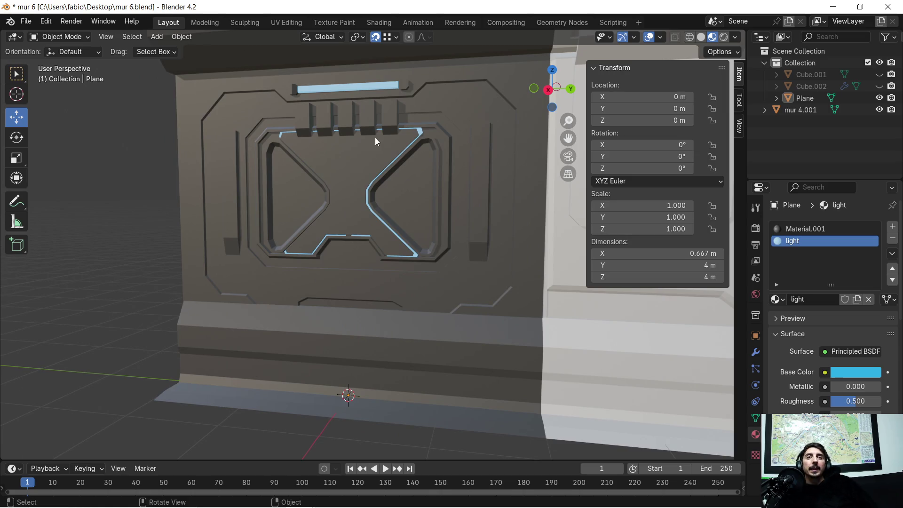
- Re-enter Edit Mode and select the edge path along the door frame's left diagonal
{"action": "scroll", "coordinate": [341, 157], "scroll_direction": "up", "scroll_amount": 8}
{"action": "mouse_move", "coordinate": [329, 137]}
{"action": "middle_mouse_down"}
{"action": "mouse_move", "coordinate": [343, 226]}
{"action": "mouse_move", "coordinate": [292, 128]}
{"action": "middle_mouse_up"}
{"action": "key", "text": "Tab"}
{"action": "left_click", "coordinate": [350, 254]}
{"action": "left_click", "coordinate": [350, 254], "text": "ctrl"}
{"action": "left_click", "coordinate": [350, 254], "text": "alt"}
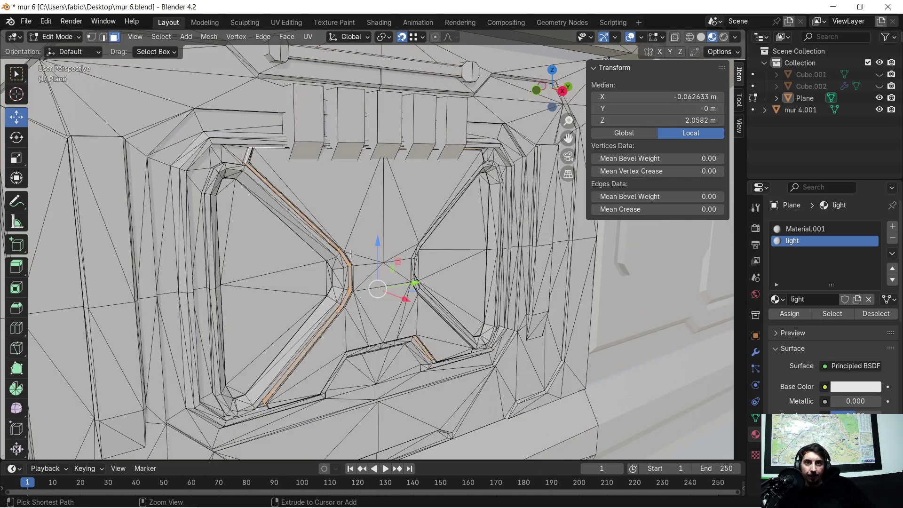
- Select the bar face above the vent blocks, frame it, and assign it the light material
{"action": "mouse_move", "coordinate": [350, 254]}
{"action": "middle_mouse_down"}
{"action": "mouse_move", "coordinate": [305, 140]}
{"action": "mouse_move", "coordinate": [315, 201]}
{"action": "mouse_move", "coordinate": [264, 195]}
{"action": "middle_mouse_up"}
{"action": "scroll", "coordinate": [308, 160], "scroll_direction": "up", "scroll_amount": 5}
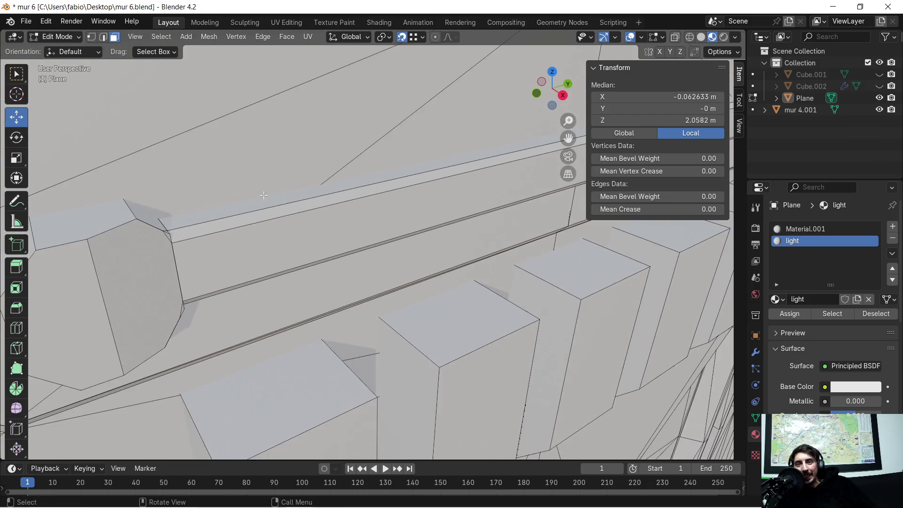
{"action": "left_click", "coordinate": [241, 210]}
{"action": "mouse_move", "coordinate": [251, 238]}
{"action": "middle_mouse_down"}
{"action": "mouse_move", "coordinate": [255, 127]}
{"action": "mouse_move", "coordinate": [271, 130]}
{"action": "mouse_move", "coordinate": [305, 187]}
{"action": "mouse_move", "coordinate": [315, 173]}
{"action": "middle_mouse_up"}
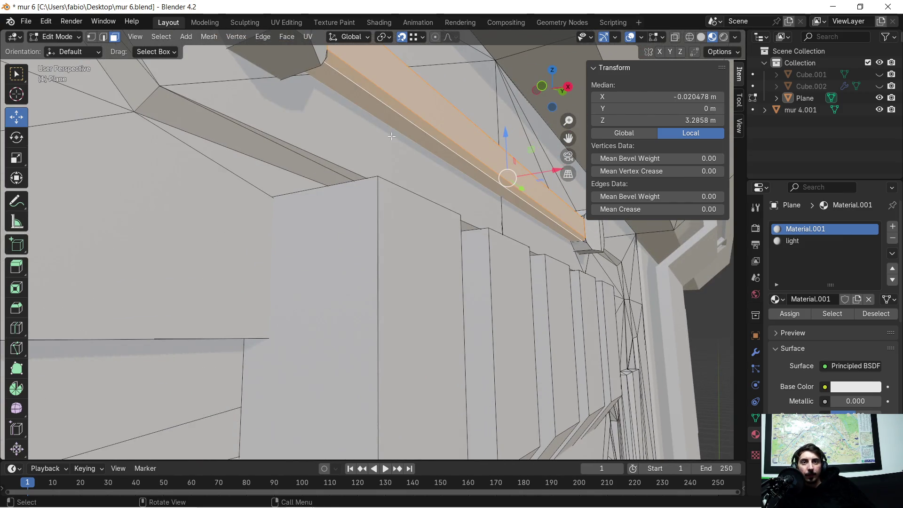
{"action": "scroll", "coordinate": [509, 262], "scroll_direction": "down", "scroll_amount": 5}
{"action": "key", "text": "KP_Decimal"}
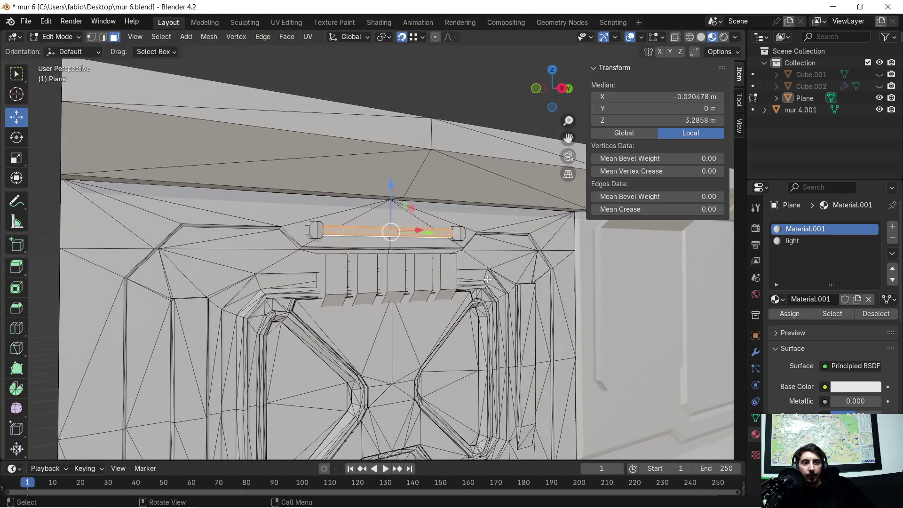
{"action": "left_click", "coordinate": [806, 242]}
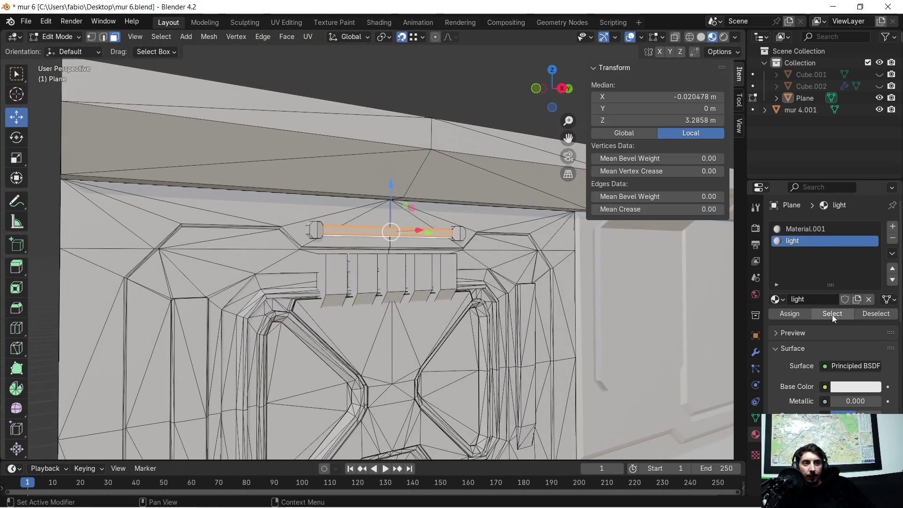
{"action": "left_click", "coordinate": [788, 311]}
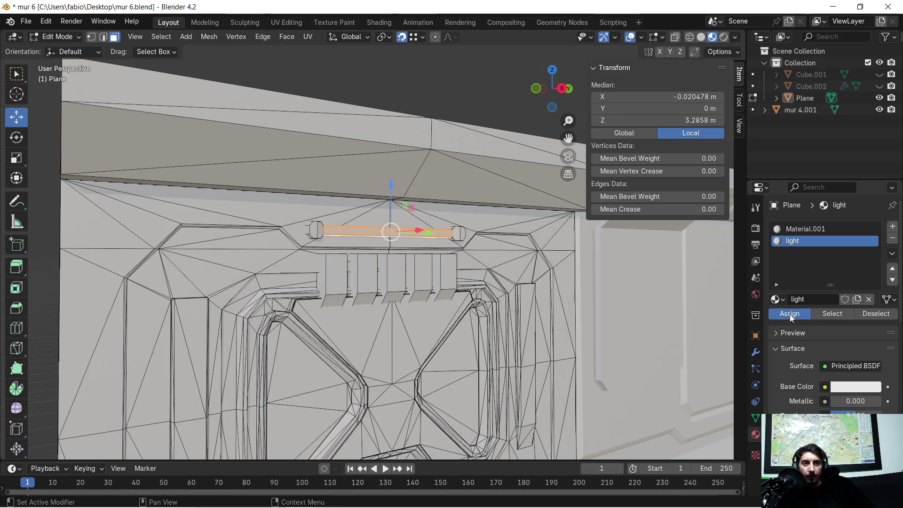
- Select all faces that use the light material
{"action": "scroll", "coordinate": [594, 303], "scroll_direction": "down", "scroll_amount": 2}
{"action": "middle_click_drag", "start_coordinate": [598, 328], "coordinate": [555, 332]}
{"action": "scroll", "coordinate": [831, 348], "scroll_direction": "down", "scroll_amount": 3}
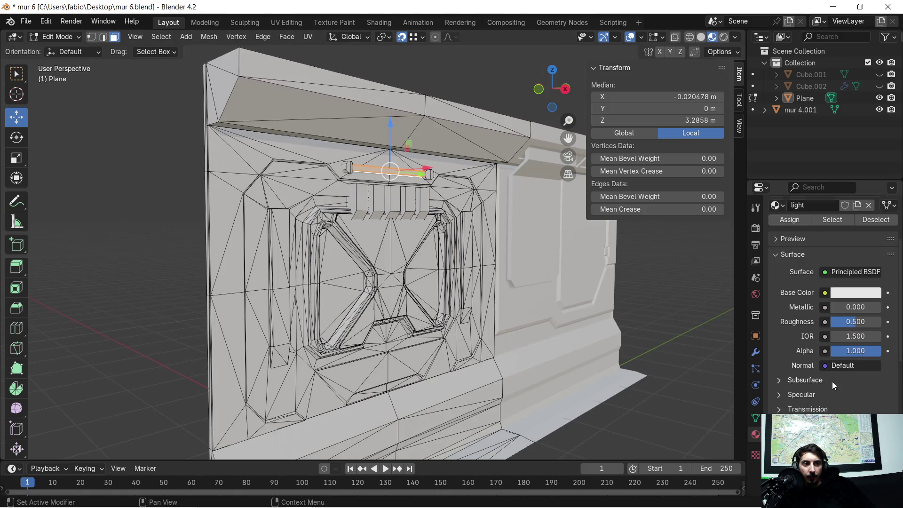
{"action": "scroll", "coordinate": [832, 388], "scroll_direction": "up", "scroll_amount": 2}
{"action": "scroll", "coordinate": [821, 343], "scroll_direction": "up", "scroll_amount": 1}
{"action": "scroll", "coordinate": [819, 350], "scroll_direction": "down", "scroll_amount": 6}
{"action": "scroll", "coordinate": [819, 354], "scroll_direction": "down", "scroll_amount": 3}
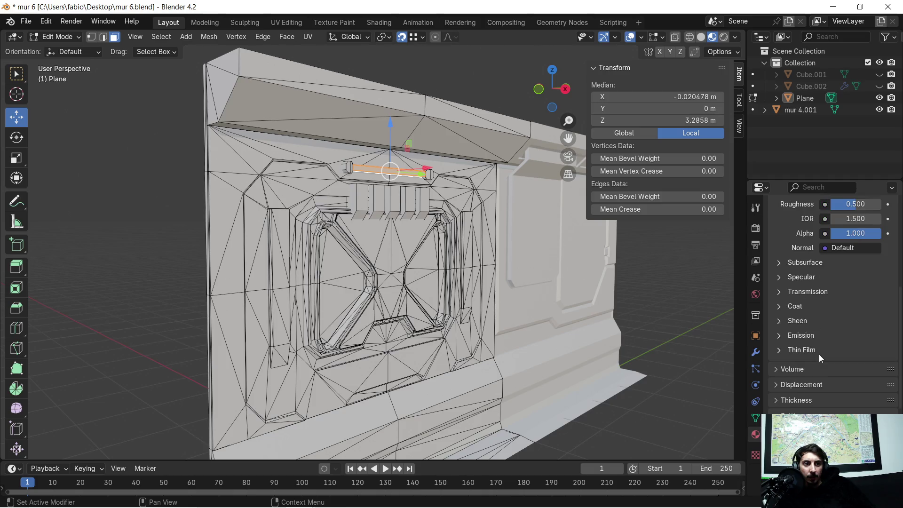
{"action": "scroll", "coordinate": [819, 354], "scroll_direction": "up", "scroll_amount": 2}
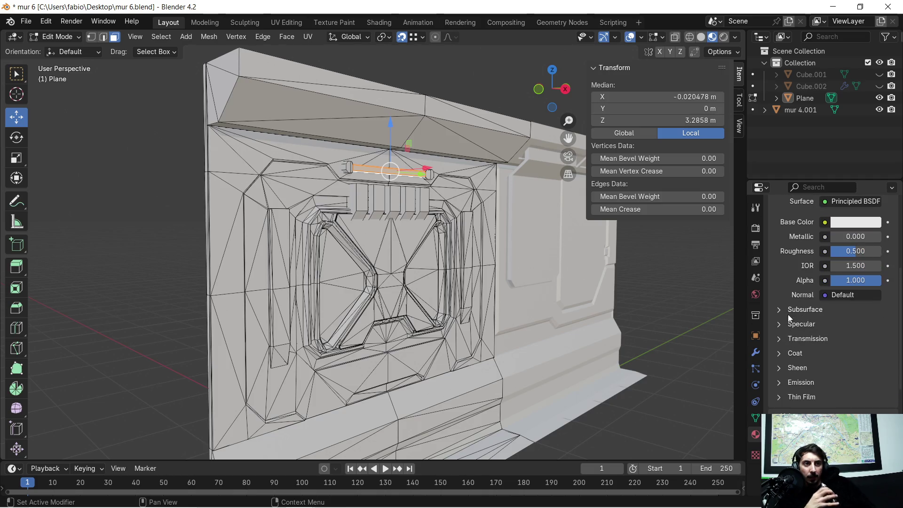
{"action": "scroll", "coordinate": [790, 308], "scroll_direction": "up", "scroll_amount": 5}
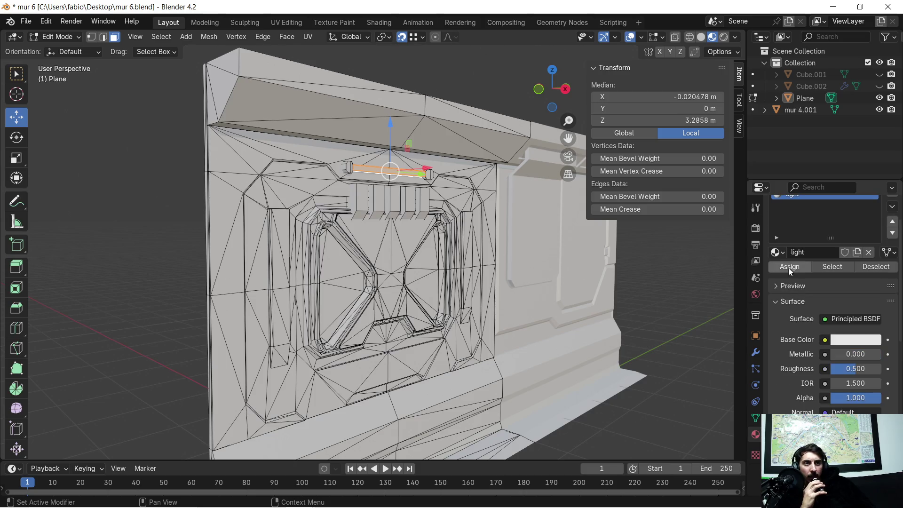
{"action": "scroll", "coordinate": [788, 268], "scroll_direction": "up", "scroll_amount": 2}
{"action": "left_click", "coordinate": [823, 313]}
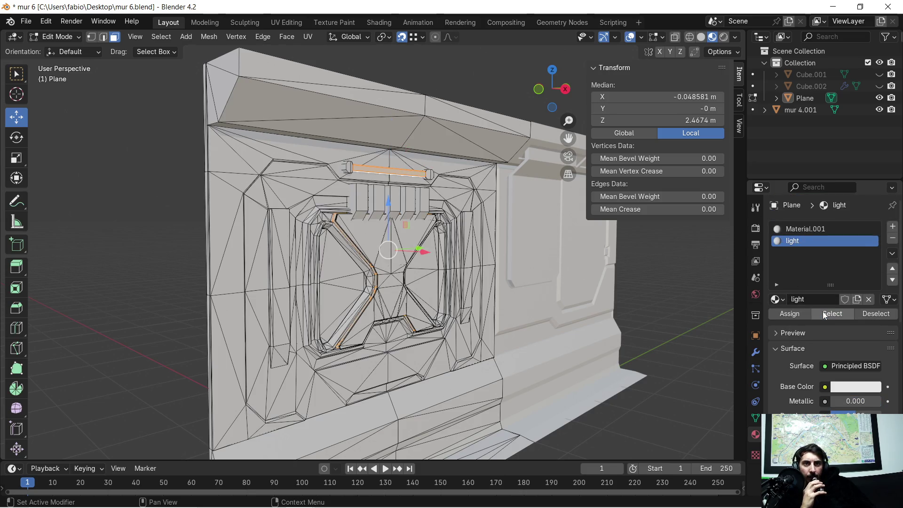
- Set the light material's emission colour to cyan-blue with Emission Strength 1.500
{"action": "scroll", "coordinate": [821, 358], "scroll_direction": "down", "scroll_amount": 5}
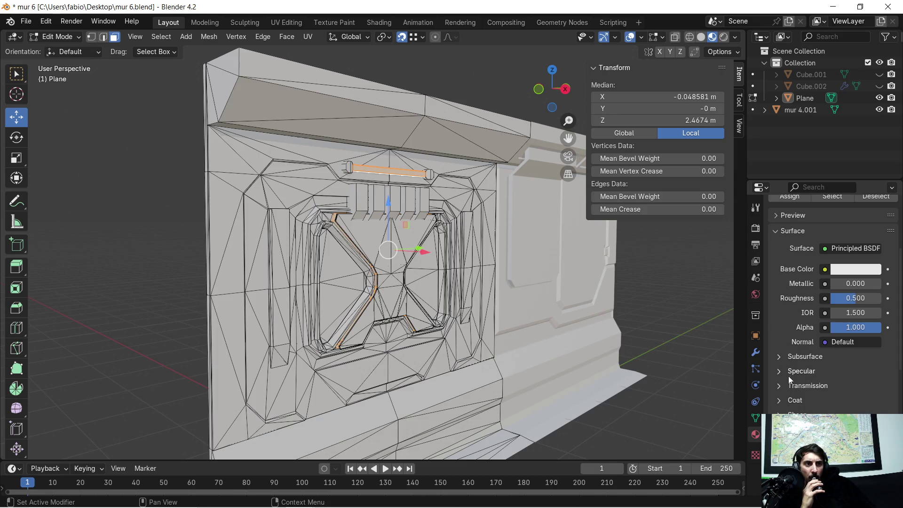
{"action": "scroll", "coordinate": [795, 412], "scroll_direction": "down", "scroll_amount": 2}
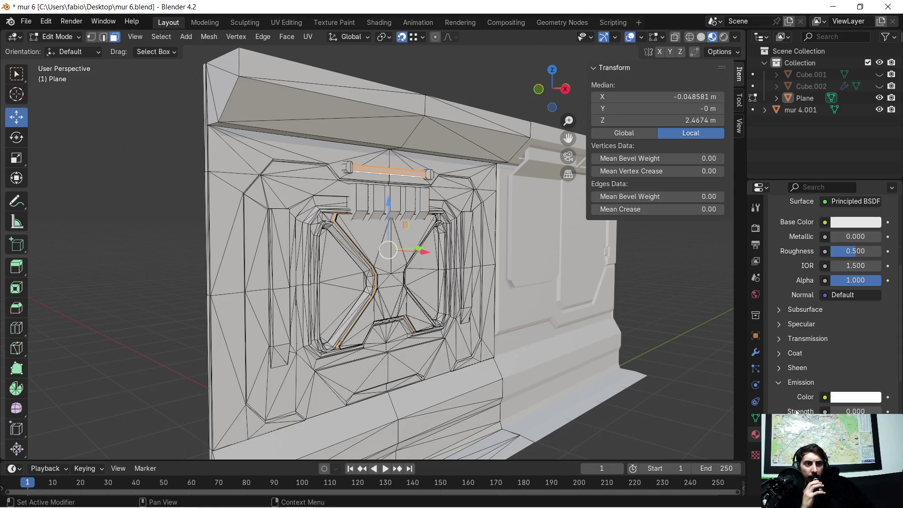
{"action": "left_click", "coordinate": [867, 400]}
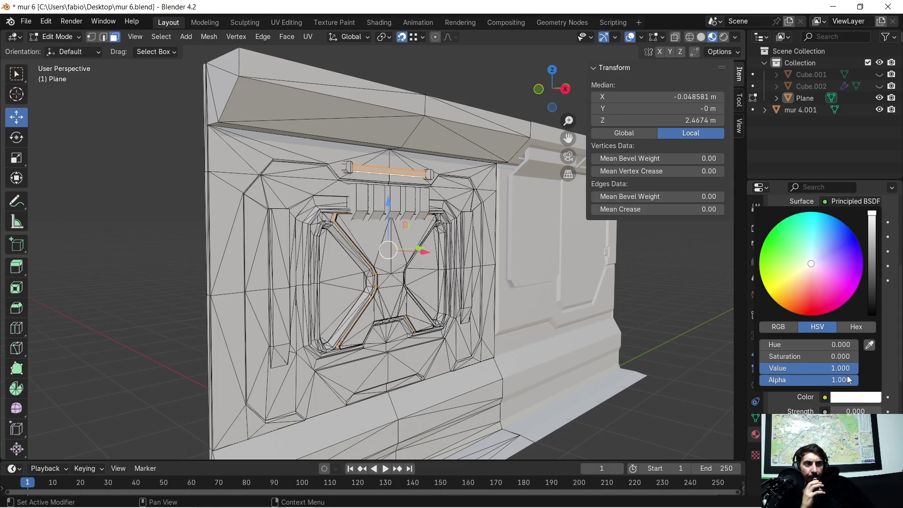
{"action": "left_click", "coordinate": [827, 226]}
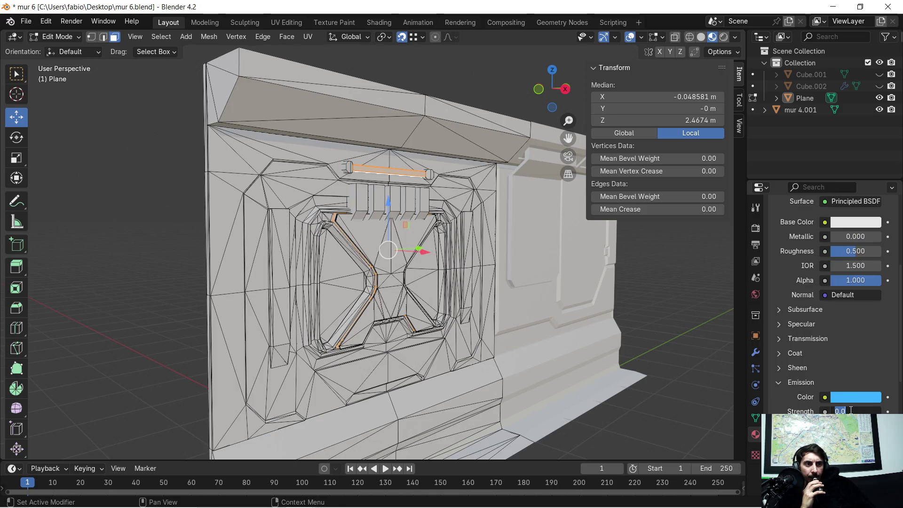
{"action": "type", "text": "1.5"}
{"action": "key", "text": "Return"}
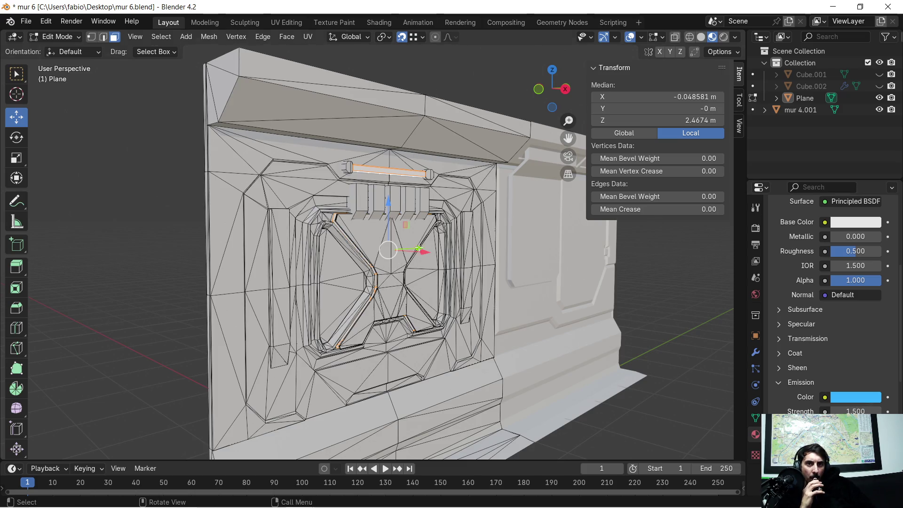
- Make the light material's base colour cyan, assign it to the selected faces, then deselect
{"action": "scroll", "coordinate": [419, 248], "scroll_direction": "up", "scroll_amount": 2}
{"action": "scroll", "coordinate": [847, 332], "scroll_direction": "up", "scroll_amount": 3}
{"action": "left_click", "coordinate": [849, 294]}
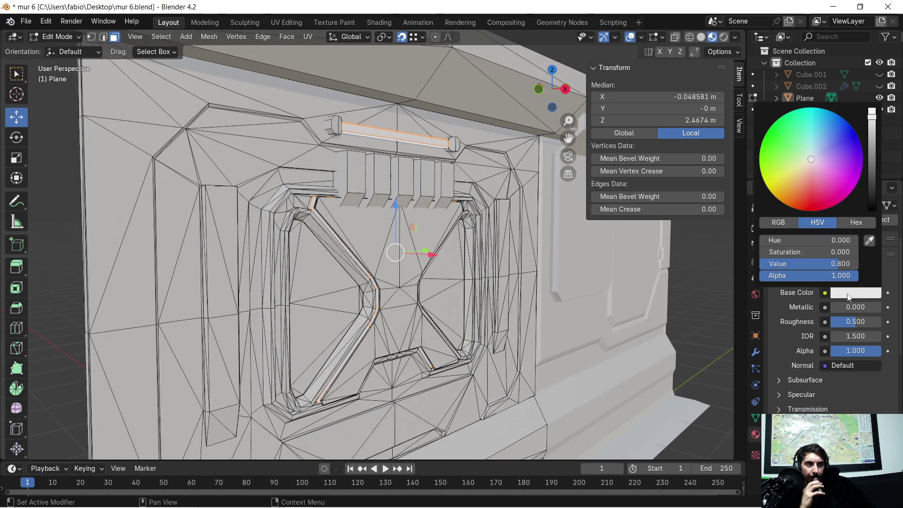
{"action": "left_click", "coordinate": [813, 115]}
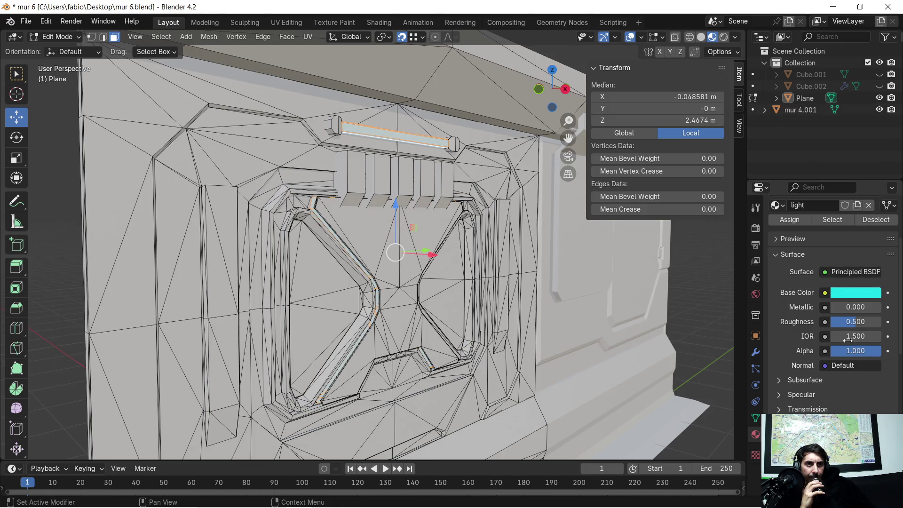
{"action": "left_click", "coordinate": [797, 222]}
{"action": "left_click", "coordinate": [704, 242]}
{"action": "middle_click_drag", "start_coordinate": [705, 241], "coordinate": [611, 241]}
{"action": "scroll", "coordinate": [849, 264], "scroll_direction": "up", "scroll_amount": 5}
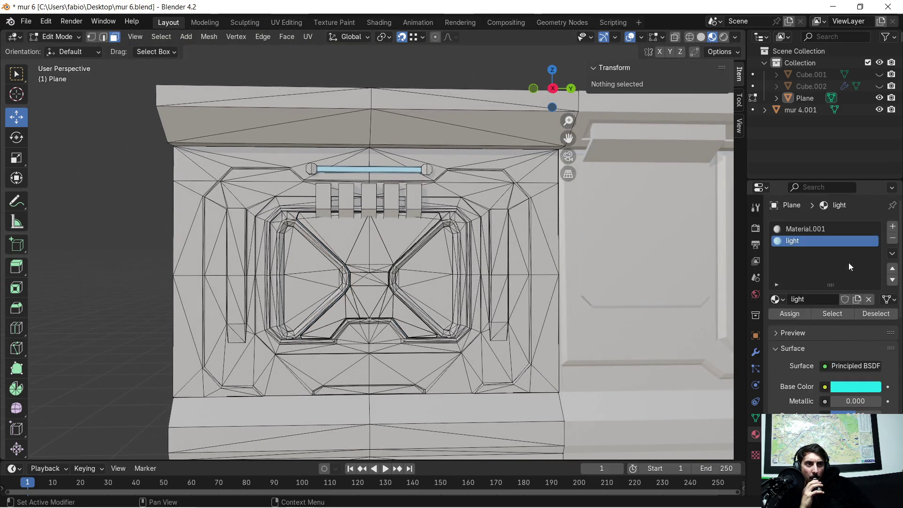
- Set Material.001's base colour to a dark grey at Value 0.125
{"action": "left_click", "coordinate": [857, 230]}
{"action": "left_click", "coordinate": [869, 388]}
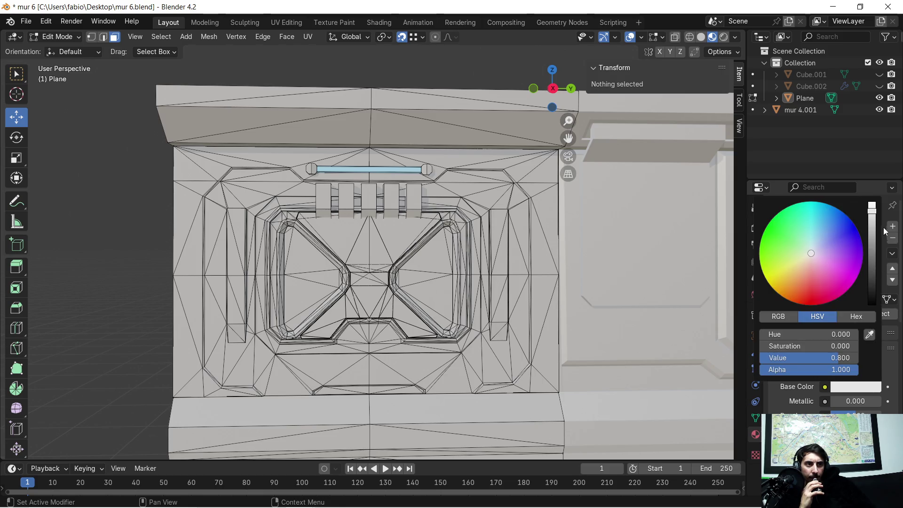
{"action": "left_click_drag", "start_coordinate": [876, 218], "coordinate": [875, 268]}
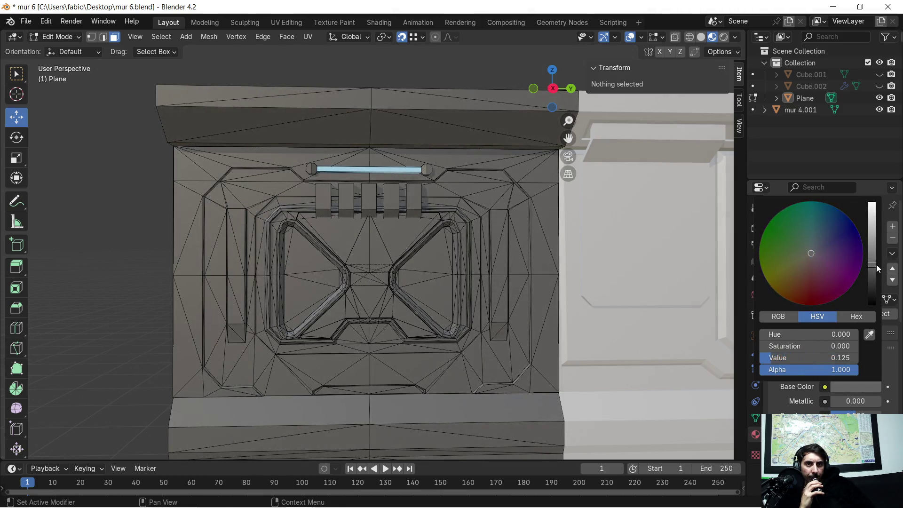
{"action": "scroll", "coordinate": [312, 276], "scroll_direction": "down", "scroll_amount": 2}
{"action": "scroll", "coordinate": [312, 277], "scroll_direction": "down", "scroll_amount": 1}
{"action": "scroll", "coordinate": [195, 271], "scroll_direction": "up", "scroll_amount": 2}
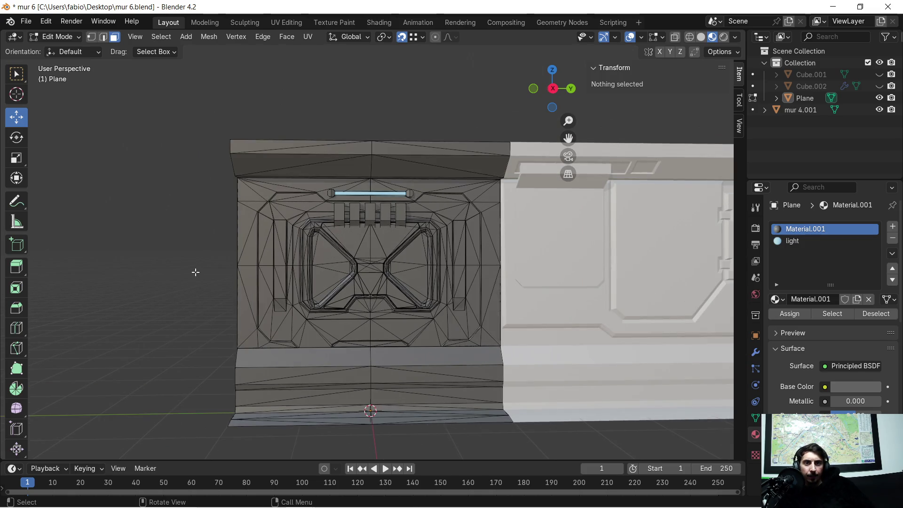
{"action": "mouse_move", "coordinate": [206, 273]}
{"action": "middle_mouse_down"}
{"action": "mouse_move", "coordinate": [270, 279]}
{"action": "mouse_move", "coordinate": [137, 273]}
{"action": "mouse_move", "coordinate": [137, 284]}
{"action": "mouse_move", "coordinate": [227, 249]}
{"action": "middle_mouse_up"}
- Return the wall to Object Mode, view it from the front, and briefly reveal Cube.002
{"action": "scroll", "coordinate": [360, 282], "scroll_direction": "down", "scroll_amount": 1}
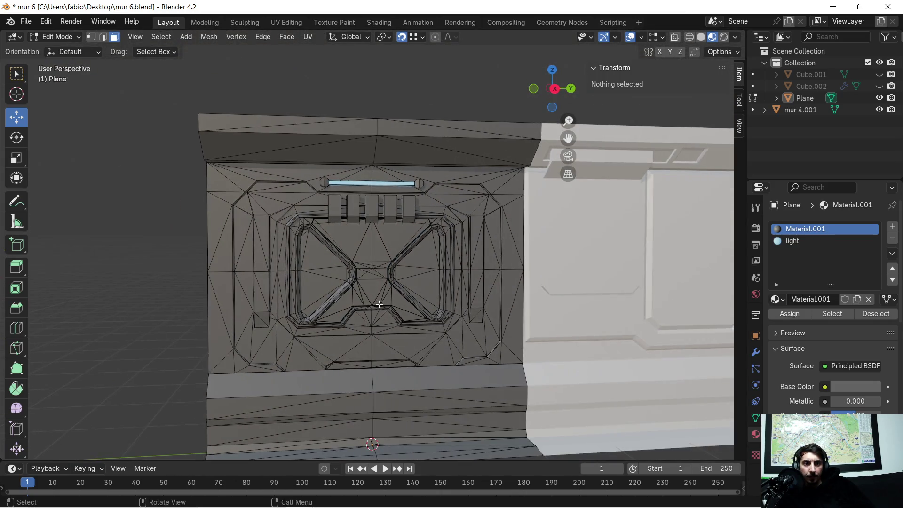
{"action": "scroll", "coordinate": [329, 262], "scroll_direction": "up", "scroll_amount": 2}
{"action": "mouse_move", "coordinate": [329, 262]}
{"action": "middle_mouse_down"}
{"action": "mouse_move", "coordinate": [365, 254]}
{"action": "mouse_move", "coordinate": [290, 264]}
{"action": "mouse_move", "coordinate": [323, 264]}
{"action": "mouse_move", "coordinate": [314, 255]}
{"action": "mouse_move", "coordinate": [328, 266]}
{"action": "middle_mouse_up"}
{"action": "key", "text": "Tab"}
{"action": "scroll", "coordinate": [314, 255], "scroll_direction": "down", "scroll_amount": 2}
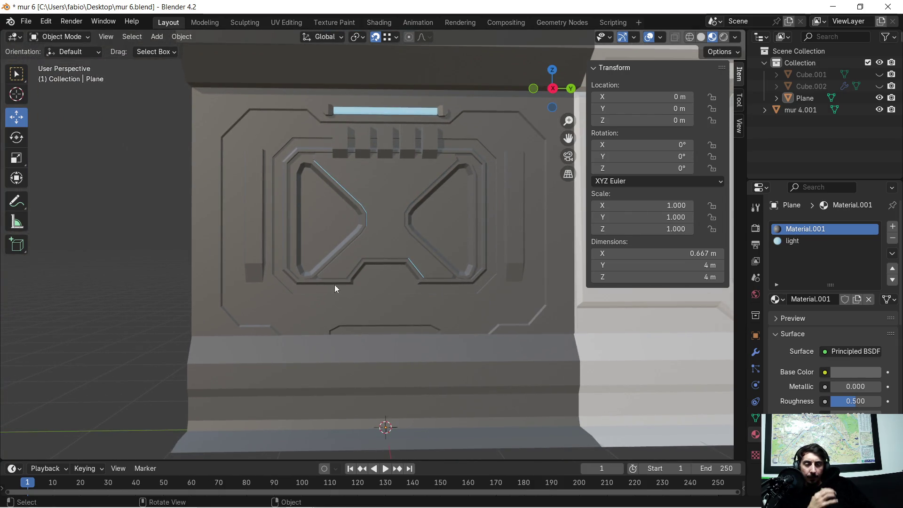
{"action": "mouse_move", "coordinate": [355, 299]}
{"action": "middle_mouse_down"}
{"action": "mouse_move", "coordinate": [411, 306]}
{"action": "mouse_move", "coordinate": [356, 309]}
{"action": "middle_mouse_up"}
{"action": "scroll", "coordinate": [470, 266], "scroll_direction": "down", "scroll_amount": 3}
{"action": "mouse_move", "coordinate": [469, 264]}
{"action": "middle_mouse_down"}
{"action": "mouse_move", "coordinate": [353, 267]}
{"action": "mouse_move", "coordinate": [402, 235]}
{"action": "middle_mouse_up"}
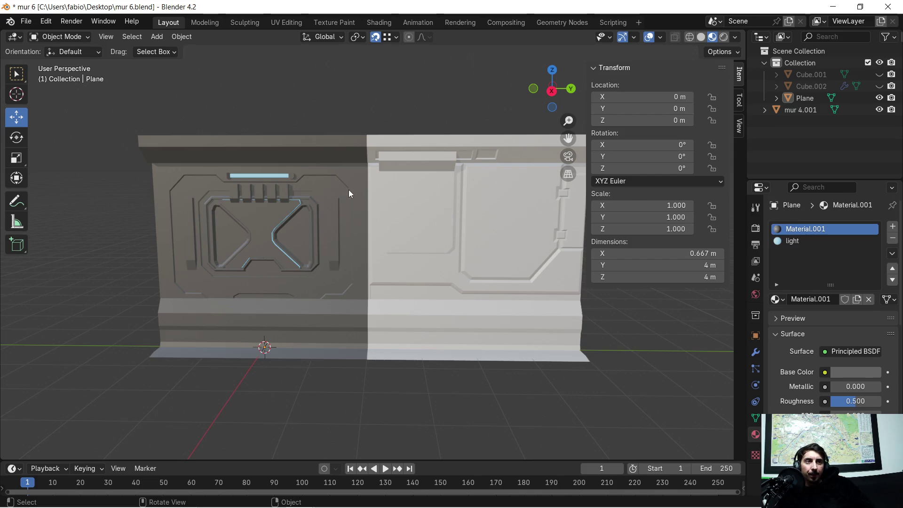
{"action": "left_click", "coordinate": [880, 86]}
- Hide Cube.002 and the mur 4.001 wall in the Outliner, keeping Plane visible
{"action": "left_click", "coordinate": [880, 86]}
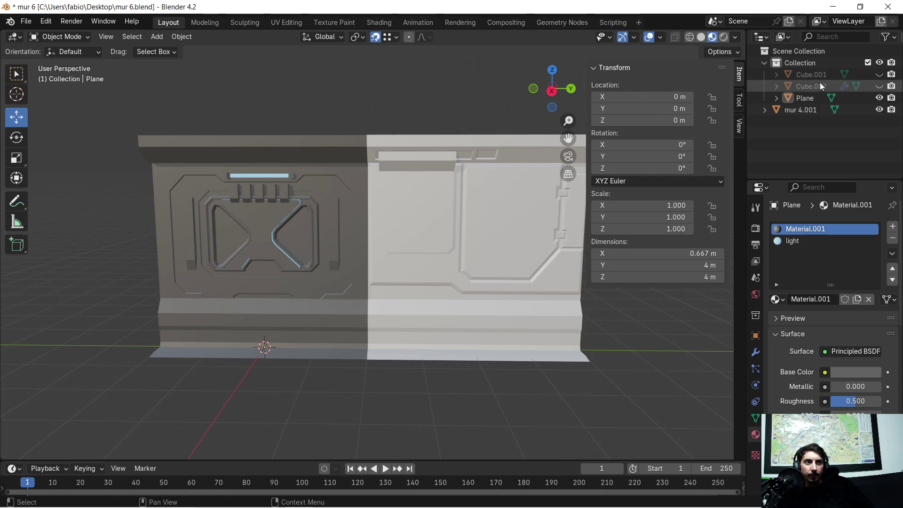
{"action": "left_click", "coordinate": [818, 88]}
{"action": "left_click", "coordinate": [880, 98]}
{"action": "left_click", "coordinate": [879, 98]}
{"action": "left_click", "coordinate": [879, 109]}
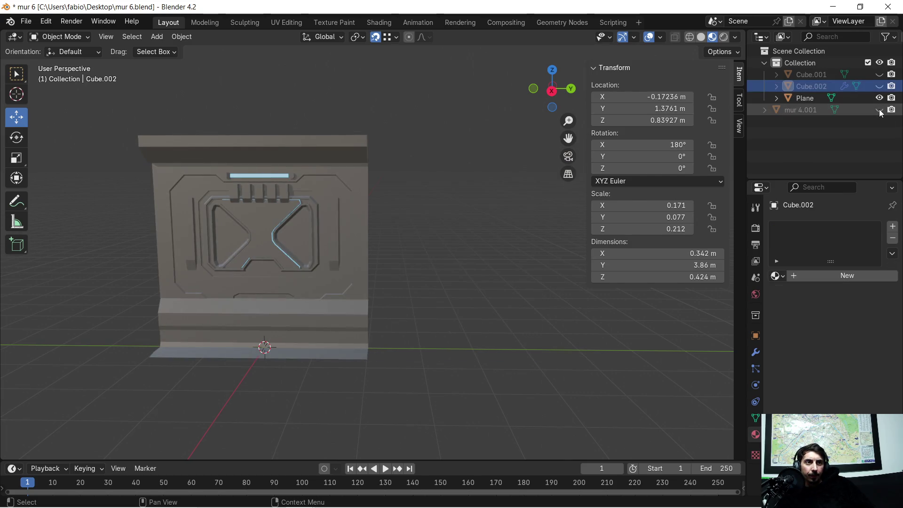
- Rename the Plane object to 'mur 4' and enter Edit Mode on its mesh
{"action": "left_click", "coordinate": [800, 96]}
{"action": "double_click", "coordinate": [800, 97]}
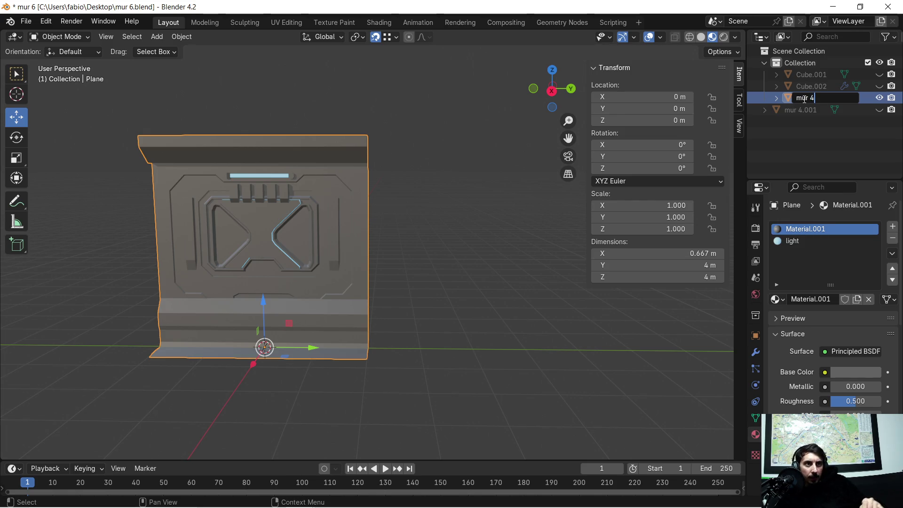
{"action": "key", "text": "Return"}
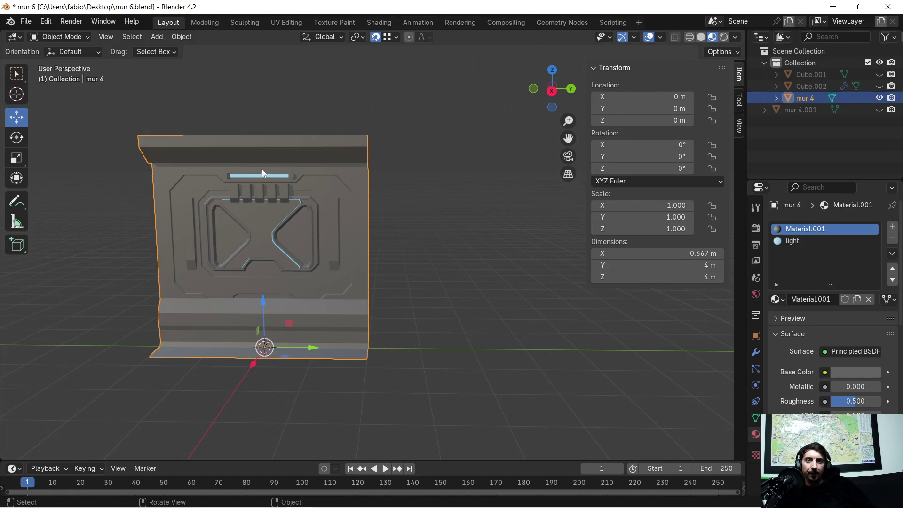
{"action": "mouse_move", "coordinate": [191, 230]}
{"action": "middle_mouse_down"}
{"action": "mouse_move", "coordinate": [382, 232]}
{"action": "mouse_move", "coordinate": [463, 255]}
{"action": "mouse_move", "coordinate": [514, 244]}
{"action": "mouse_move", "coordinate": [507, 184]}
{"action": "mouse_move", "coordinate": [459, 195]}
{"action": "mouse_move", "coordinate": [411, 228]}
{"action": "mouse_move", "coordinate": [421, 196]}
{"action": "mouse_move", "coordinate": [474, 228]}
{"action": "mouse_move", "coordinate": [392, 262]}
{"action": "mouse_move", "coordinate": [448, 245]}
{"action": "mouse_move", "coordinate": [458, 213]}
{"action": "middle_mouse_up"}
{"action": "mouse_move", "coordinate": [508, 295]}
{"action": "middle_mouse_down"}
{"action": "mouse_move", "coordinate": [459, 291]}
{"action": "mouse_move", "coordinate": [467, 256]}
{"action": "mouse_move", "coordinate": [452, 272]}
{"action": "mouse_move", "coordinate": [478, 306]}
{"action": "mouse_move", "coordinate": [527, 323]}
{"action": "mouse_move", "coordinate": [536, 341]}
{"action": "mouse_move", "coordinate": [437, 358]}
{"action": "mouse_move", "coordinate": [392, 318]}
{"action": "mouse_move", "coordinate": [316, 361]}
{"action": "mouse_move", "coordinate": [381, 357]}
{"action": "mouse_move", "coordinate": [445, 281]}
{"action": "mouse_move", "coordinate": [474, 305]}
{"action": "mouse_move", "coordinate": [463, 339]}
{"action": "mouse_move", "coordinate": [464, 222]}
{"action": "mouse_move", "coordinate": [281, 68]}
{"action": "middle_mouse_up"}
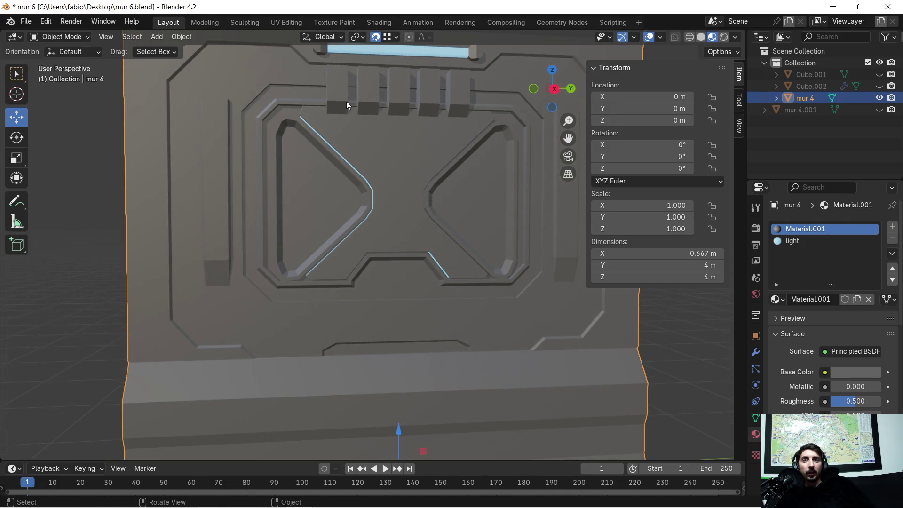
{"action": "mouse_move", "coordinate": [434, 183]}
{"action": "middle_mouse_down"}
{"action": "mouse_move", "coordinate": [359, 199]}
{"action": "mouse_move", "coordinate": [311, 195]}
{"action": "mouse_move", "coordinate": [306, 184]}
{"action": "mouse_move", "coordinate": [319, 167]}
{"action": "mouse_move", "coordinate": [440, 177]}
{"action": "mouse_move", "coordinate": [369, 241]}
{"action": "mouse_move", "coordinate": [374, 250]}
{"action": "mouse_move", "coordinate": [399, 229]}
{"action": "middle_mouse_up"}
{"action": "key", "text": "Tab"}
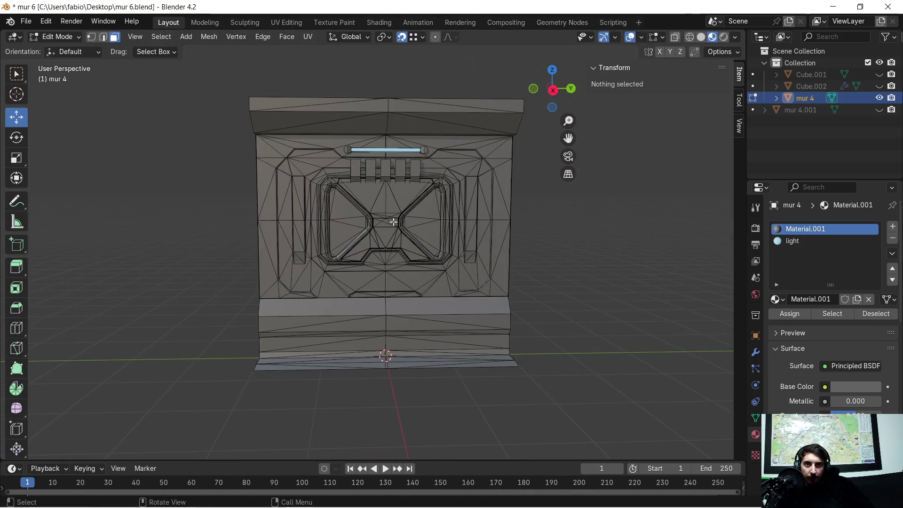
- Smart UV Project the whole mur 4 mesh at a 66° angle limit, then open Shading
{"action": "key", "text": "a"}
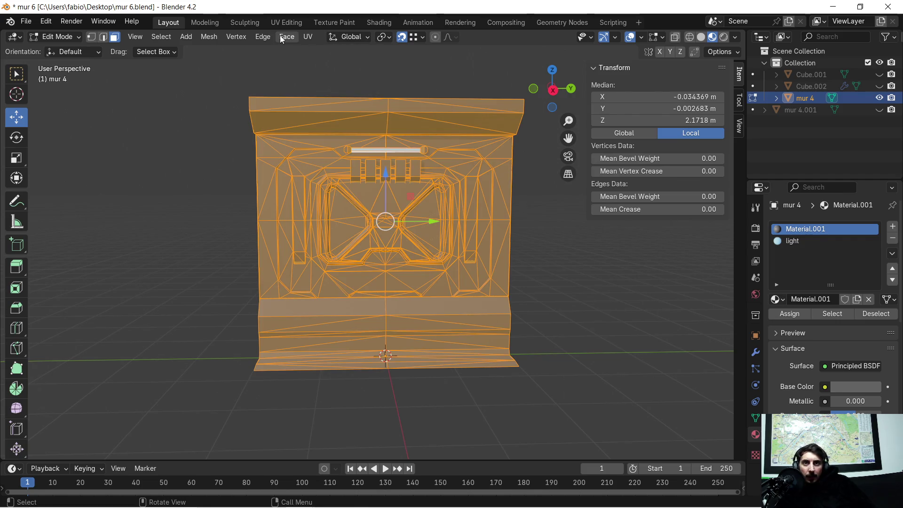
{"action": "left_click", "coordinate": [307, 37]}
{"action": "left_click", "coordinate": [322, 49]}
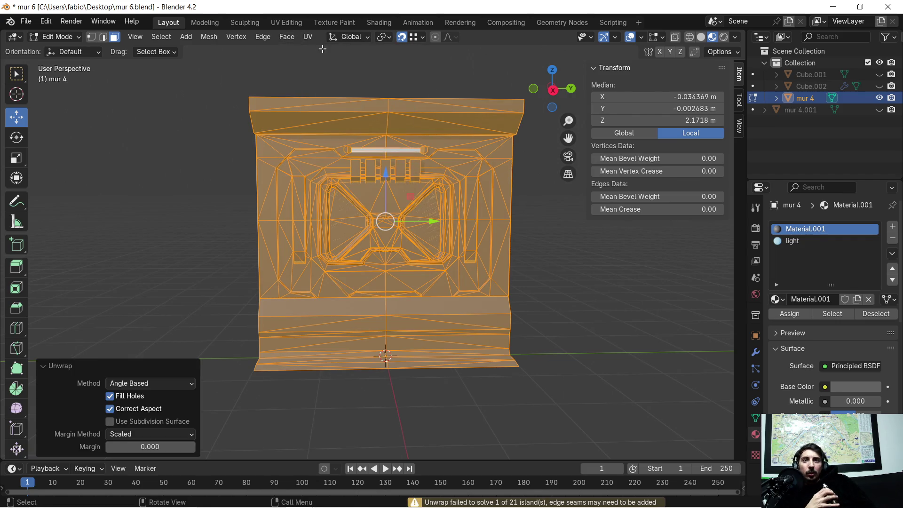
{"action": "left_click", "coordinate": [309, 41]}
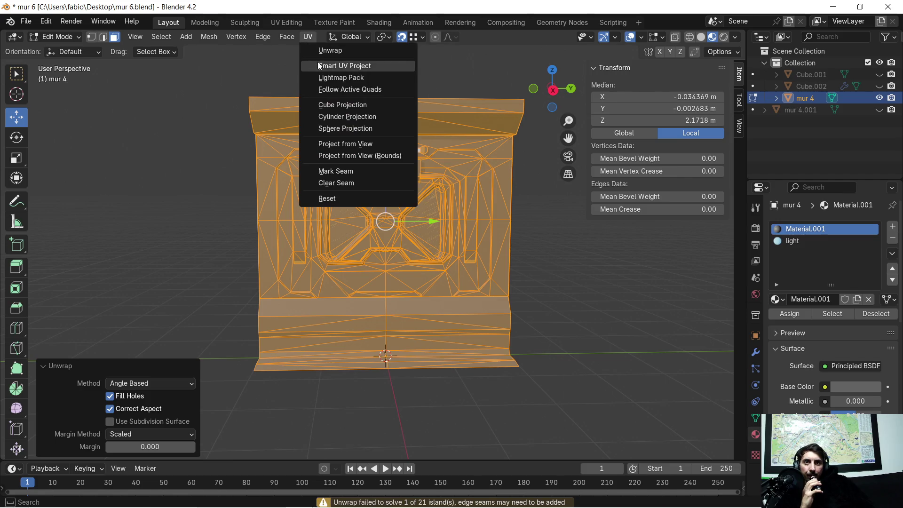
{"action": "left_click", "coordinate": [320, 63]}
{"action": "left_click", "coordinate": [288, 172]}
{"action": "scroll", "coordinate": [274, 194], "scroll_direction": "down", "scroll_amount": 2}
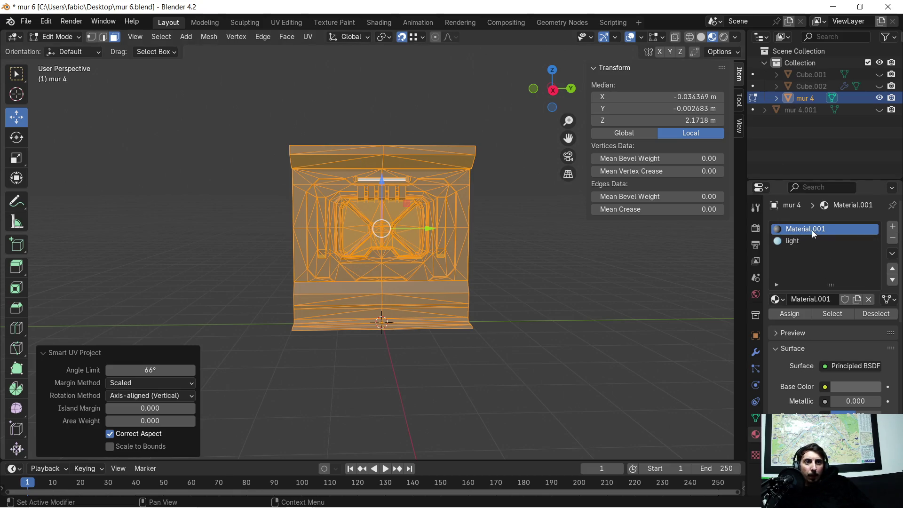
{"action": "left_click", "coordinate": [371, 24]}
{"action": "scroll", "coordinate": [396, 391], "scroll_direction": "down", "scroll_amount": 1}
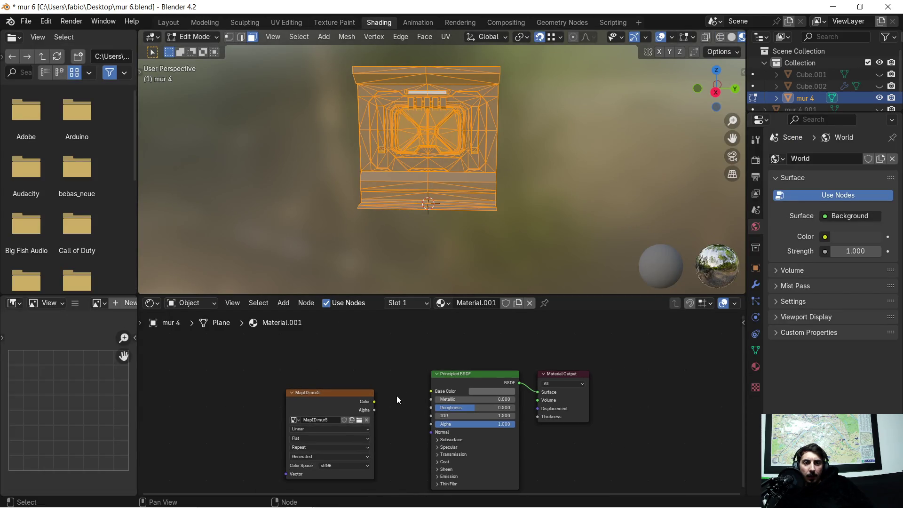
- Delete the MapID mur5 image texture node from Material.001 and go back to Layout
{"action": "scroll", "coordinate": [397, 394], "scroll_direction": "up", "scroll_amount": 1}
{"action": "mouse_move", "coordinate": [397, 415]}
{"action": "middle_mouse_down"}
{"action": "mouse_move", "coordinate": [392, 352]}
{"action": "mouse_move", "coordinate": [395, 381]}
{"action": "middle_mouse_up"}
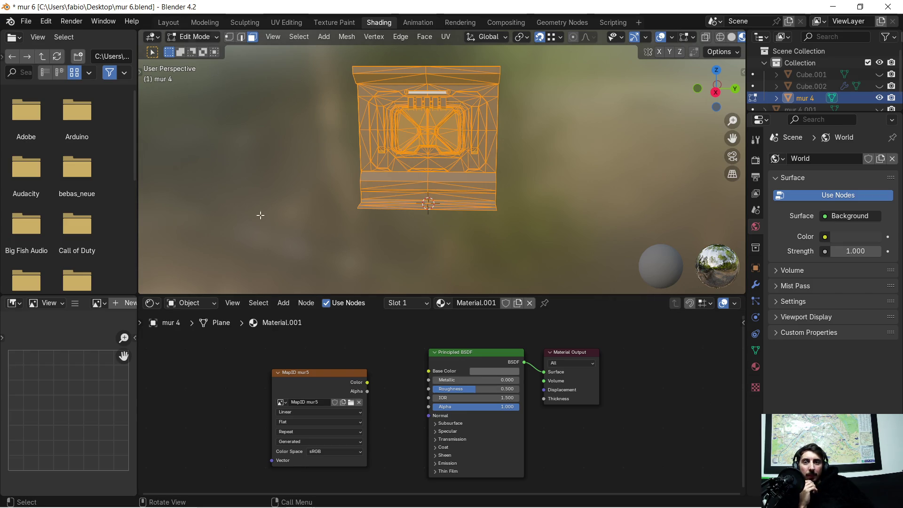
{"action": "left_click", "coordinate": [309, 382]}
{"action": "key", "text": "x"}
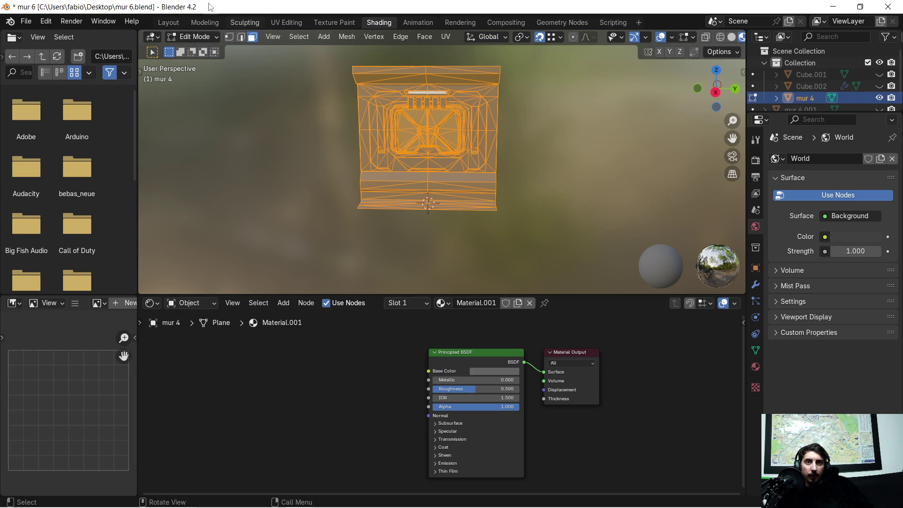
{"action": "left_click", "coordinate": [169, 22]}
{"action": "middle_click_drag", "start_coordinate": [384, 214], "coordinate": [274, 148]}
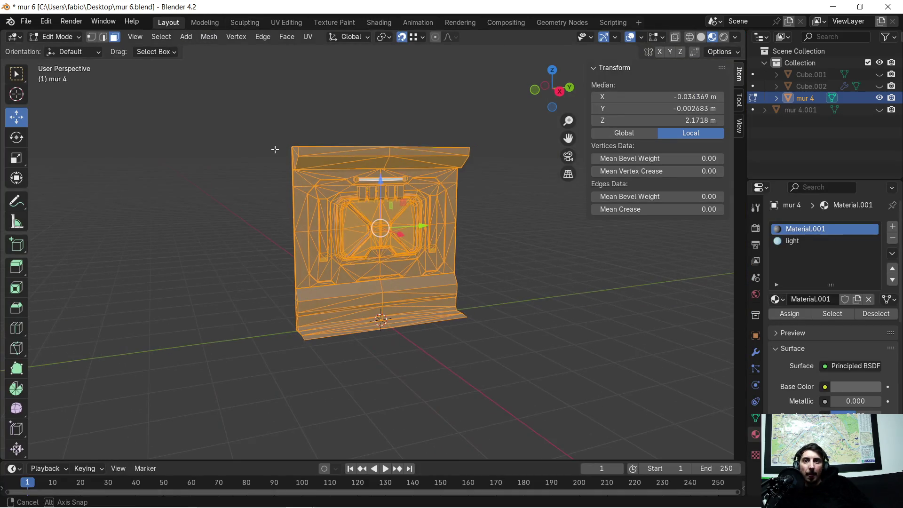
- Choose glTF 2.0 binary export and limit the included objects to visible ones
{"action": "left_click", "coordinate": [34, 22]}
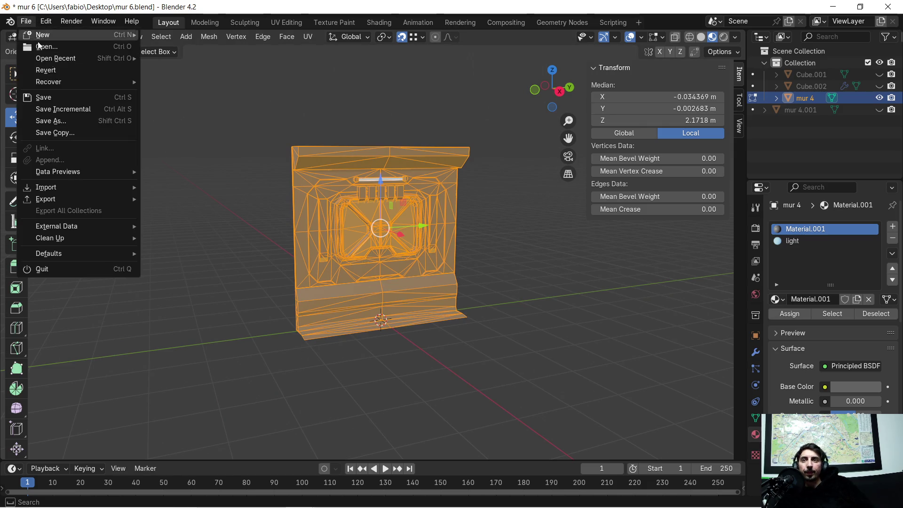
{"action": "mouse_move", "coordinate": [87, 197]}
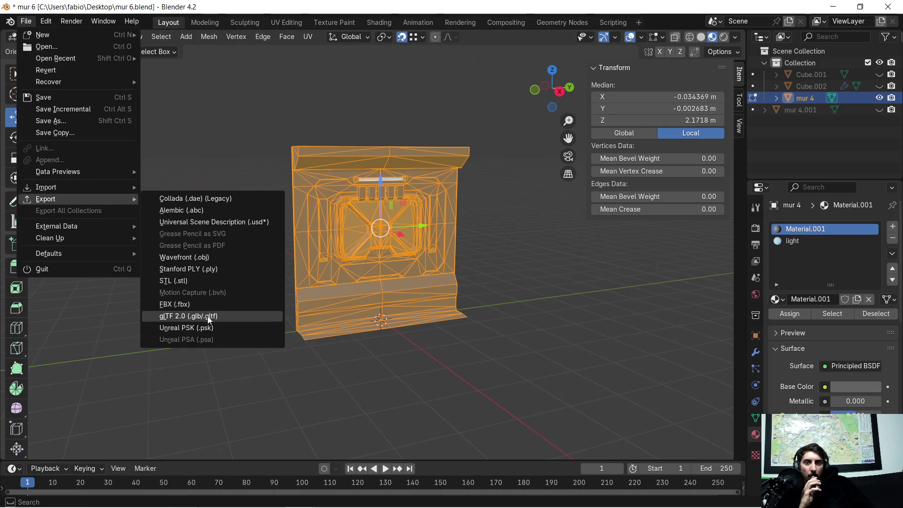
{"action": "left_click", "coordinate": [202, 316]}
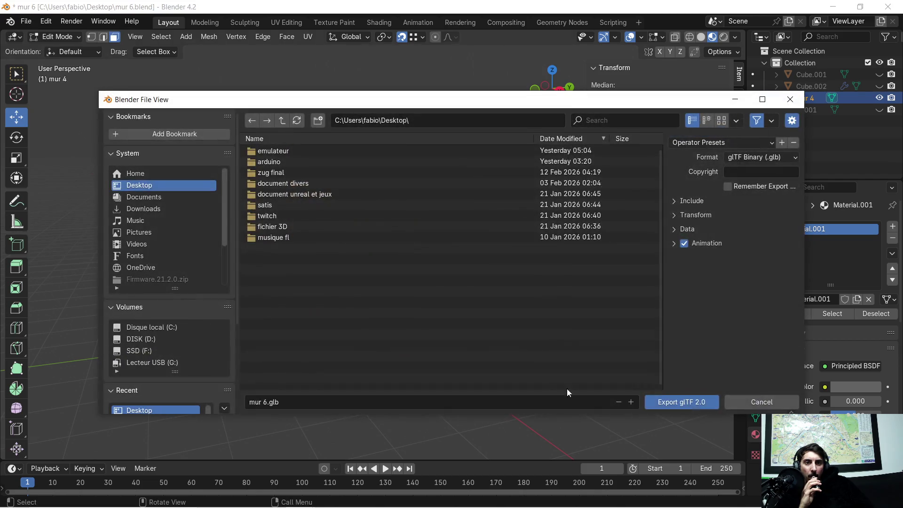
{"action": "left_click", "coordinate": [681, 200]}
{"action": "left_click", "coordinate": [725, 229]}
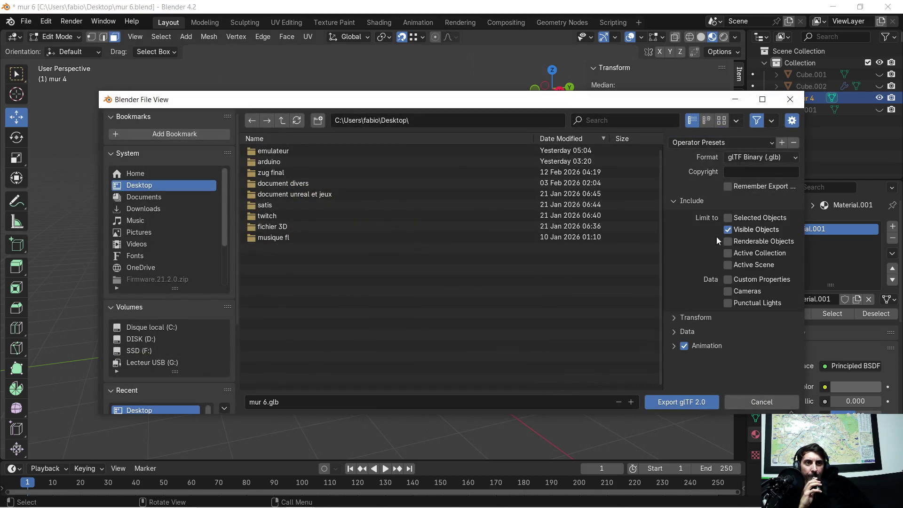
- Export the mur 4 glb into Desktop > zug final, then minimize Blender
{"action": "left_click", "coordinate": [268, 403]}
{"action": "left_click", "coordinate": [268, 402]}
{"action": "type", "text": "4"}
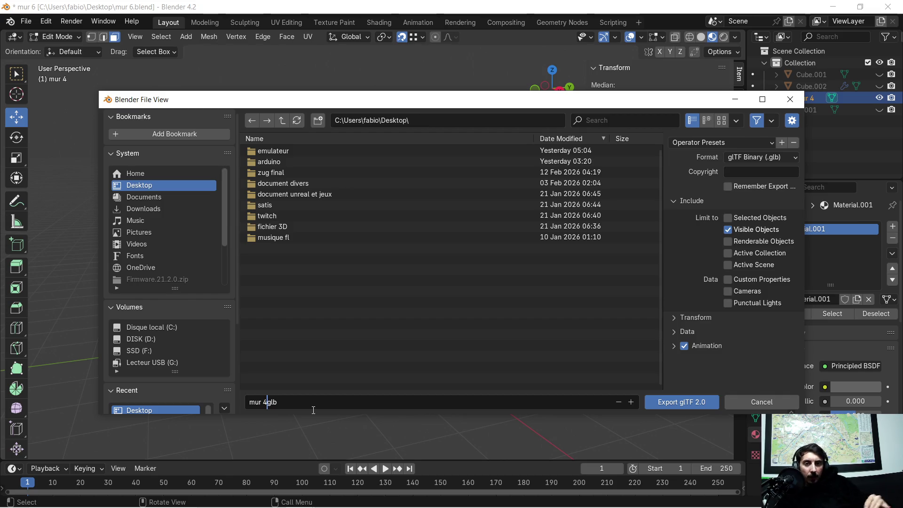
{"action": "type", "text": "."}
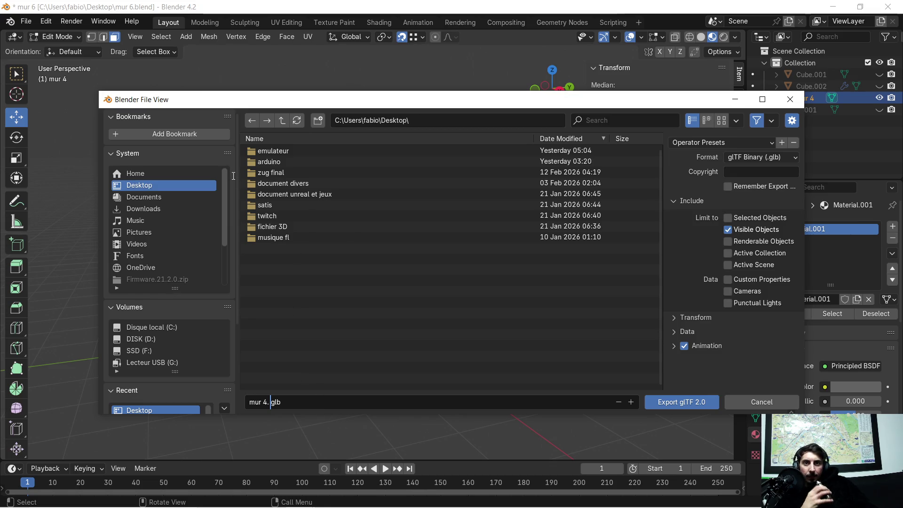
{"action": "left_click", "coordinate": [166, 182]}
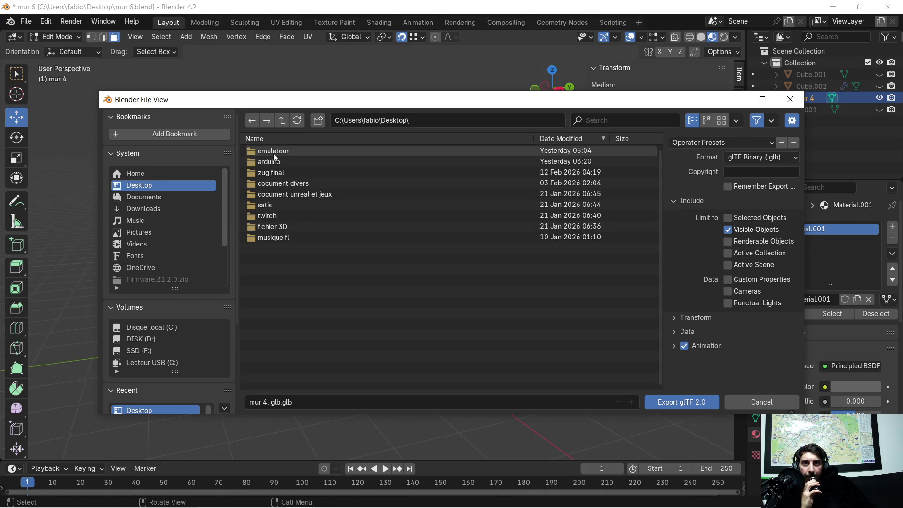
{"action": "left_click", "coordinate": [163, 174]}
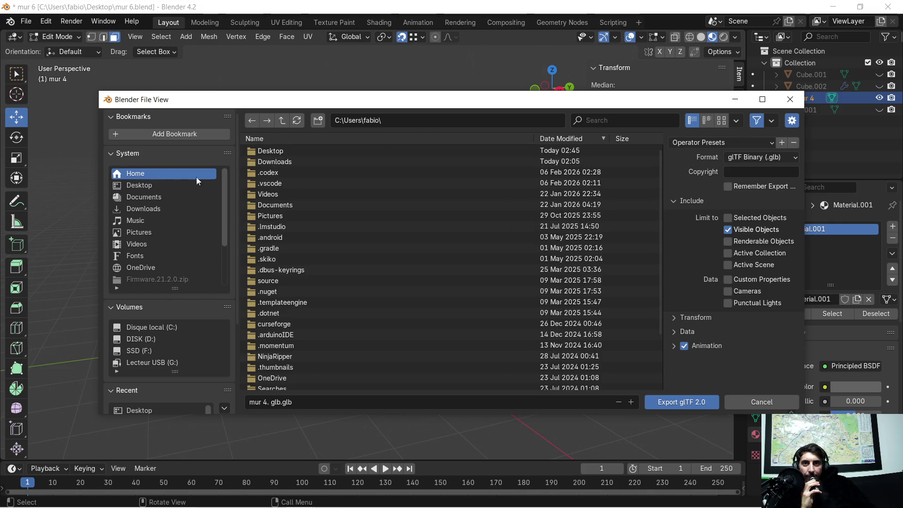
{"action": "double_click", "coordinate": [313, 152]}
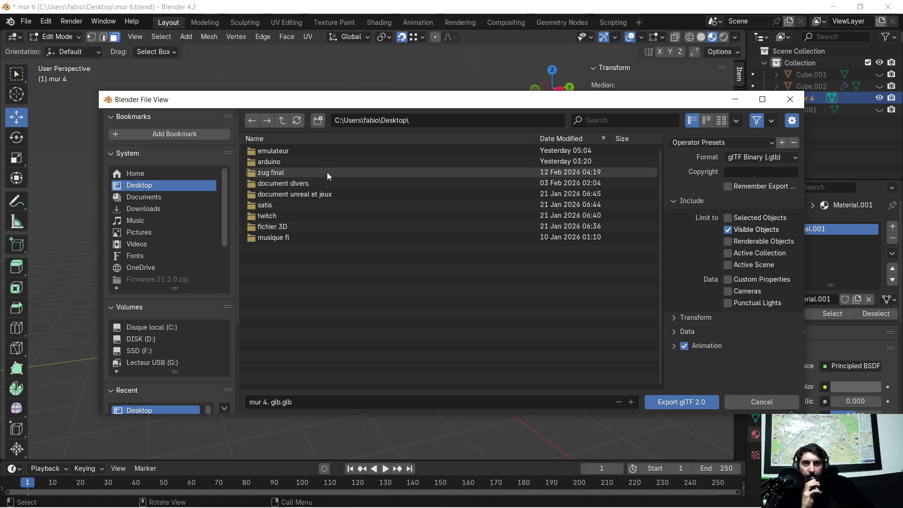
{"action": "double_click", "coordinate": [301, 173]}
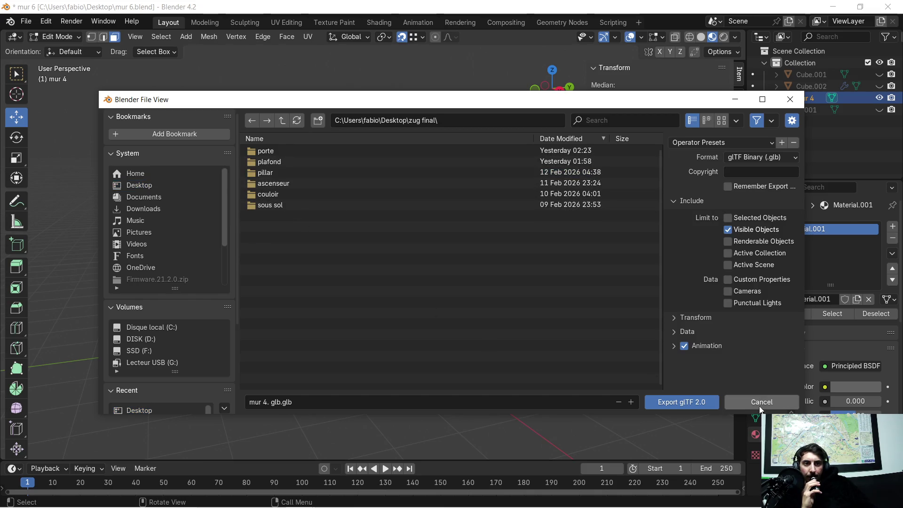
{"action": "left_click", "coordinate": [673, 401]}
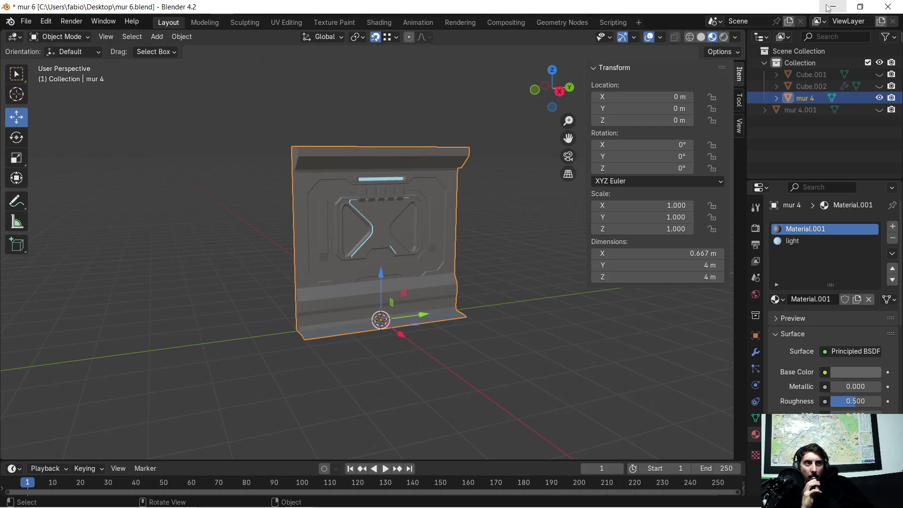
{"action": "left_click", "coordinate": [833, 7]}
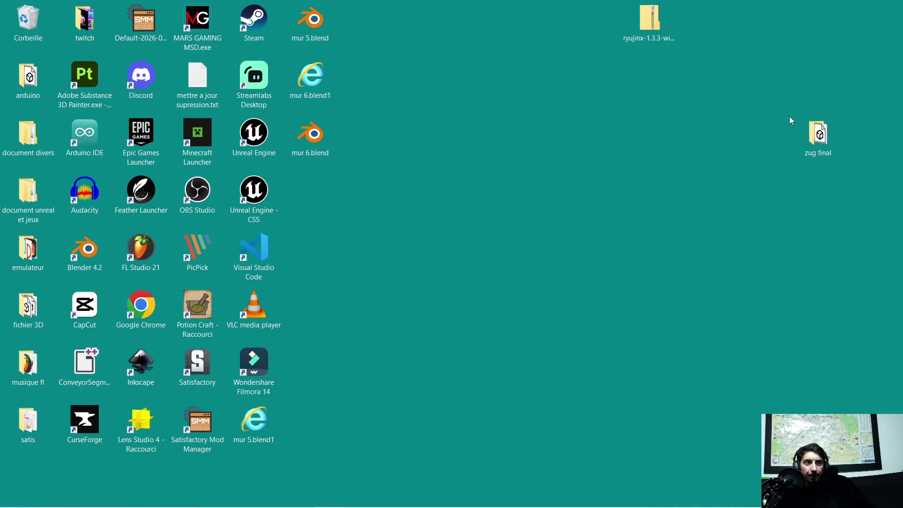
- Move the exported mur 4 glb from zug final into couloir > mur
{"action": "double_click", "coordinate": [817, 133]}
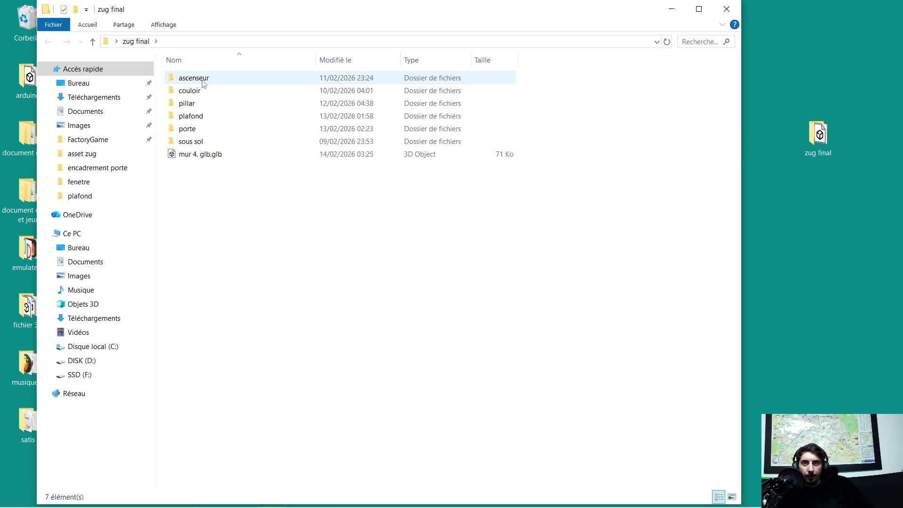
{"action": "left_click", "coordinate": [197, 156]}
{"action": "left_click_drag", "start_coordinate": [198, 157], "coordinate": [202, 91]}
{"action": "double_click", "coordinate": [203, 92]}
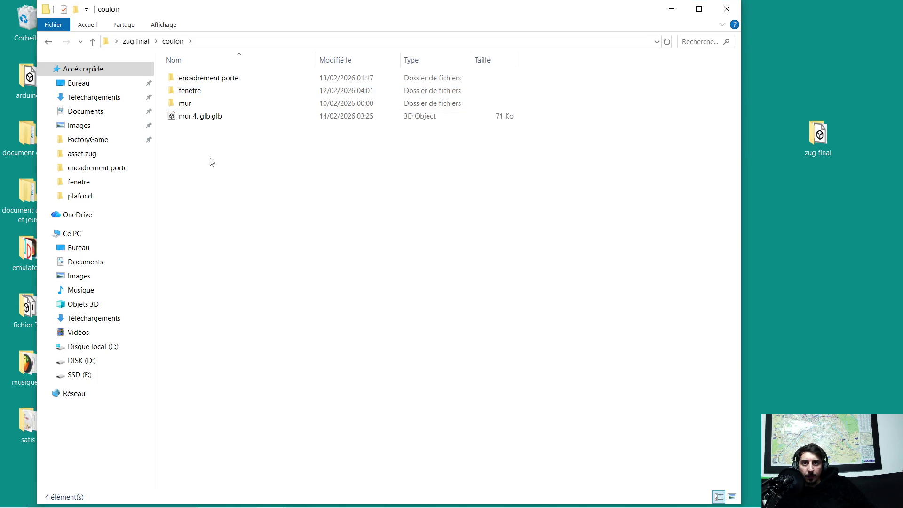
{"action": "right_click", "coordinate": [188, 164]}
{"action": "left_click", "coordinate": [194, 121]}
{"action": "left_click_drag", "start_coordinate": [194, 121], "coordinate": [191, 105]}
{"action": "double_click", "coordinate": [190, 103]}
- Create a new folder named 'mur 4' inside mur and move the glb into it
{"action": "right_click", "coordinate": [204, 144]}
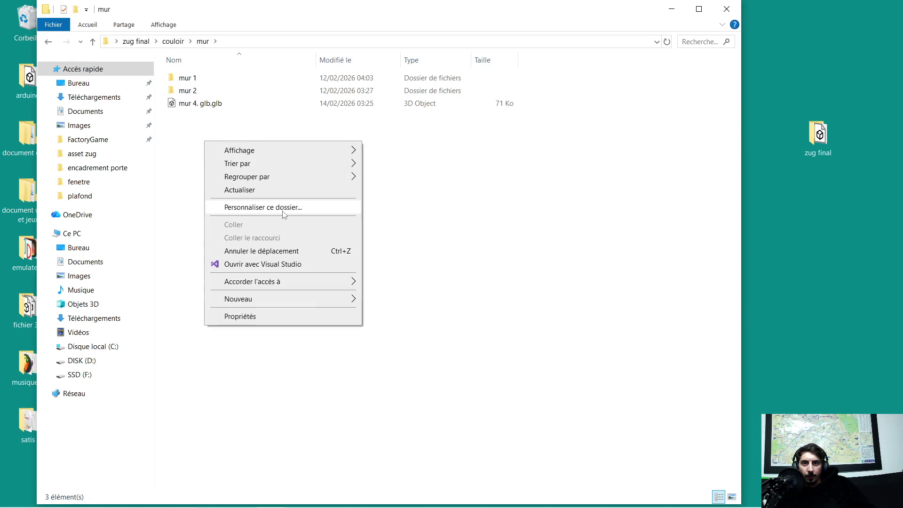
{"action": "mouse_move", "coordinate": [347, 303]}
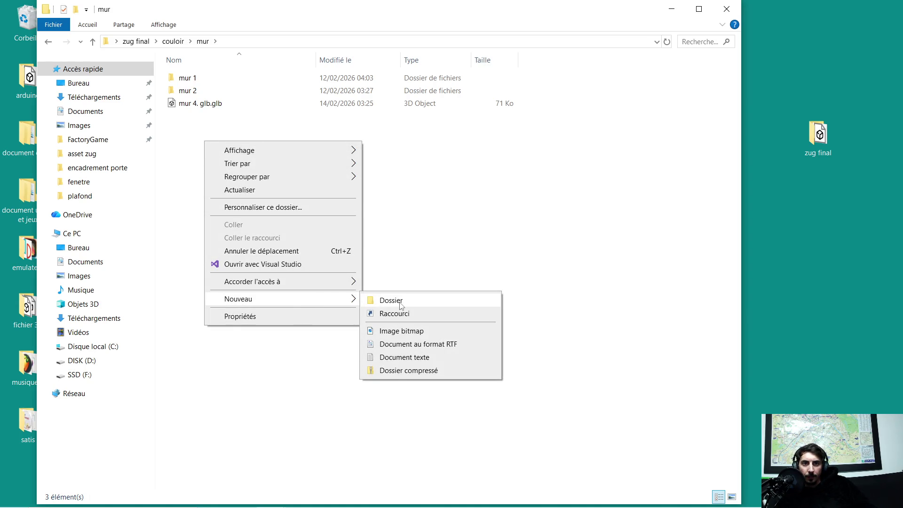
{"action": "left_click", "coordinate": [393, 301]}
{"action": "type", "text": "mur 4"}
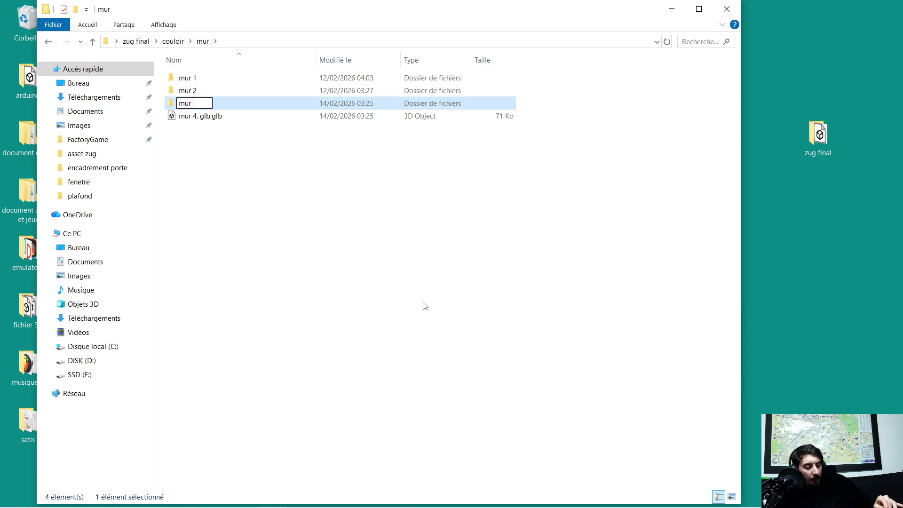
{"action": "key", "text": "Return"}
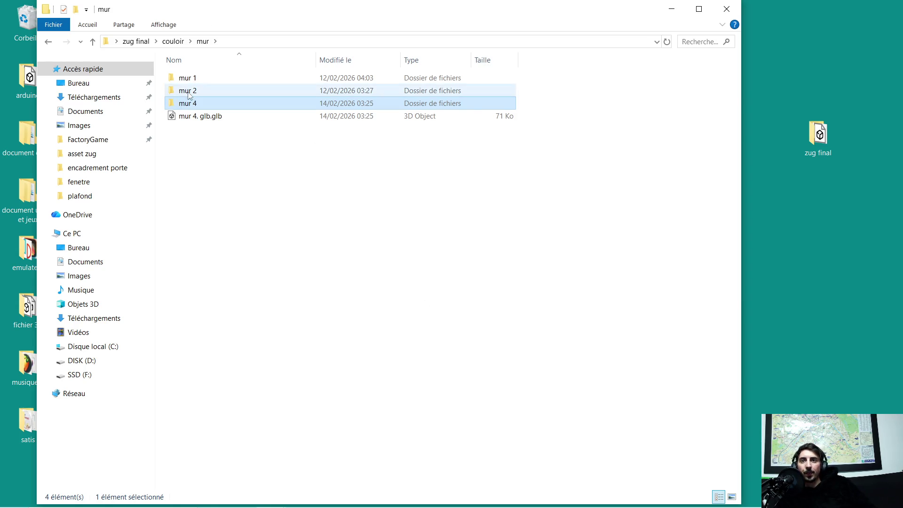
{"action": "left_click_drag", "start_coordinate": [188, 116], "coordinate": [197, 103]}
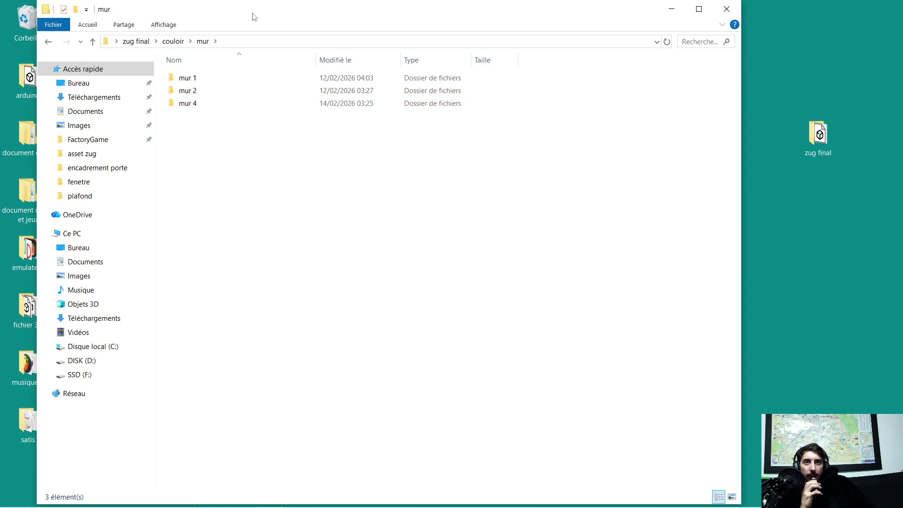
{"action": "left_click_drag", "start_coordinate": [255, 16], "coordinate": [519, 44]}
- Launch Adobe Substance 3D Painter from its desktop shortcut
{"action": "left_click", "coordinate": [85, 78]}
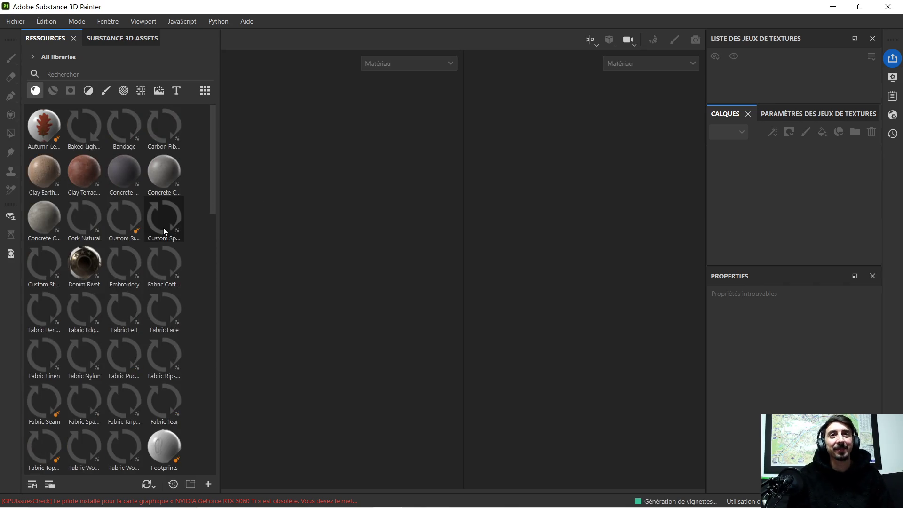
{"action": "key", "text": "super"}
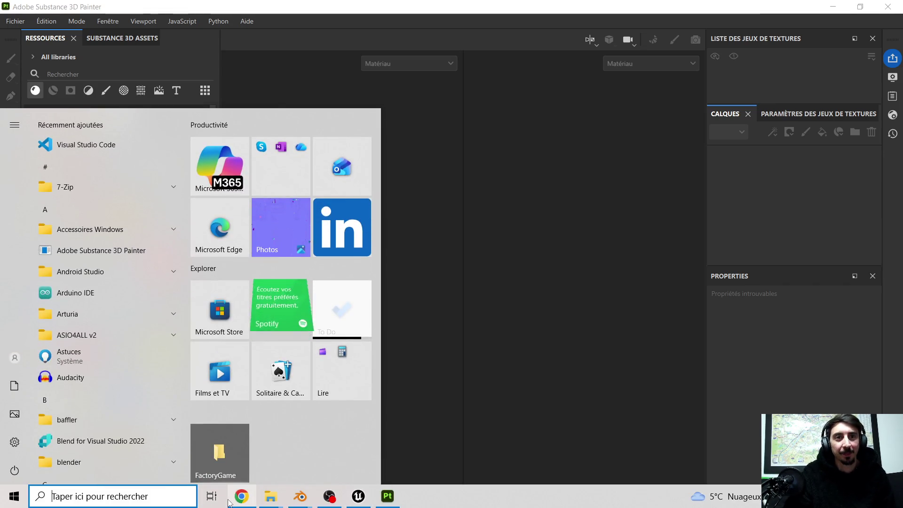
{"action": "left_click", "coordinate": [241, 496]}
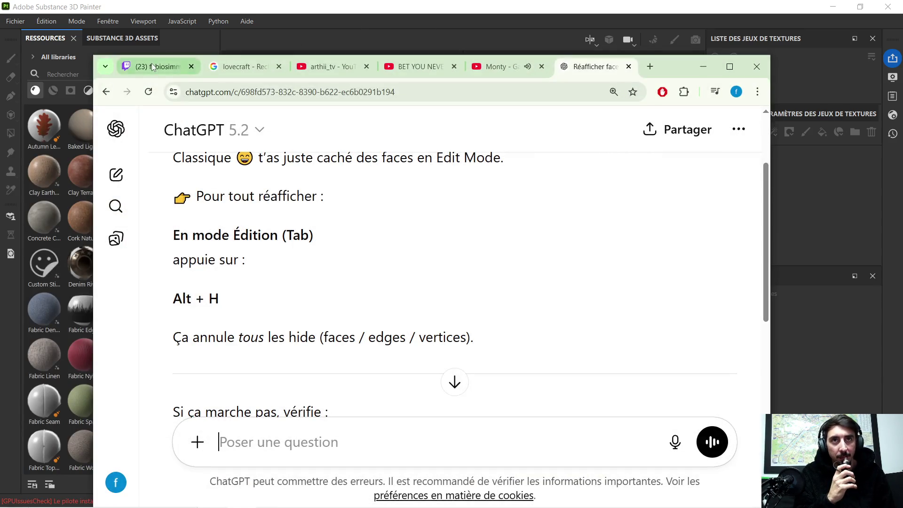
{"action": "left_click", "coordinate": [155, 66]}
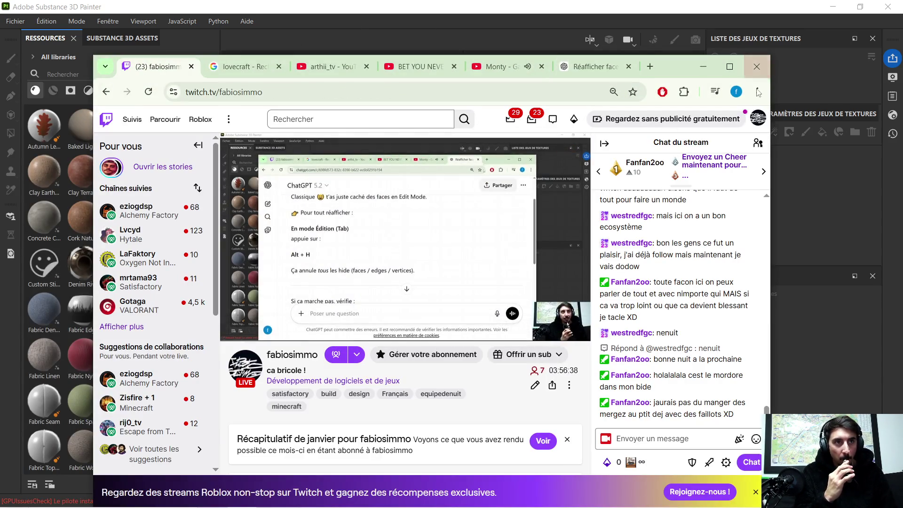
{"action": "left_click", "coordinate": [756, 149]}
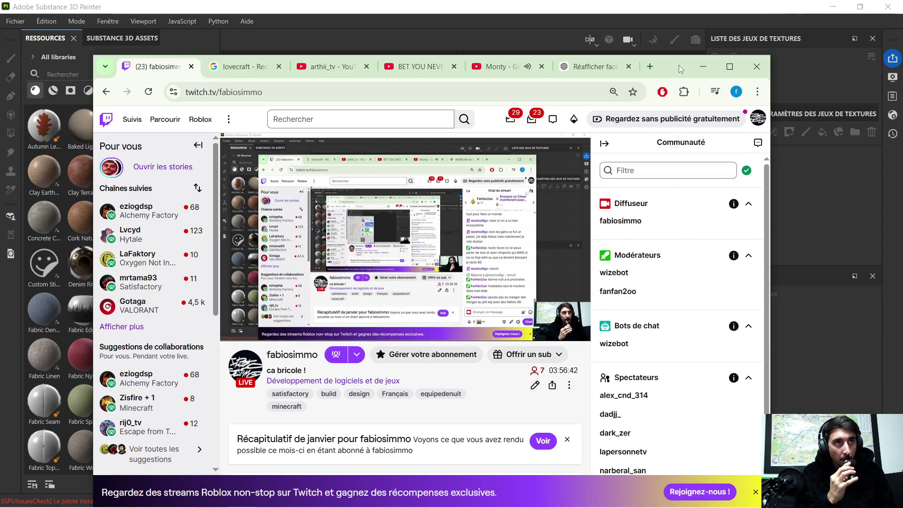
{"action": "left_click", "coordinate": [703, 66]}
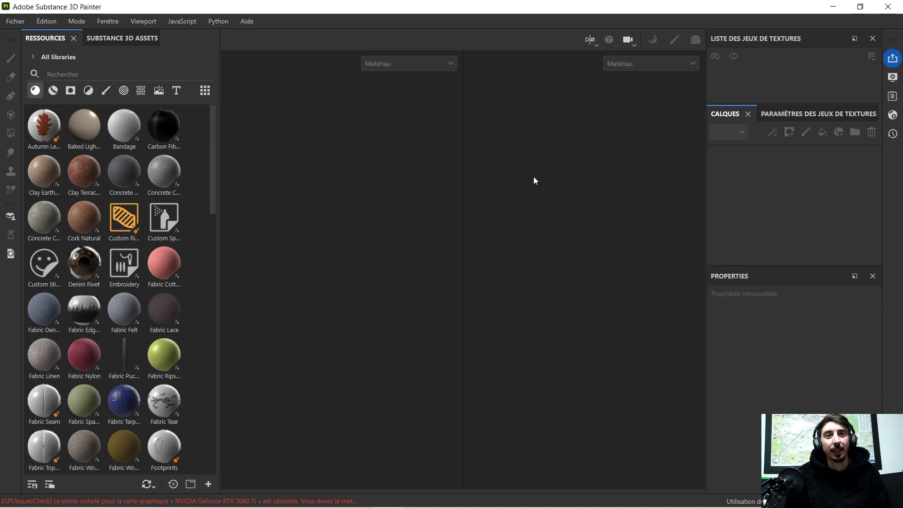
- Drop 'mur 4. glb.glb' from the mur 4 folder into Painter and confirm the new project
{"action": "mouse_move", "coordinate": [278, 505]}
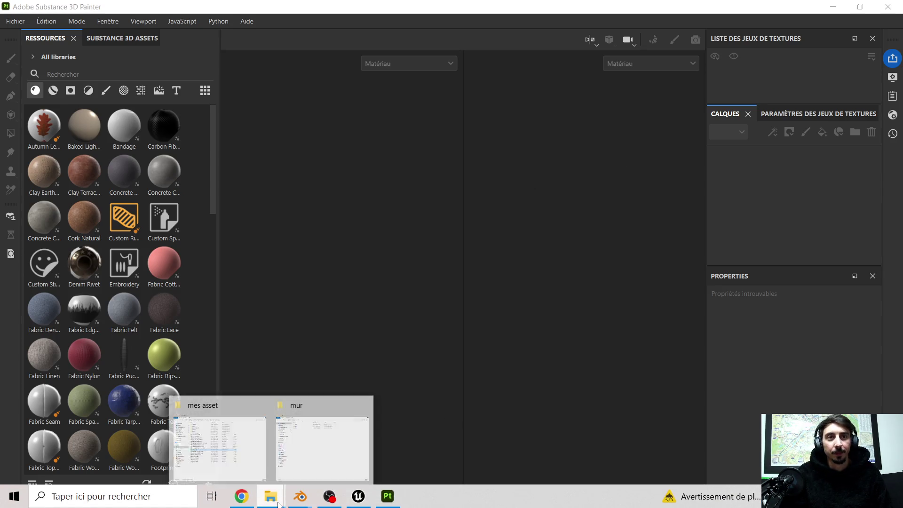
{"action": "left_click", "coordinate": [288, 425]}
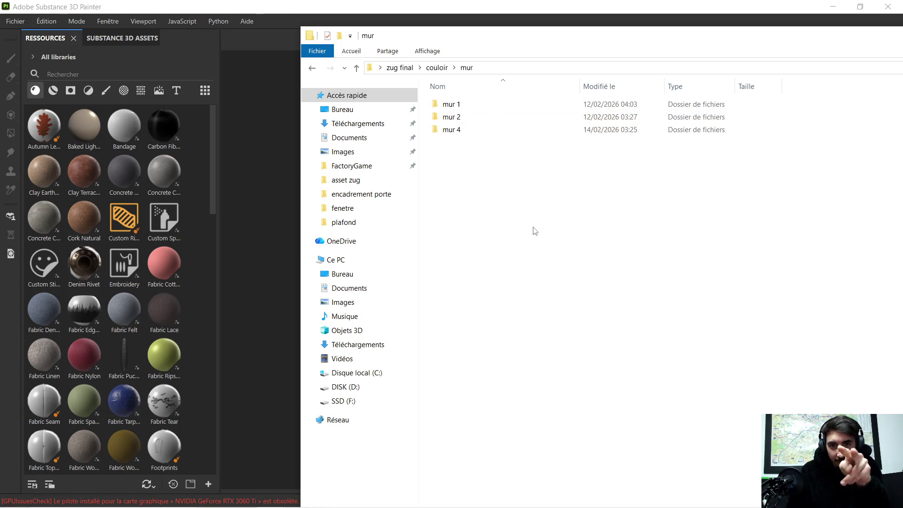
{"action": "double_click", "coordinate": [449, 130]}
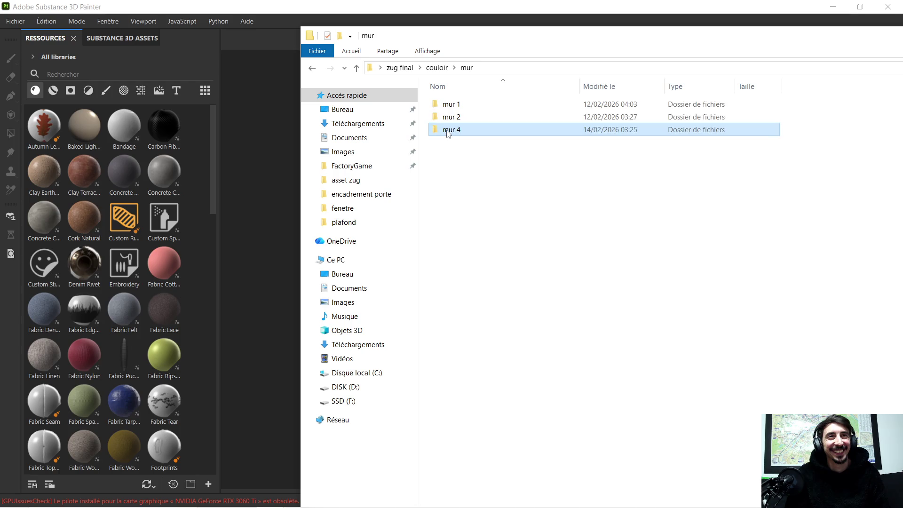
{"action": "left_click_drag", "start_coordinate": [544, 45], "coordinate": [804, 75]}
{"action": "left_click_drag", "start_coordinate": [743, 142], "coordinate": [439, 193]}
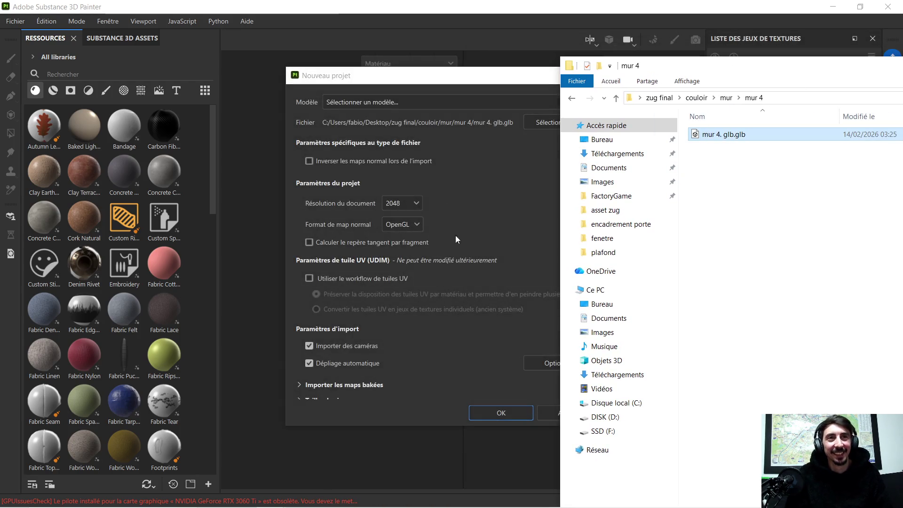
{"action": "left_click", "coordinate": [496, 416]}
{"action": "left_click", "coordinate": [496, 416]}
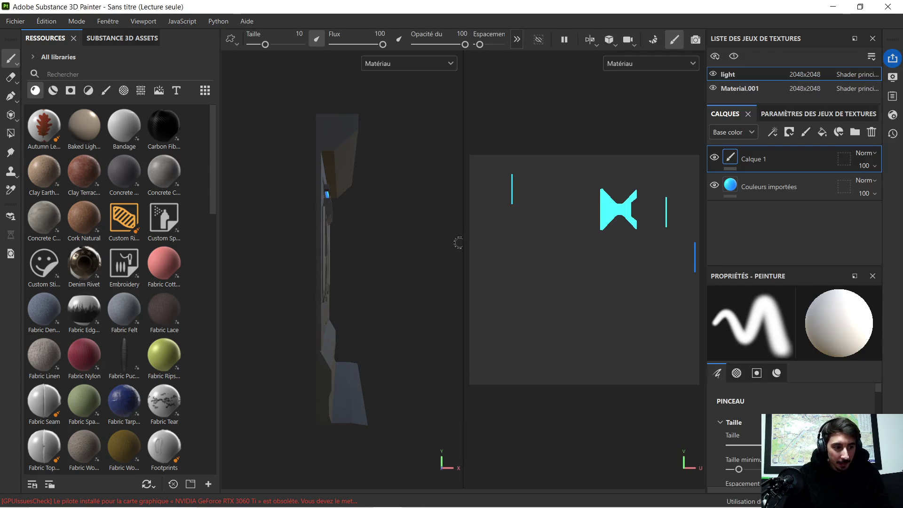
{"action": "mouse_move", "coordinate": [458, 245]}
{"action": "left_mouse_down", "text": "alt"}
{"action": "mouse_move", "coordinate": [469, 245]}
{"action": "mouse_move", "coordinate": [429, 254]}
{"action": "mouse_move", "coordinate": [375, 243]}
{"action": "left_mouse_up", "text": "alt"}
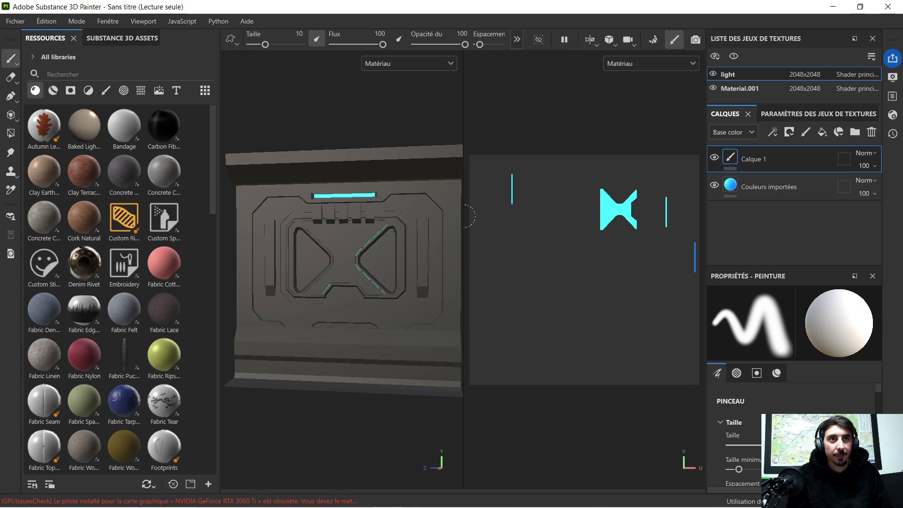
- Widen the 3D view over the UV view and orbit to face the panel head-on
{"action": "left_click_drag", "start_coordinate": [468, 217], "coordinate": [563, 230]}
{"action": "scroll", "coordinate": [423, 256], "scroll_direction": "up", "scroll_amount": 3}
{"action": "left_click_drag", "start_coordinate": [315, 286], "coordinate": [377, 283], "text": "alt"}
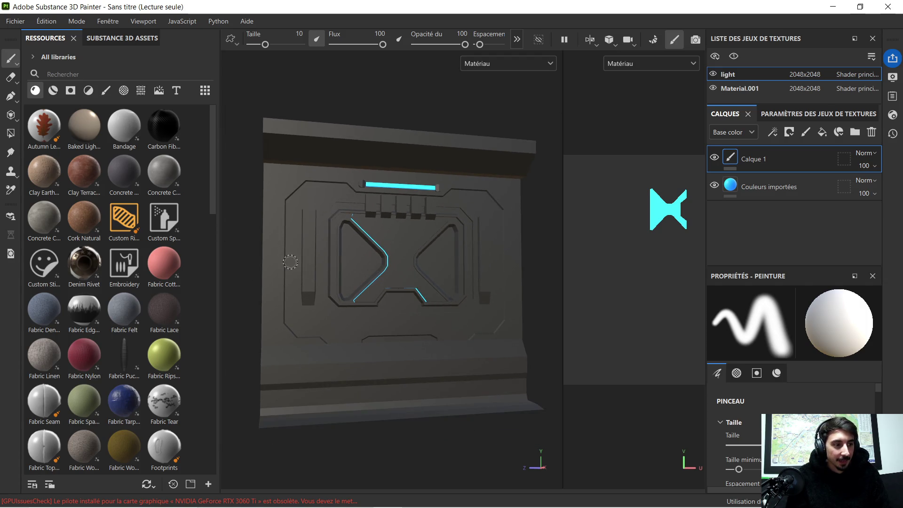
{"action": "key", "text": "super"}
{"action": "key", "text": "super"}
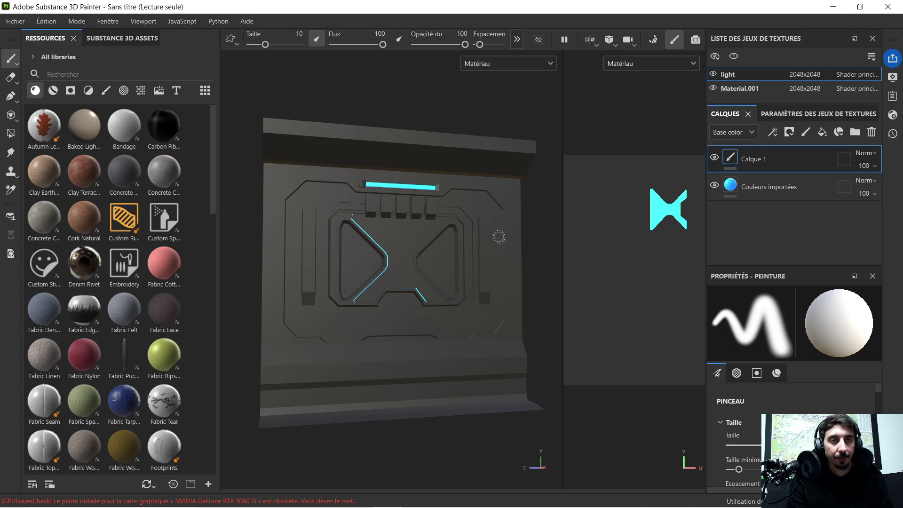
- Orbit the camera to a frontal view of the wall panel, then switch to Chrome
{"action": "scroll", "coordinate": [344, 258], "scroll_direction": "up", "scroll_amount": 2}
{"action": "scroll", "coordinate": [344, 259], "scroll_direction": "up", "scroll_amount": 2}
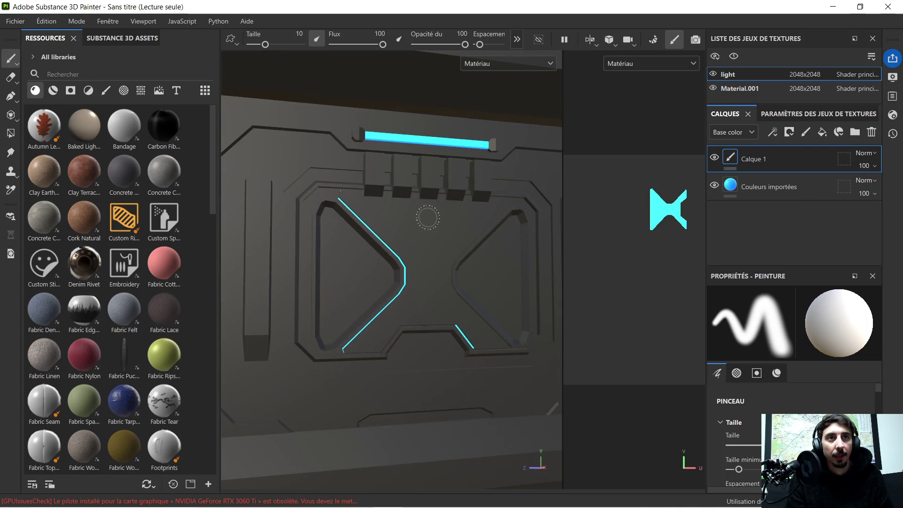
{"action": "scroll", "coordinate": [430, 218], "scroll_direction": "up", "scroll_amount": 1}
{"action": "scroll", "coordinate": [431, 218], "scroll_direction": "down", "scroll_amount": 2}
{"action": "mouse_move", "coordinate": [474, 175]}
{"action": "left_mouse_down", "text": "alt"}
{"action": "mouse_move", "coordinate": [526, 194]}
{"action": "mouse_move", "coordinate": [449, 225]}
{"action": "mouse_move", "coordinate": [460, 210]}
{"action": "mouse_move", "coordinate": [437, 174]}
{"action": "mouse_move", "coordinate": [444, 176]}
{"action": "left_mouse_up", "text": "alt"}
{"action": "scroll", "coordinate": [460, 210], "scroll_direction": "up", "scroll_amount": 2}
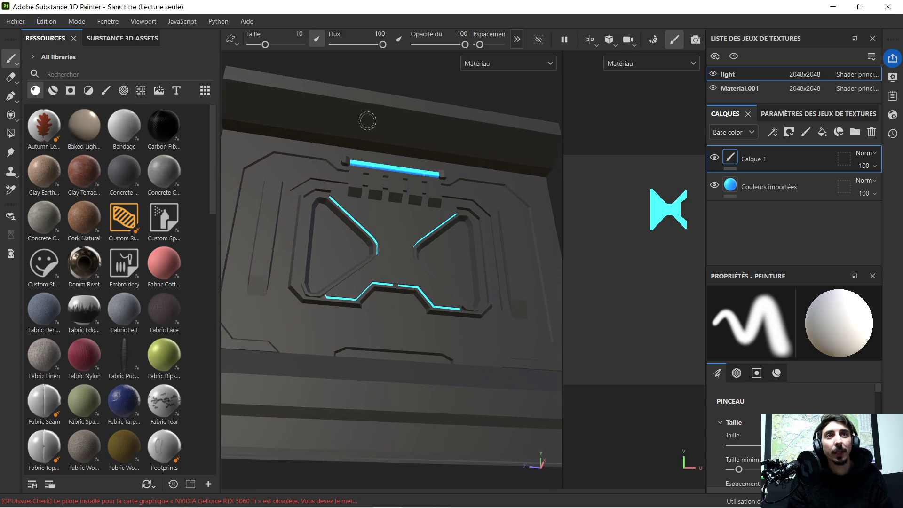
{"action": "mouse_move", "coordinate": [458, 140]}
{"action": "left_mouse_down", "text": "alt"}
{"action": "mouse_move", "coordinate": [414, 188]}
{"action": "mouse_move", "coordinate": [415, 218]}
{"action": "left_mouse_up", "text": "alt"}
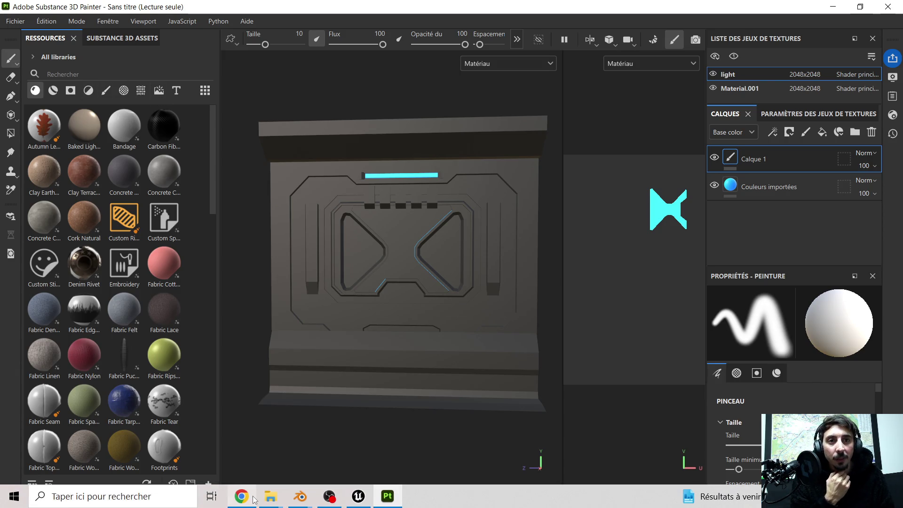
{"action": "left_click", "coordinate": [253, 498]}
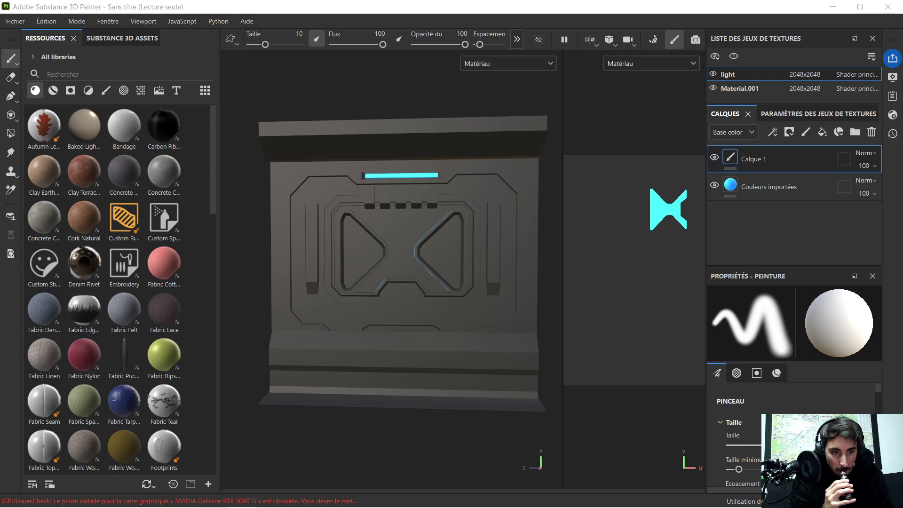
{"action": "key", "text": "alt+Tab"}
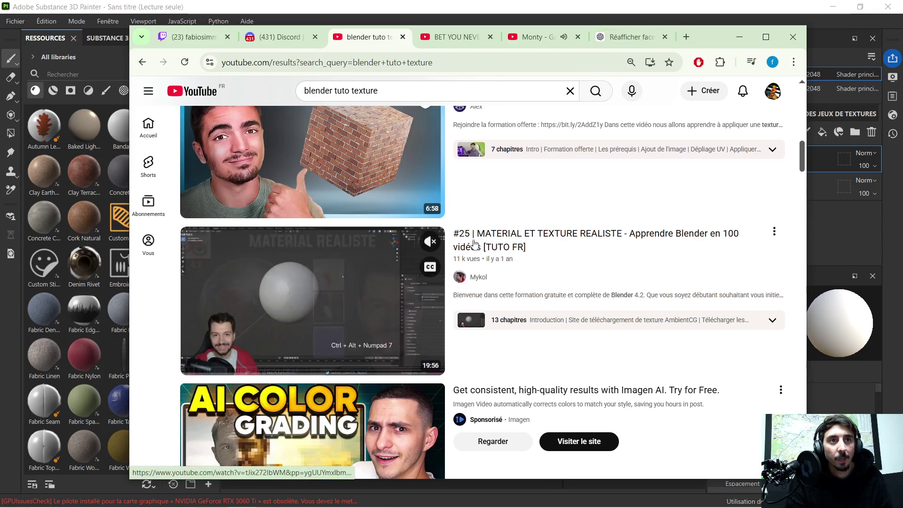
- Scroll through the 'blender guru' YouTube results, then minimize the browser
{"action": "mouse_move", "coordinate": [309, 263]}
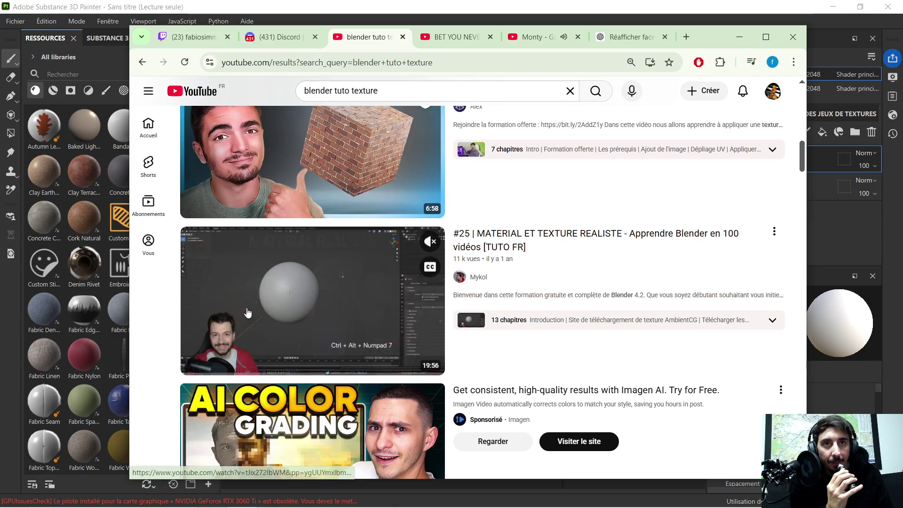
{"action": "scroll", "coordinate": [309, 263], "scroll_direction": "down", "scroll_amount": 1}
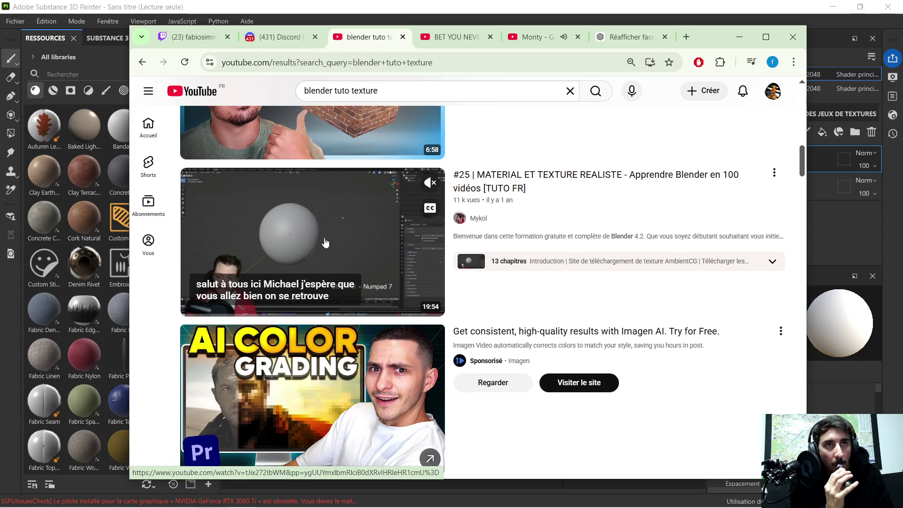
{"action": "scroll", "coordinate": [165, 245], "scroll_direction": "down", "scroll_amount": 1}
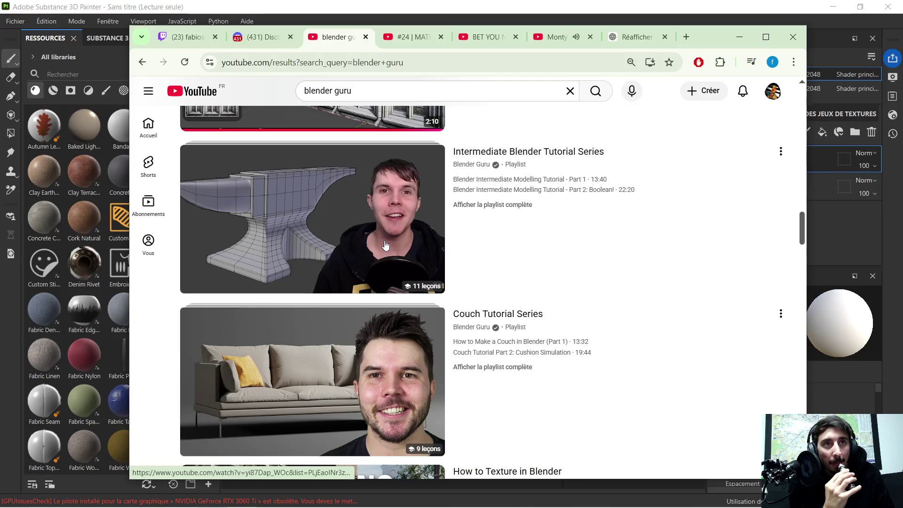
{"action": "scroll", "coordinate": [385, 245], "scroll_direction": "down", "scroll_amount": 8}
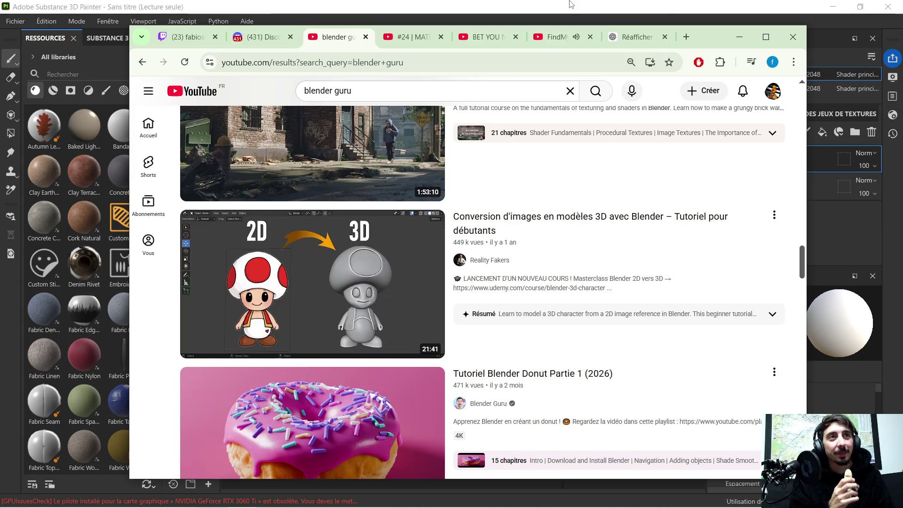
{"action": "left_click", "coordinate": [732, 34]}
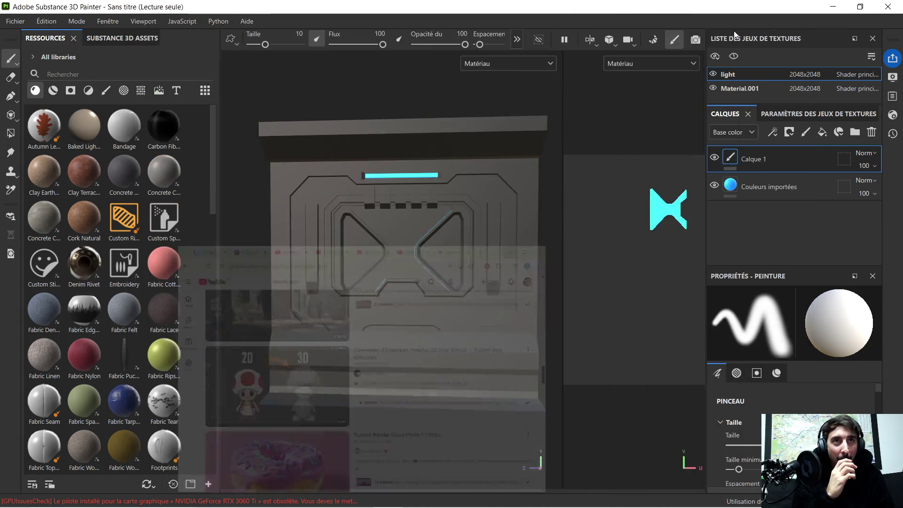
- Import space-ship-plastic---01.sbsar from the Downloads folder into the project resources
{"action": "scroll", "coordinate": [372, 247], "scroll_direction": "up", "scroll_amount": 1}
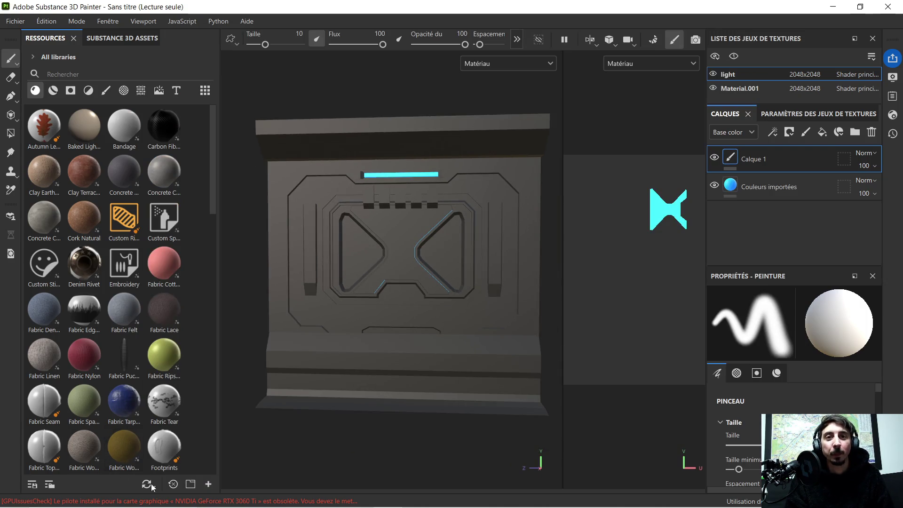
{"action": "left_click", "coordinate": [208, 484]}
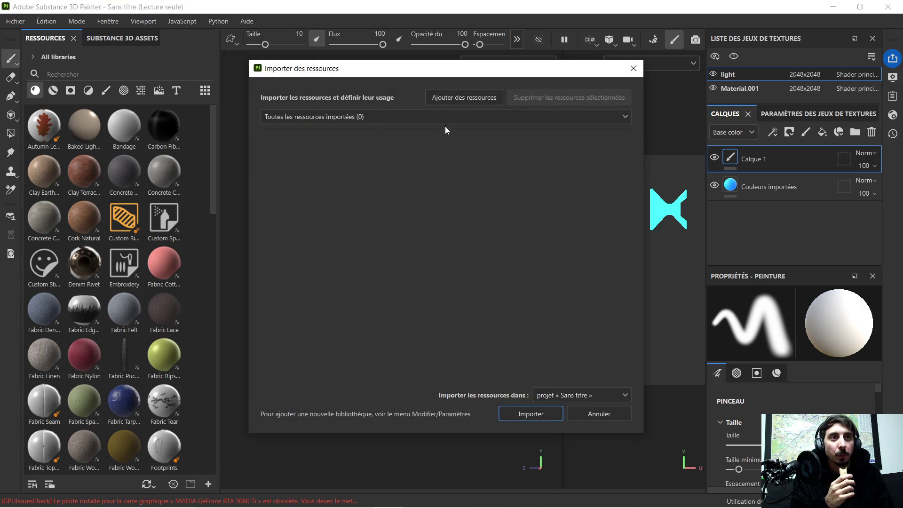
{"action": "left_click", "coordinate": [457, 101]}
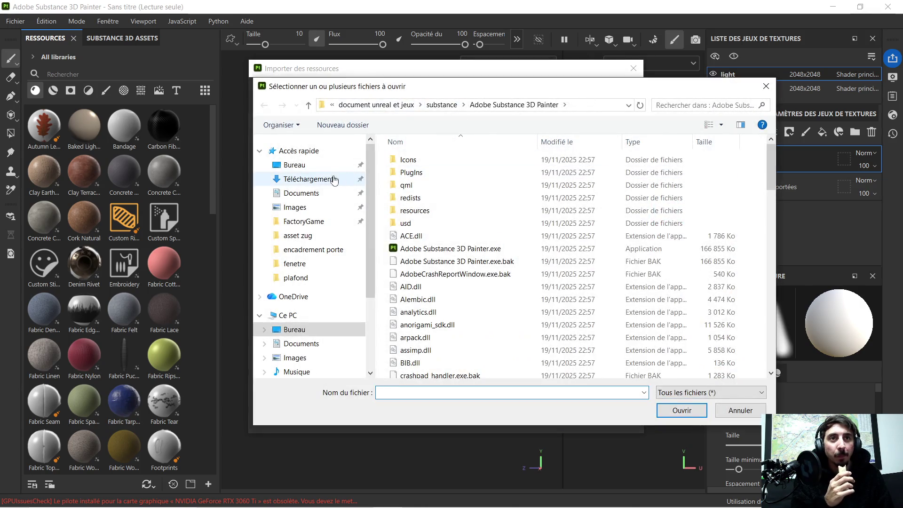
{"action": "left_click", "coordinate": [337, 180]}
{"action": "left_click", "coordinate": [434, 292]}
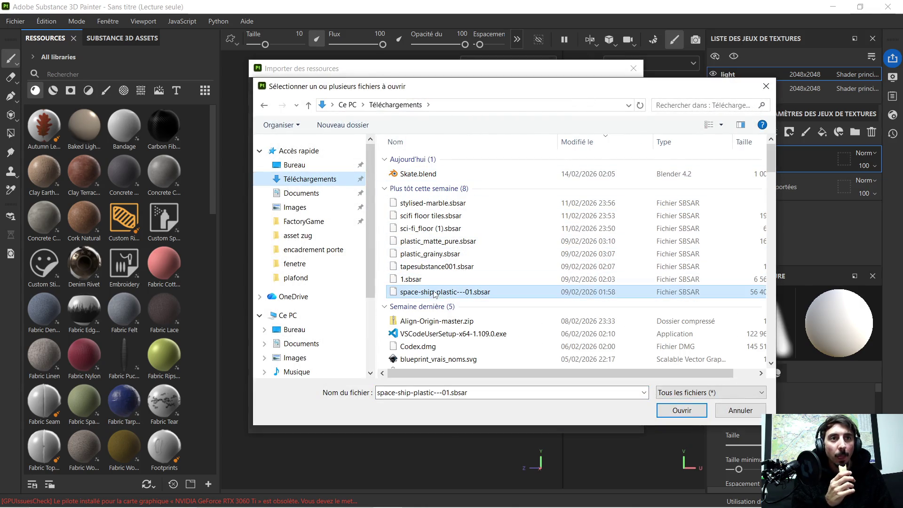
{"action": "left_click", "coordinate": [689, 412]}
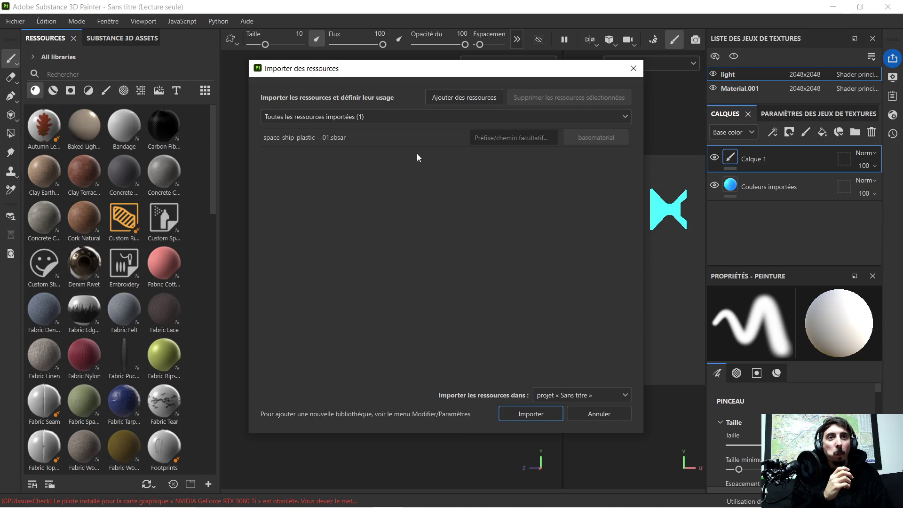
{"action": "left_click", "coordinate": [519, 419]}
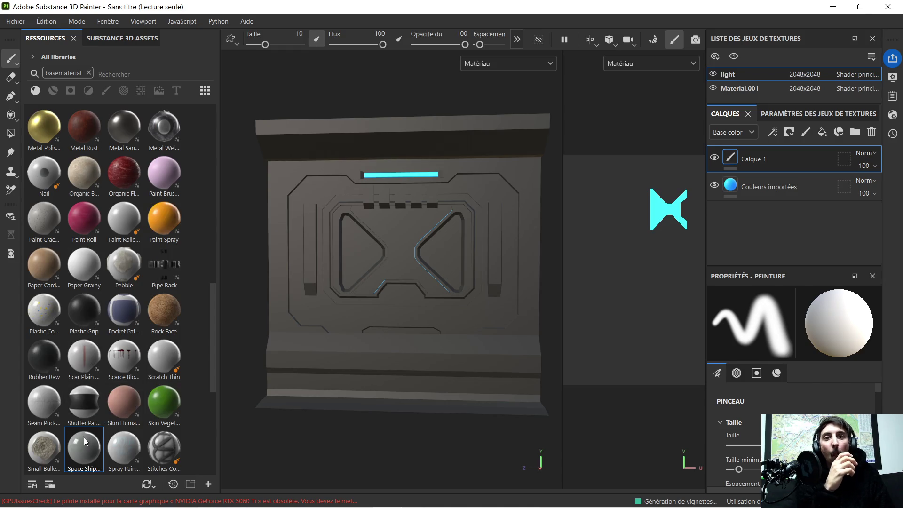
- Apply Space Ship Plastic - 01 to the panel and delete Calque 1 and Couleurs importées
{"action": "left_click_drag", "start_coordinate": [91, 456], "coordinate": [414, 238]}
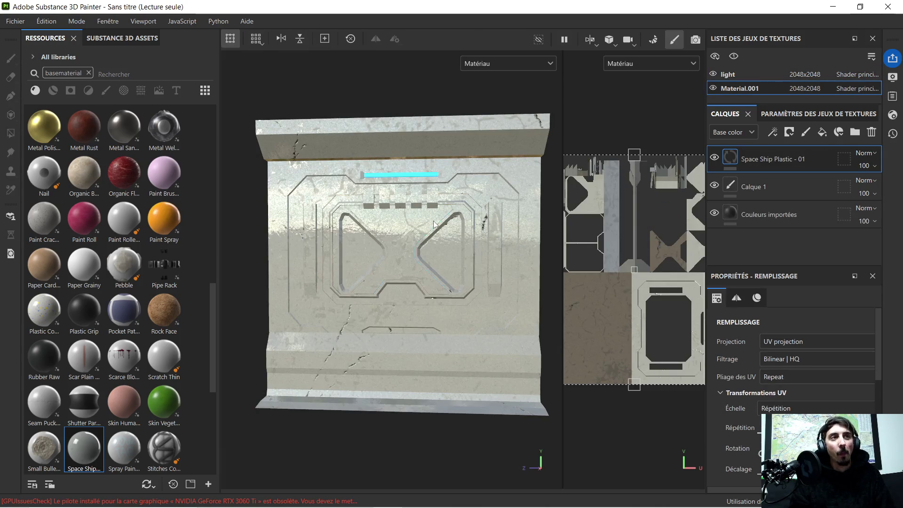
{"action": "left_click", "coordinate": [776, 194]}
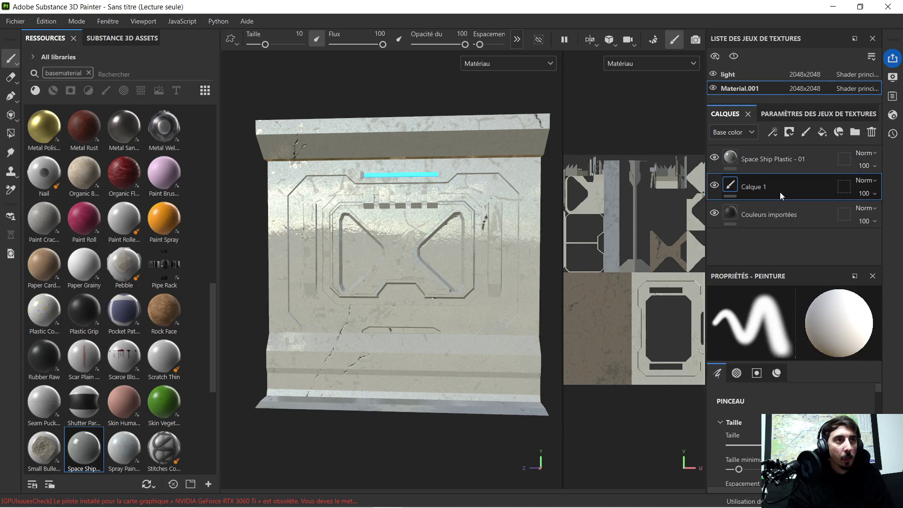
{"action": "key", "text": "Delete"}
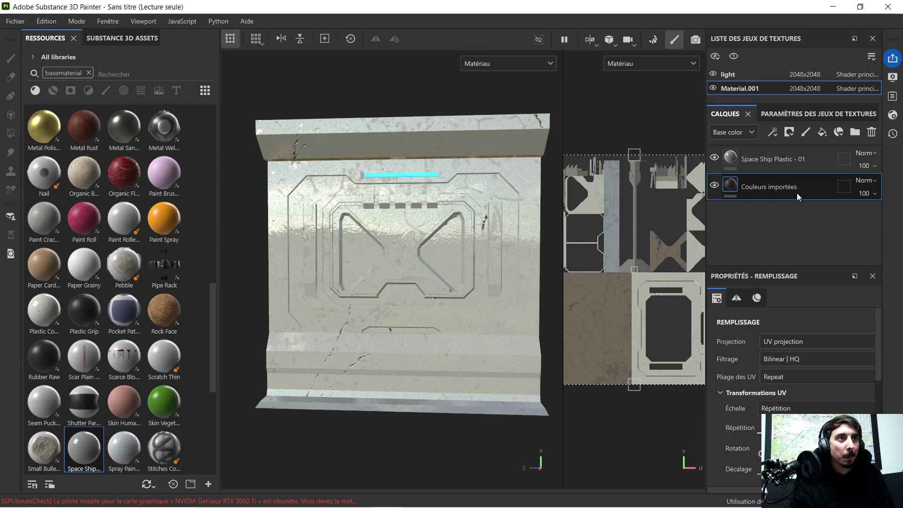
{"action": "key", "text": "Delete"}
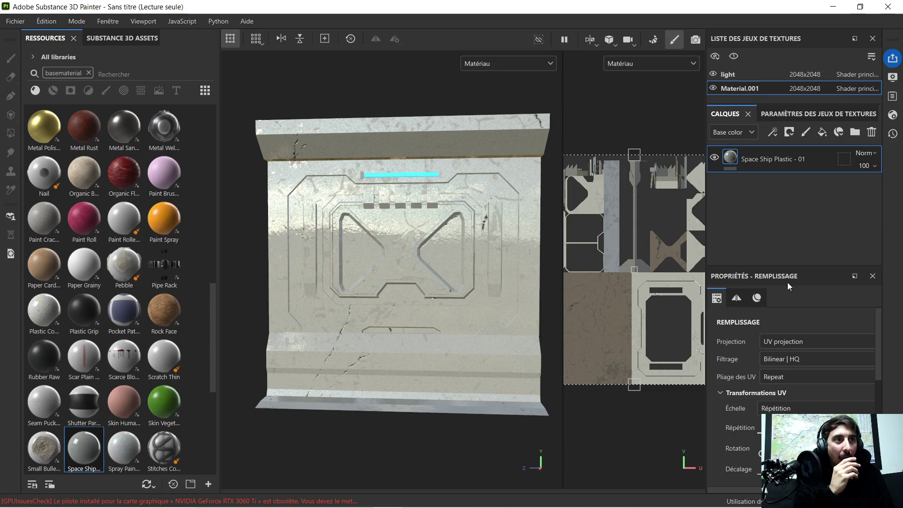
- Lower the material's UV repetition to 0.02 and reframe the panel
{"action": "scroll", "coordinate": [781, 322], "scroll_direction": "down", "scroll_amount": 3}
{"action": "left_click_drag", "start_coordinate": [792, 364], "coordinate": [784, 365]}
{"action": "mouse_move", "coordinate": [354, 268]}
{"action": "left_mouse_down", "text": "alt"}
{"action": "mouse_move", "coordinate": [423, 228]}
{"action": "mouse_move", "coordinate": [348, 238]}
{"action": "mouse_move", "coordinate": [383, 219]}
{"action": "left_mouse_up", "text": "alt"}
{"action": "middle_click_drag", "start_coordinate": [382, 219], "coordinate": [373, 228], "text": "alt"}
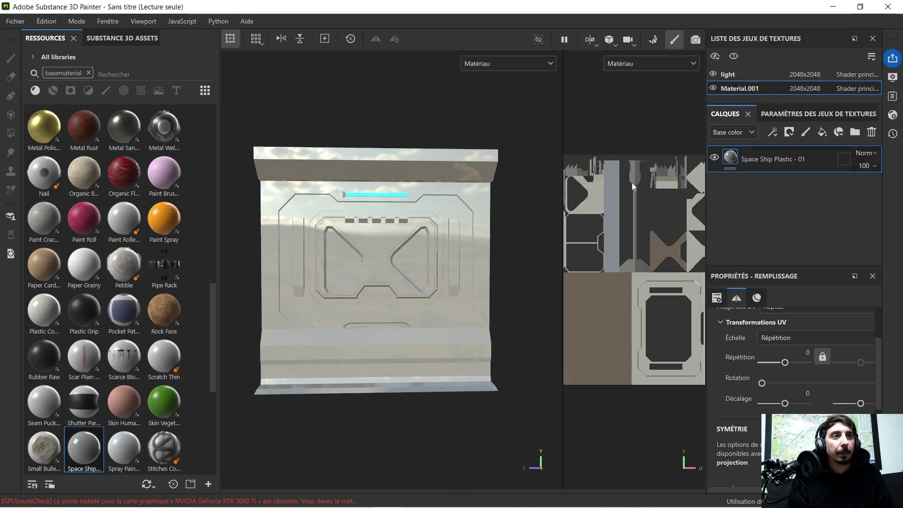
- Add a black mask to the plastic layer and polygon-fill a block of panel faces
{"action": "right_click", "coordinate": [763, 157]}
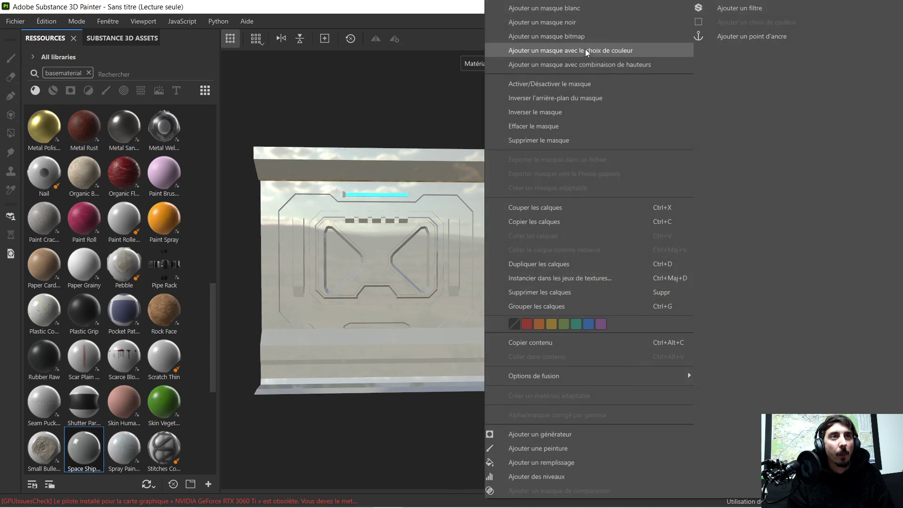
{"action": "left_click", "coordinate": [573, 26]}
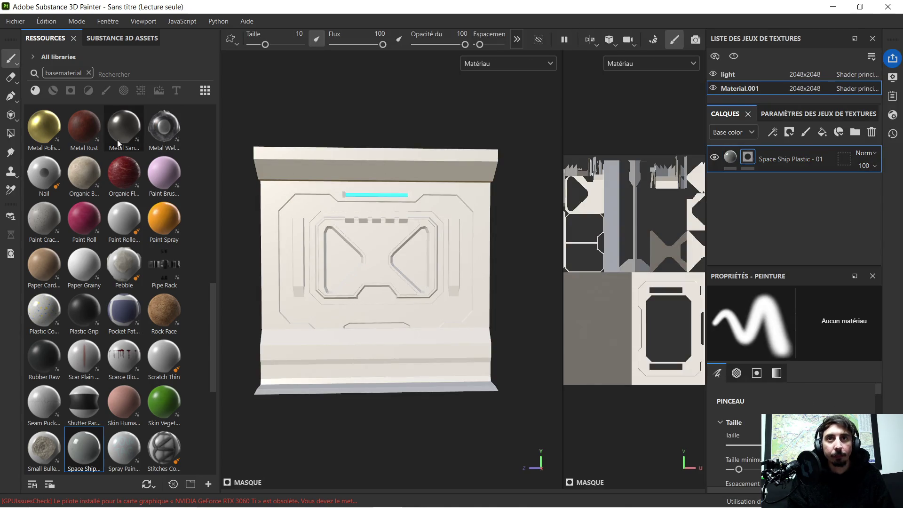
{"action": "left_click", "coordinate": [11, 133]}
{"action": "mouse_move", "coordinate": [249, 143]}
{"action": "left_mouse_down"}
{"action": "mouse_move", "coordinate": [464, 383]}
{"action": "mouse_move", "coordinate": [507, 410]}
{"action": "left_mouse_up"}
- Enlarge the 3D view, set the polygon fill colour value to 0, and frame the panel
{"action": "scroll", "coordinate": [373, 309], "scroll_direction": "up", "scroll_amount": 3}
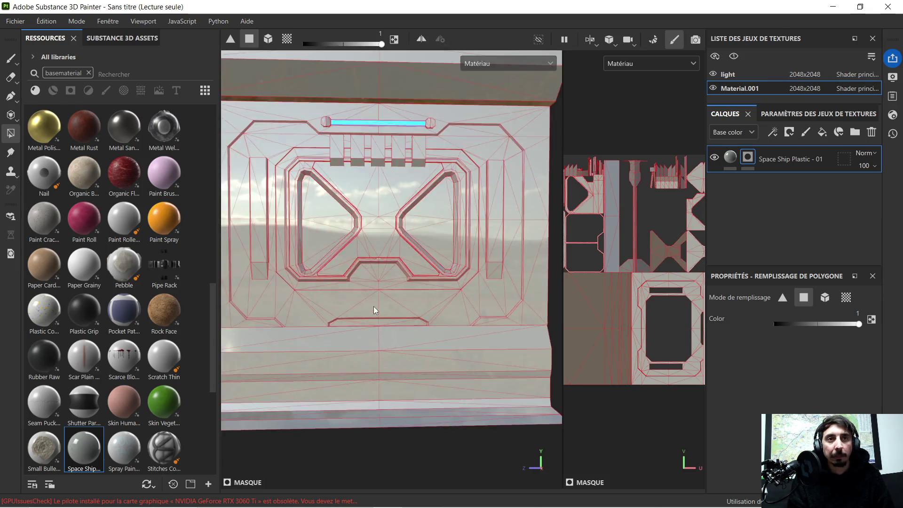
{"action": "scroll", "coordinate": [373, 309], "scroll_direction": "up", "scroll_amount": 5}
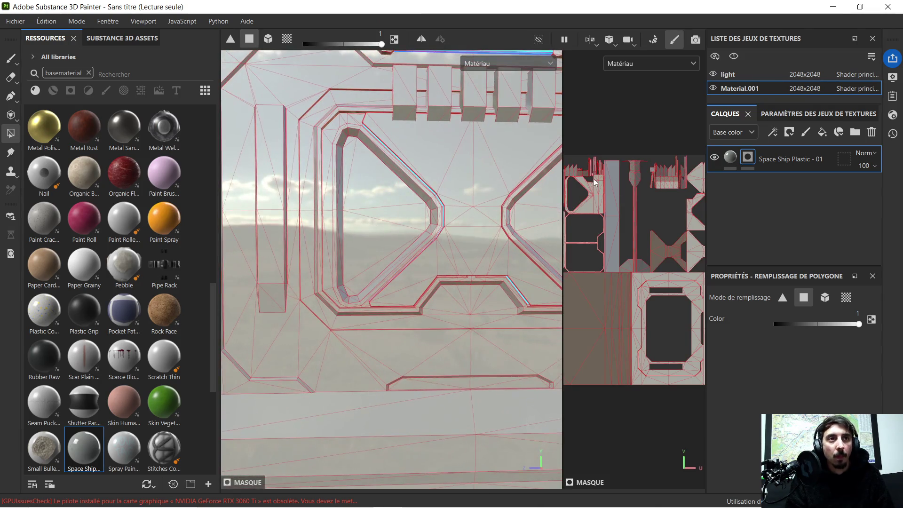
{"action": "left_click_drag", "start_coordinate": [561, 147], "coordinate": [674, 150]}
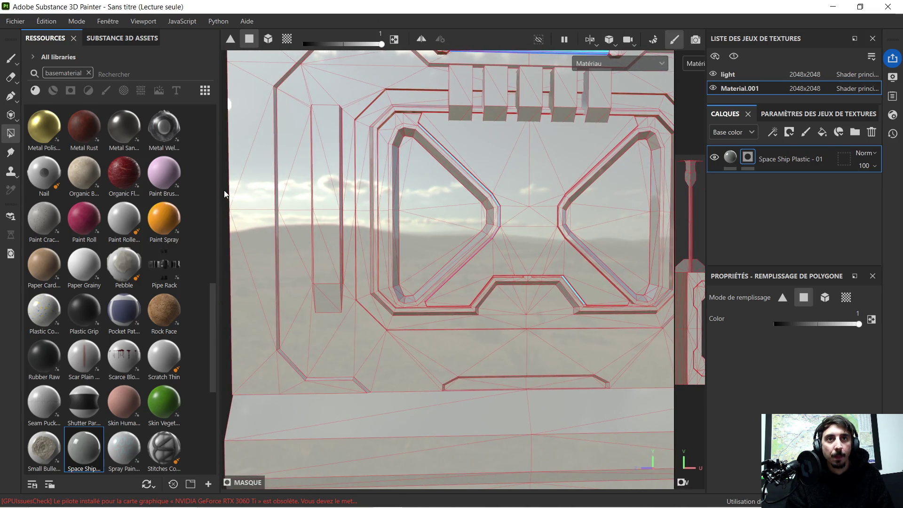
{"action": "left_click_drag", "start_coordinate": [220, 191], "coordinate": [141, 193]}
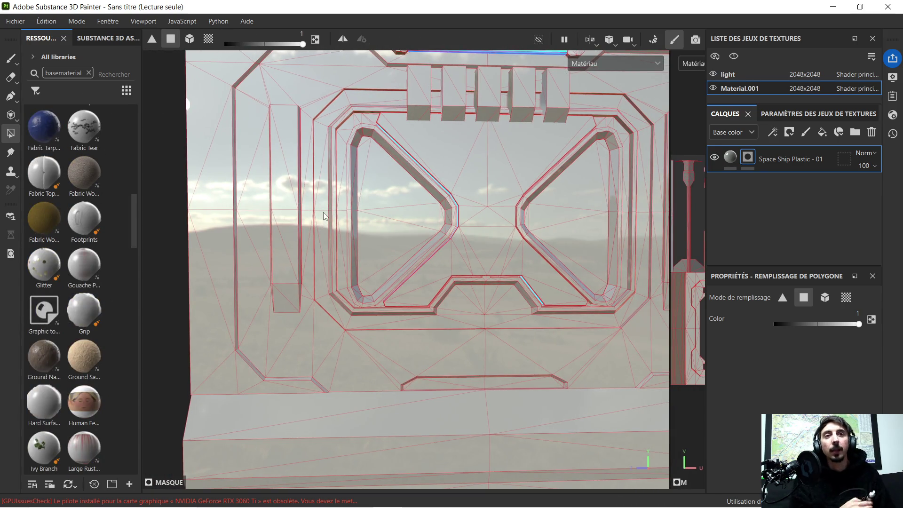
{"action": "right_click", "coordinate": [292, 207]}
{"action": "left_click_drag", "start_coordinate": [339, 236], "coordinate": [267, 237]}
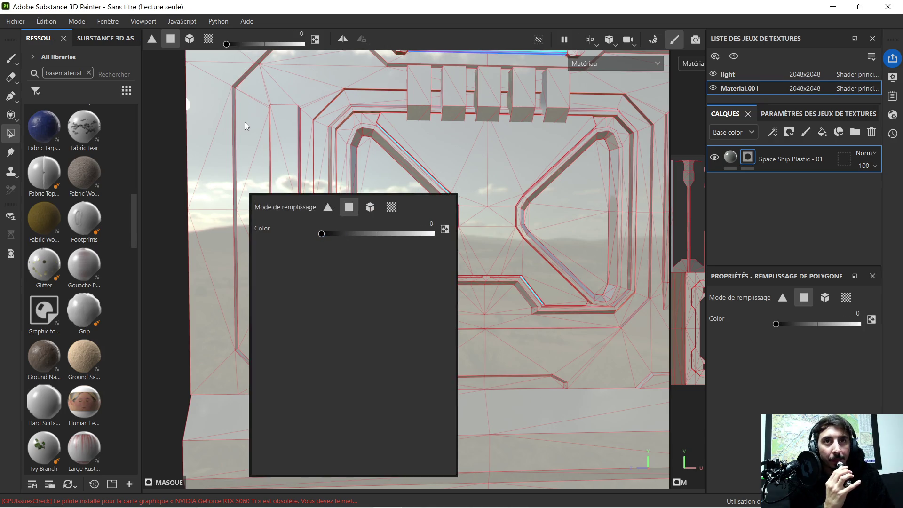
{"action": "key", "text": "f"}
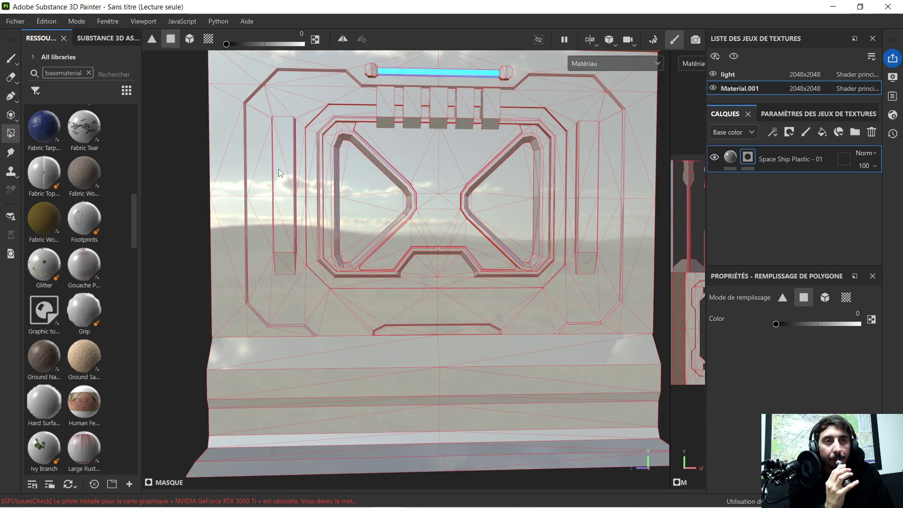
{"action": "scroll", "coordinate": [258, 151], "scroll_direction": "up", "scroll_amount": 2}
- Undo the left-side face fill and mask the two triangles at the pillar's top corner
{"action": "mouse_move", "coordinate": [255, 128]}
{"action": "left_mouse_down"}
{"action": "mouse_move", "coordinate": [253, 239]}
{"action": "mouse_move", "coordinate": [279, 323]}
{"action": "mouse_move", "coordinate": [267, 330]}
{"action": "mouse_move", "coordinate": [294, 329]}
{"action": "mouse_move", "coordinate": [321, 290]}
{"action": "mouse_move", "coordinate": [315, 272]}
{"action": "mouse_move", "coordinate": [308, 282]}
{"action": "mouse_move", "coordinate": [311, 106]}
{"action": "left_mouse_up"}
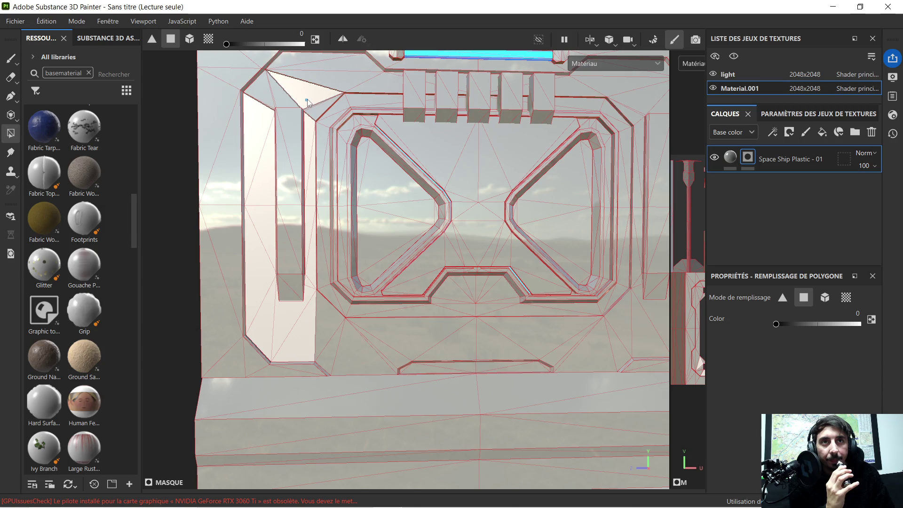
{"action": "key", "text": "ctrl+z"}
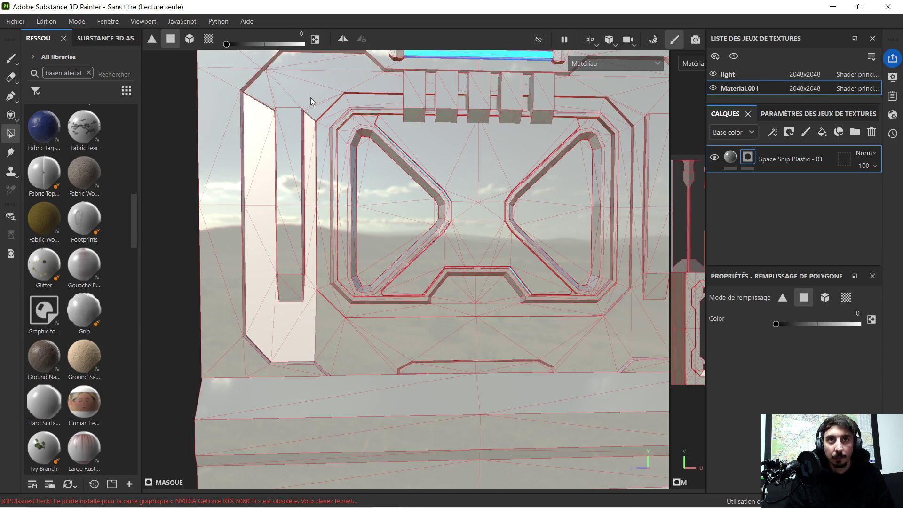
{"action": "scroll", "coordinate": [311, 98], "scroll_direction": "up", "scroll_amount": 10}
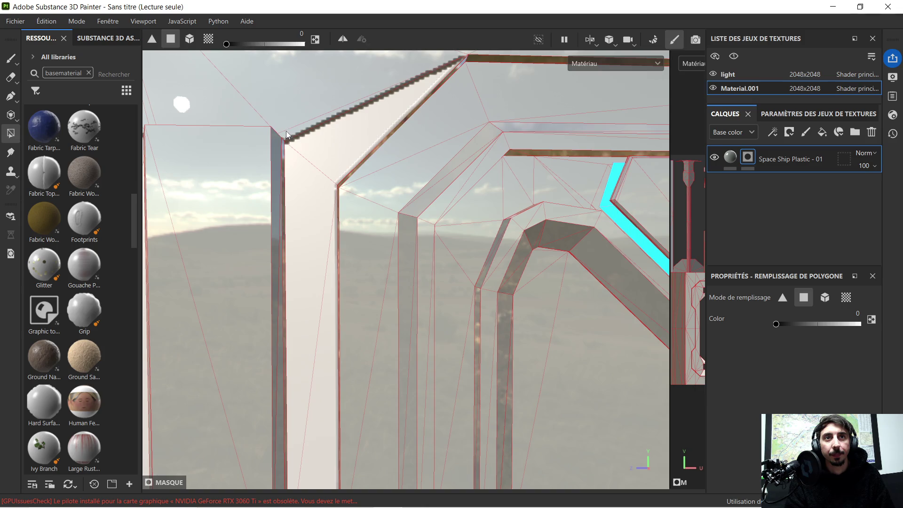
{"action": "left_click", "coordinate": [287, 131]}
{"action": "mouse_move", "coordinate": [302, 137]}
{"action": "left_mouse_down", "text": "alt"}
{"action": "mouse_move", "coordinate": [309, 125]}
{"action": "mouse_move", "coordinate": [249, 117]}
{"action": "mouse_move", "coordinate": [272, 136]}
{"action": "mouse_move", "coordinate": [254, 129]}
{"action": "mouse_move", "coordinate": [296, 198]}
{"action": "left_mouse_up", "text": "alt"}
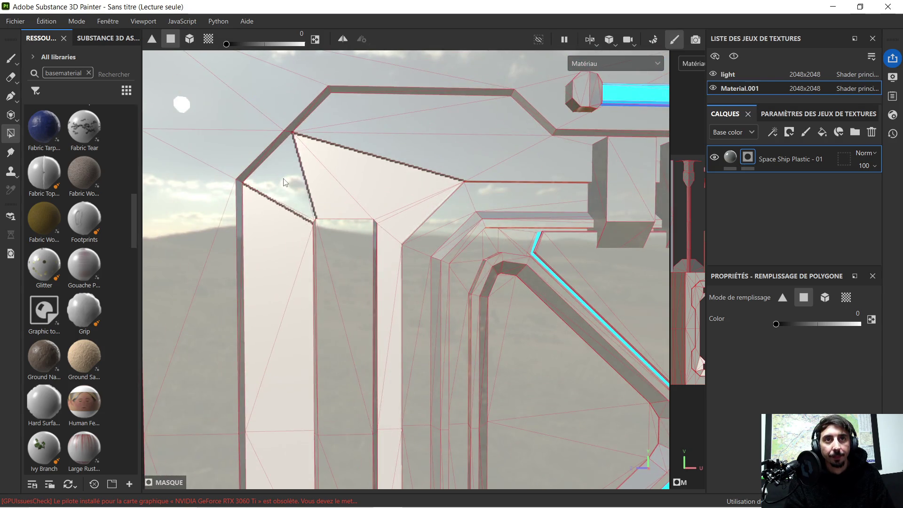
{"action": "left_click", "coordinate": [300, 204]}
- Add the upper-left face and a grey face around the pillar top to the mask
{"action": "scroll", "coordinate": [305, 208], "scroll_direction": "up", "scroll_amount": 5}
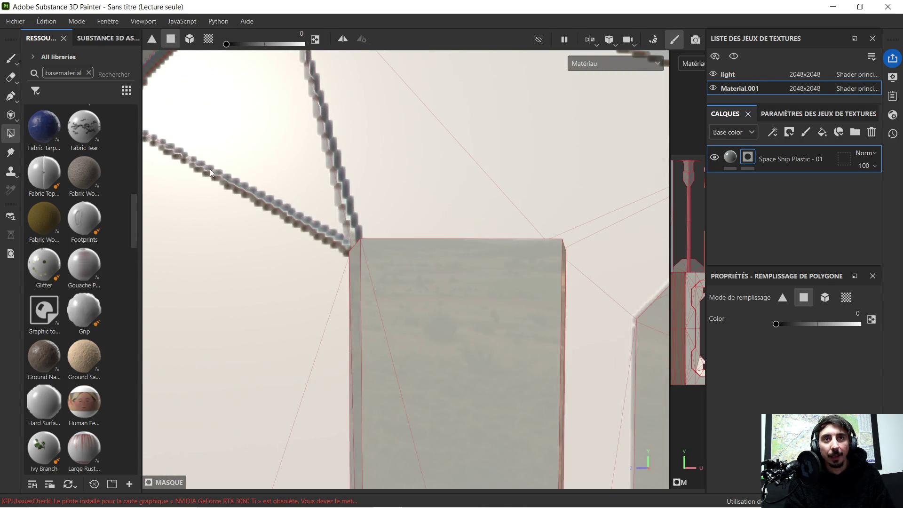
{"action": "scroll", "coordinate": [205, 169], "scroll_direction": "down", "scroll_amount": 2}
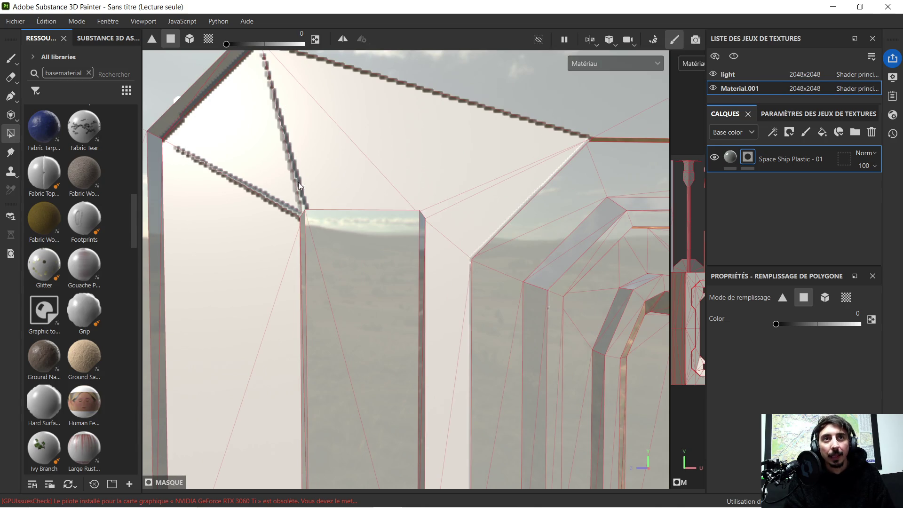
{"action": "mouse_move", "coordinate": [244, 179]}
{"action": "middle_mouse_down"}
{"action": "mouse_move", "coordinate": [266, 216]}
{"action": "mouse_move", "coordinate": [306, 249]}
{"action": "middle_mouse_up"}
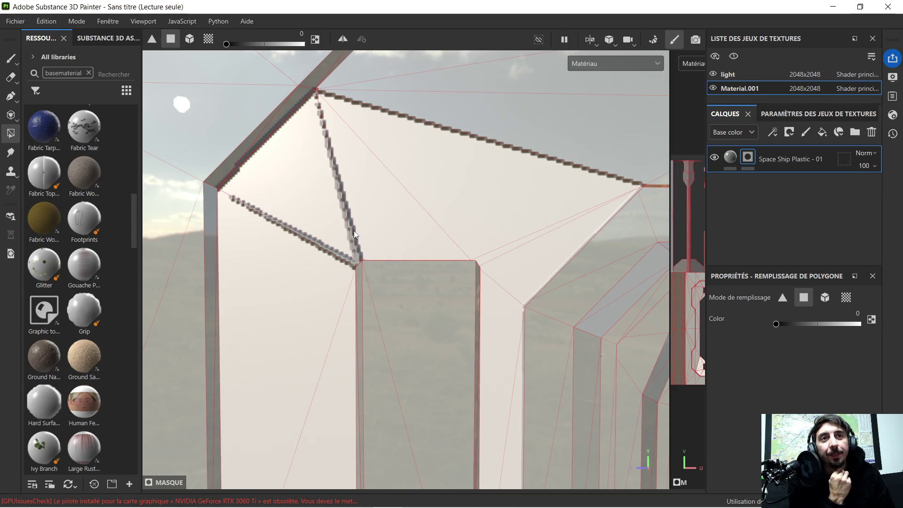
{"action": "scroll", "coordinate": [354, 232], "scroll_direction": "up", "scroll_amount": 5}
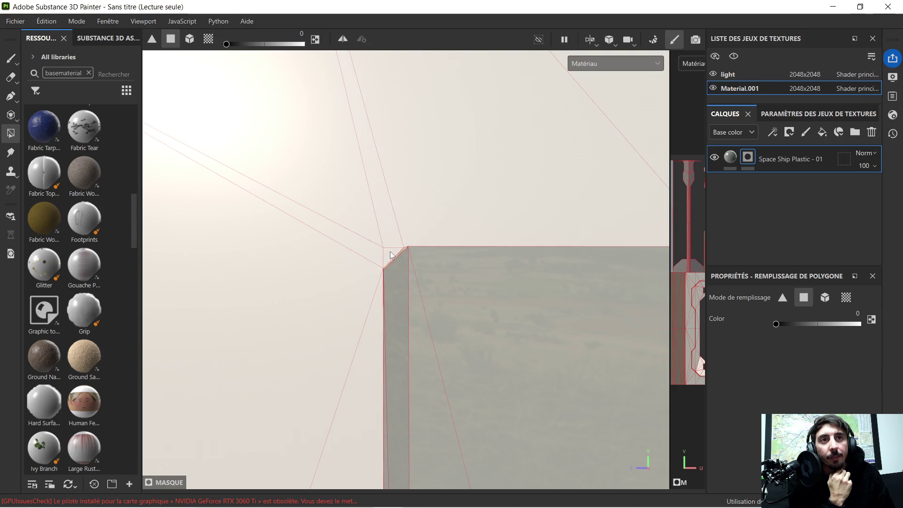
{"action": "scroll", "coordinate": [413, 227], "scroll_direction": "down", "scroll_amount": 5}
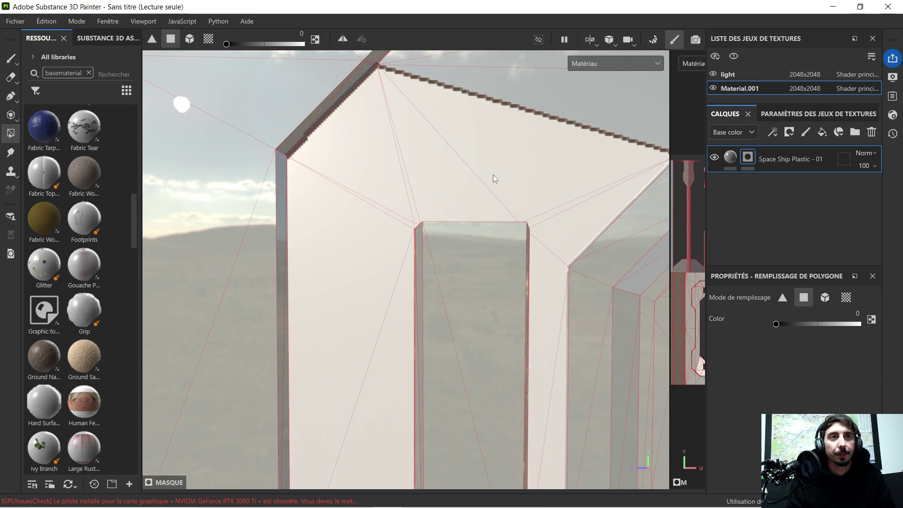
{"action": "mouse_move", "coordinate": [373, 177]}
{"action": "left_mouse_down", "text": "alt"}
{"action": "mouse_move", "coordinate": [397, 216]}
{"action": "mouse_move", "coordinate": [407, 211]}
{"action": "left_mouse_up", "text": "alt"}
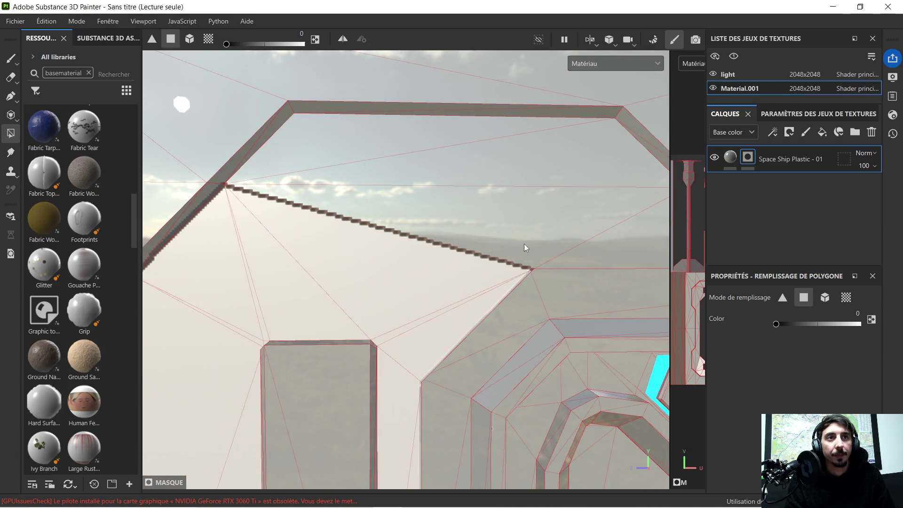
{"action": "left_click_drag", "start_coordinate": [492, 203], "coordinate": [263, 217], "text": "alt"}
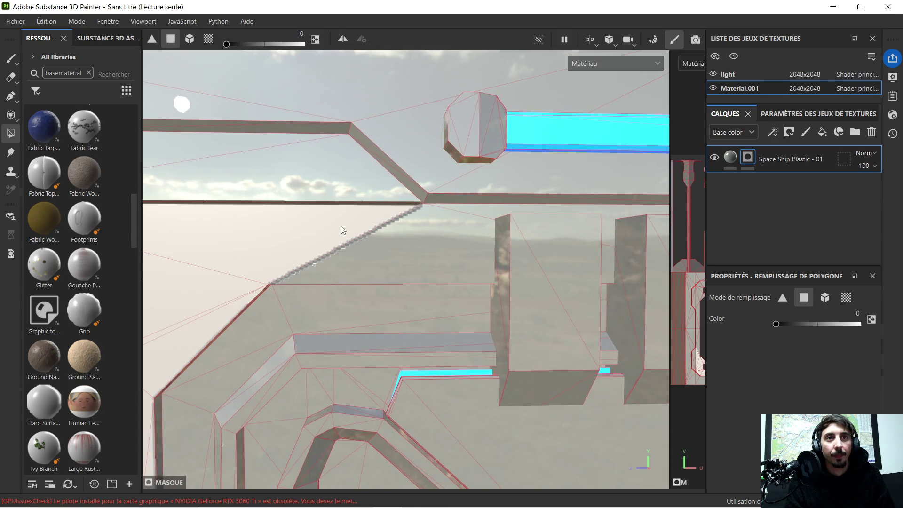
{"action": "left_click", "coordinate": [324, 178]}
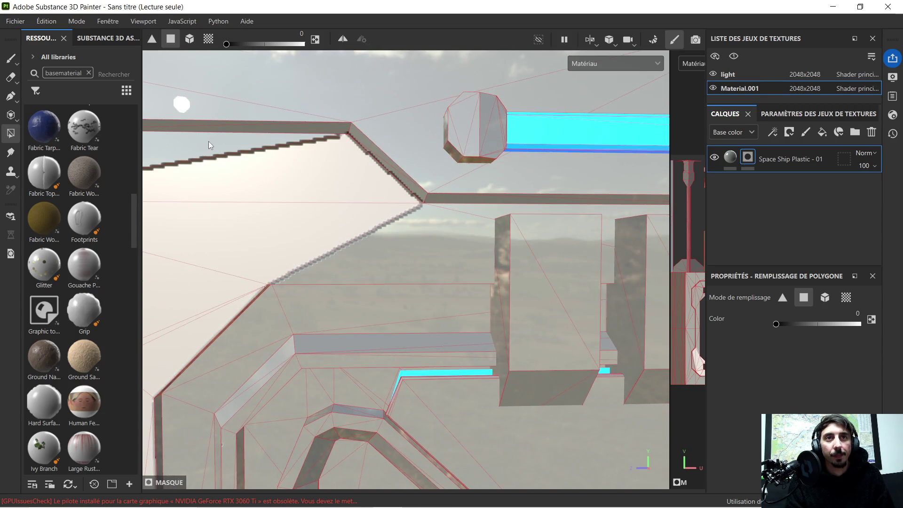
{"action": "mouse_move", "coordinate": [277, 196]}
{"action": "left_mouse_down", "text": "alt"}
{"action": "mouse_move", "coordinate": [258, 196]}
{"action": "mouse_move", "coordinate": [363, 230]}
{"action": "left_mouse_up", "text": "alt"}
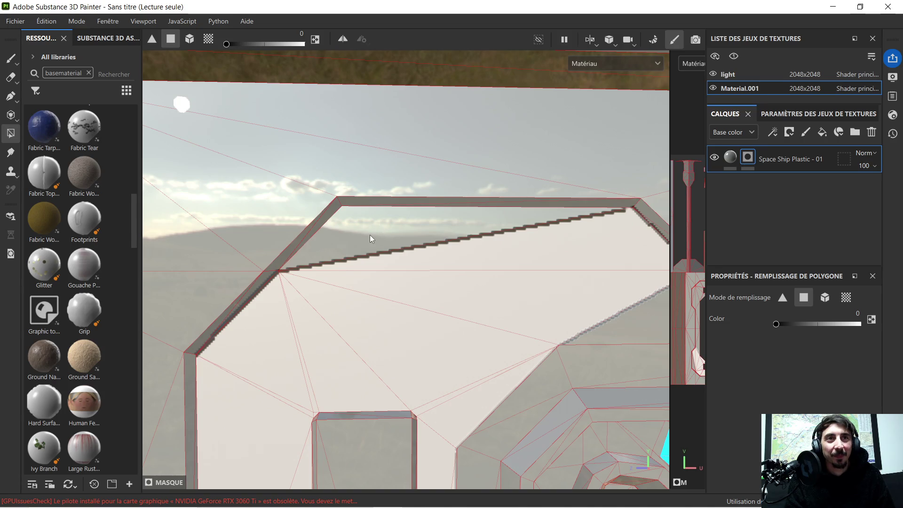
{"action": "mouse_move", "coordinate": [354, 201]}
{"action": "left_mouse_down", "text": "alt"}
{"action": "mouse_move", "coordinate": [328, 230]}
{"action": "mouse_move", "coordinate": [367, 274]}
{"action": "mouse_move", "coordinate": [396, 244]}
{"action": "mouse_move", "coordinate": [459, 256]}
{"action": "mouse_move", "coordinate": [347, 255]}
{"action": "mouse_move", "coordinate": [379, 248]}
{"action": "left_mouse_up", "text": "alt"}
{"action": "mouse_move", "coordinate": [327, 328]}
{"action": "left_mouse_down", "text": "alt"}
{"action": "mouse_move", "coordinate": [427, 264]}
{"action": "mouse_move", "coordinate": [574, 268]}
{"action": "mouse_move", "coordinate": [262, 225]}
{"action": "left_mouse_up", "text": "alt"}
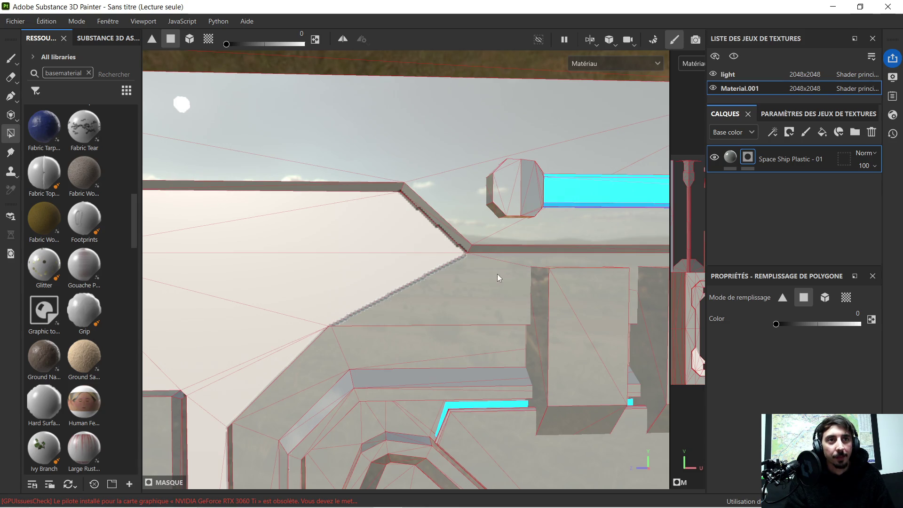
{"action": "left_click", "coordinate": [475, 286]}
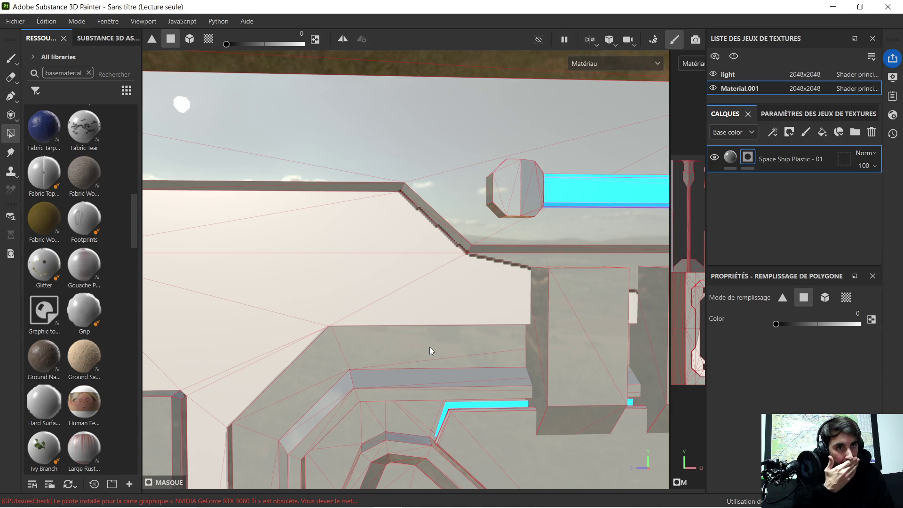
- Mask the lower and upper faces beside the dotted edge at the cyan strip's end
{"action": "left_click_drag", "start_coordinate": [430, 346], "coordinate": [413, 326], "text": "alt"}
{"action": "mouse_move", "coordinate": [342, 375]}
{"action": "left_mouse_down", "text": "alt"}
{"action": "mouse_move", "coordinate": [393, 221]}
{"action": "mouse_move", "coordinate": [403, 142]}
{"action": "mouse_move", "coordinate": [258, 186]}
{"action": "mouse_move", "coordinate": [330, 162]}
{"action": "mouse_move", "coordinate": [284, 171]}
{"action": "mouse_move", "coordinate": [339, 133]}
{"action": "mouse_move", "coordinate": [469, 127]}
{"action": "mouse_move", "coordinate": [230, 288]}
{"action": "mouse_move", "coordinate": [343, 270]}
{"action": "left_mouse_up", "text": "alt"}
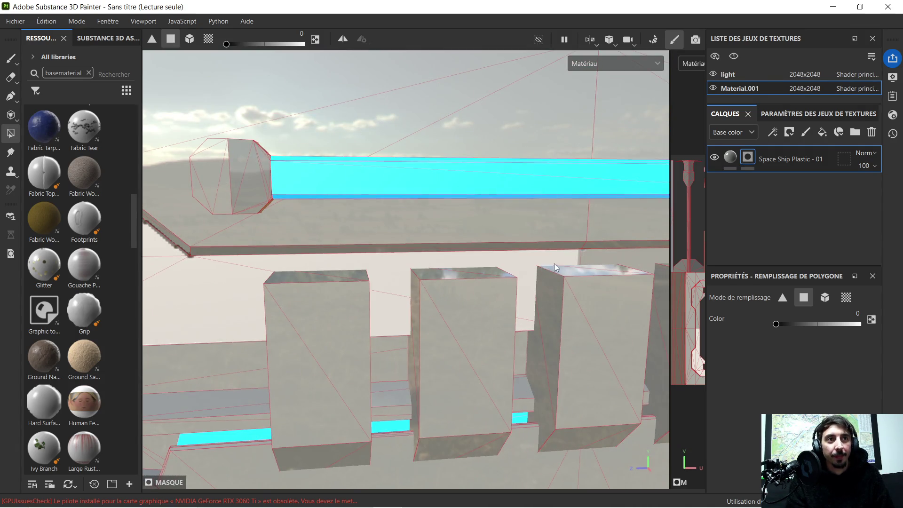
{"action": "left_click_drag", "start_coordinate": [554, 263], "coordinate": [367, 268], "text": "alt"}
{"action": "left_click_drag", "start_coordinate": [495, 272], "coordinate": [404, 271], "text": "alt"}
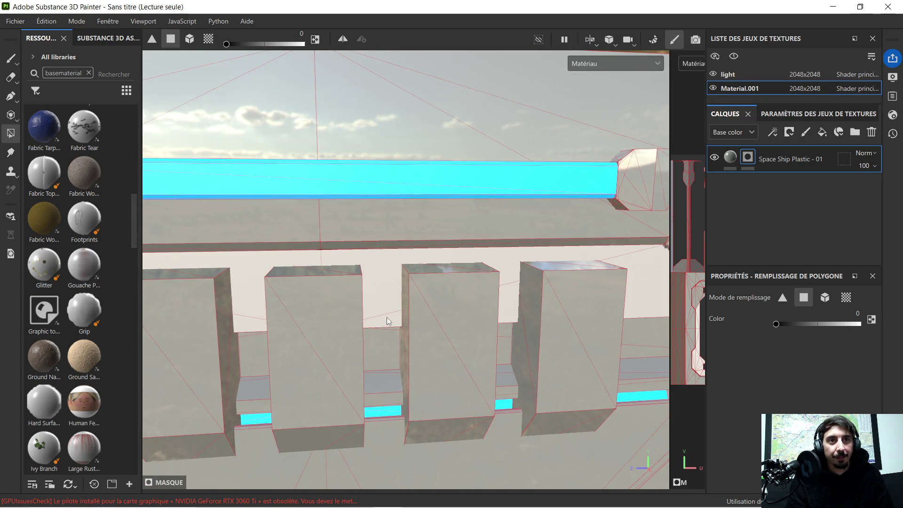
{"action": "middle_click_drag", "start_coordinate": [613, 270], "coordinate": [295, 279], "text": "alt"}
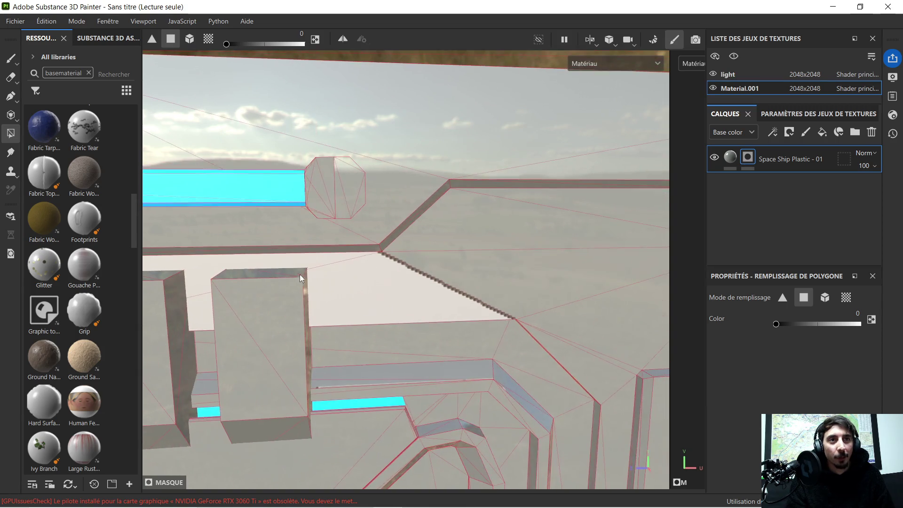
{"action": "left_click", "coordinate": [510, 284]}
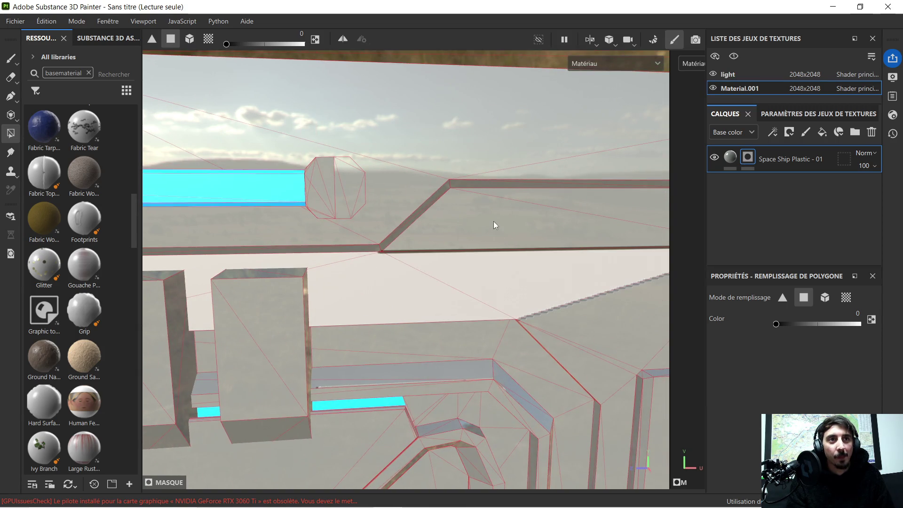
{"action": "left_click", "coordinate": [526, 226]}
{"action": "mouse_move", "coordinate": [550, 228]}
{"action": "middle_mouse_down", "text": "alt"}
{"action": "mouse_move", "coordinate": [196, 276]}
{"action": "mouse_move", "coordinate": [324, 268]}
{"action": "middle_mouse_up", "text": "alt"}
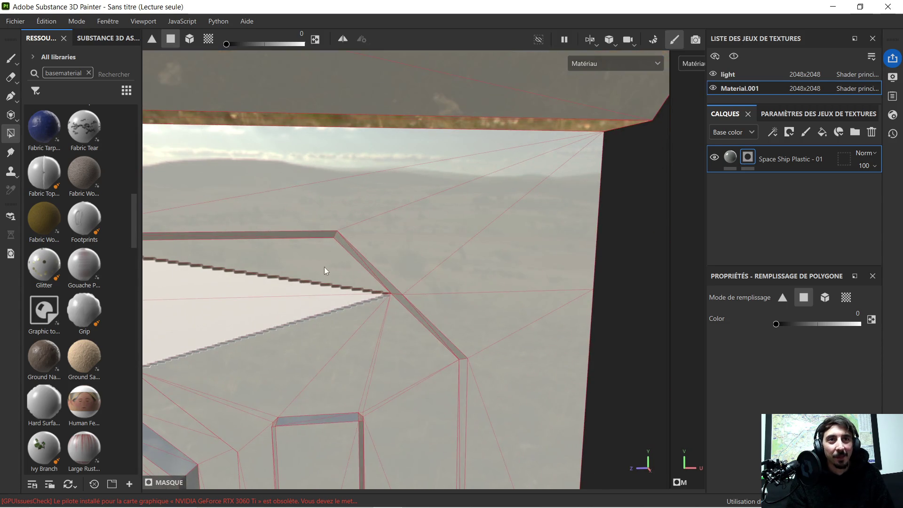
- Remove the upper-right triangle and mask four faces around the diagonal edge instead
{"action": "left_click", "coordinate": [373, 263], "text": "ctrl"}
{"action": "left_click", "coordinate": [346, 260]}
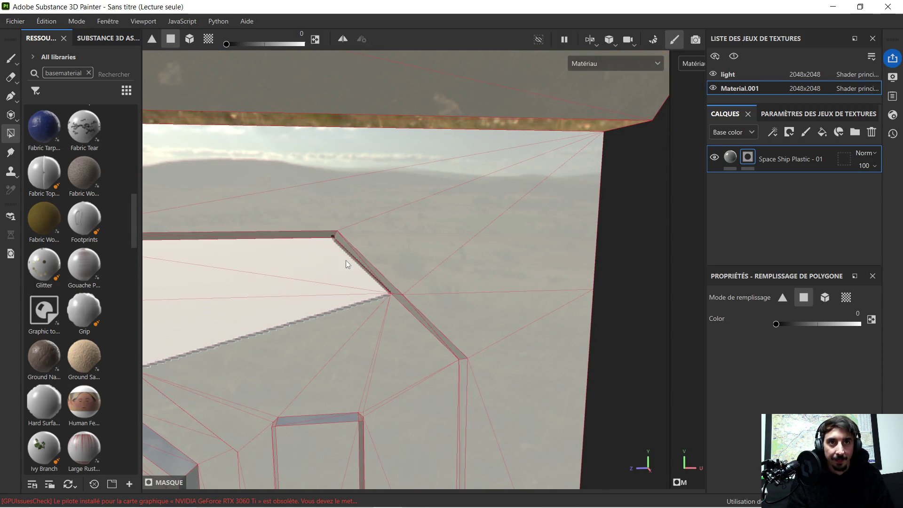
{"action": "left_click", "coordinate": [337, 335]}
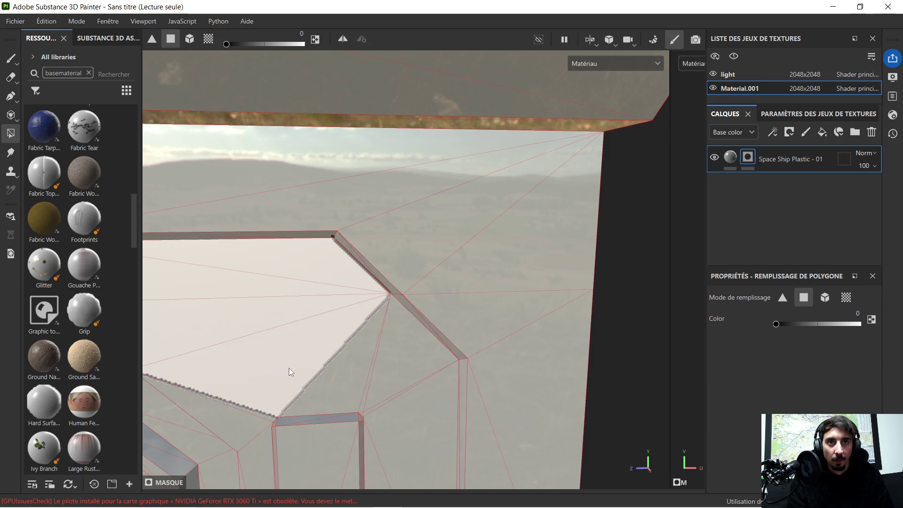
{"action": "left_click", "coordinate": [335, 383]}
{"action": "left_click", "coordinate": [408, 361]}
- Mask the faces along the dotted diagonal edge and the face left of the column
{"action": "scroll", "coordinate": [371, 386], "scroll_direction": "up", "scroll_amount": 5}
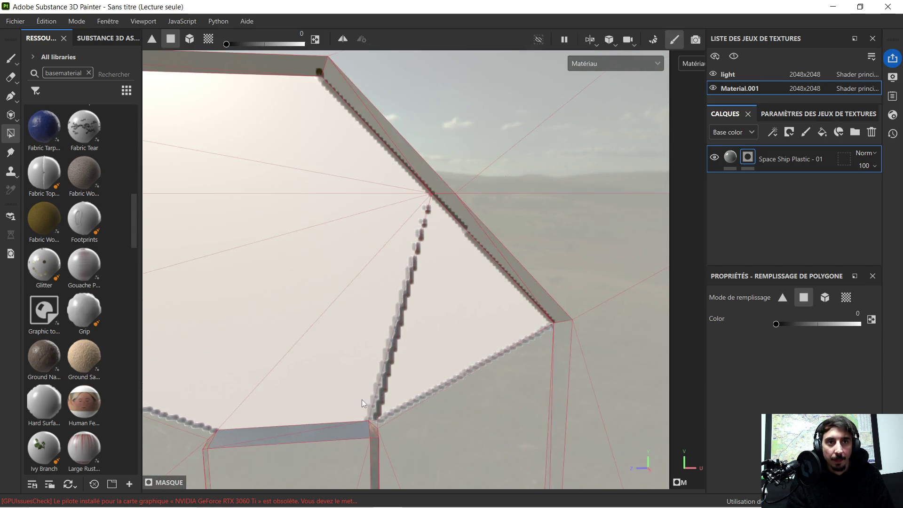
{"action": "scroll", "coordinate": [372, 407], "scroll_direction": "up", "scroll_amount": 2}
{"action": "left_click", "coordinate": [380, 414]}
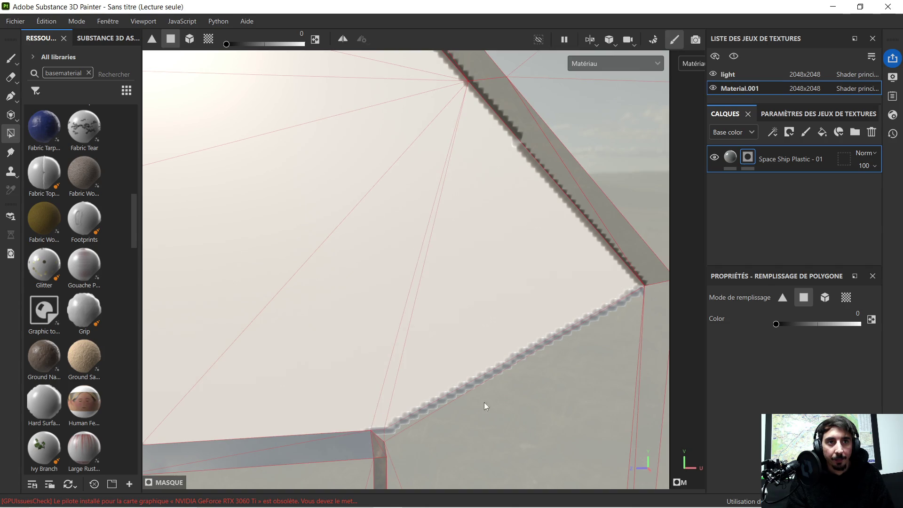
{"action": "left_click", "coordinate": [419, 419]}
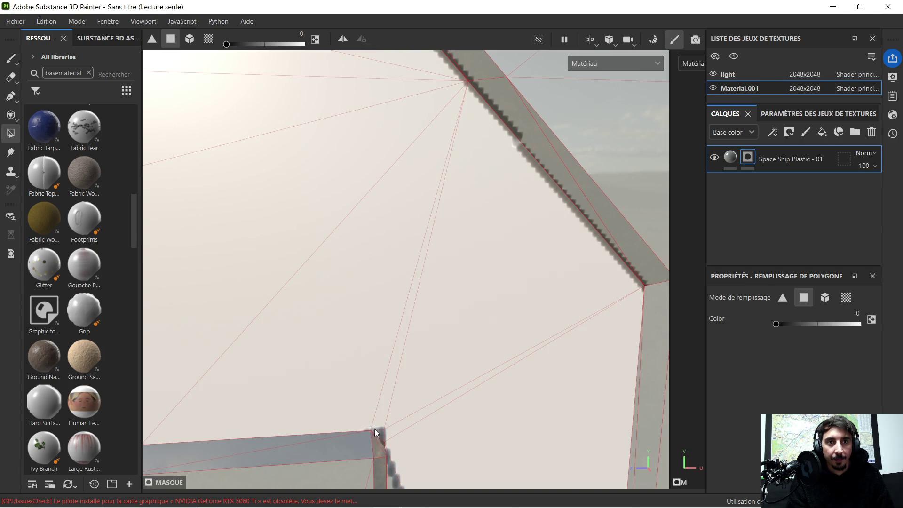
{"action": "scroll", "coordinate": [377, 432], "scroll_direction": "down", "scroll_amount": 5}
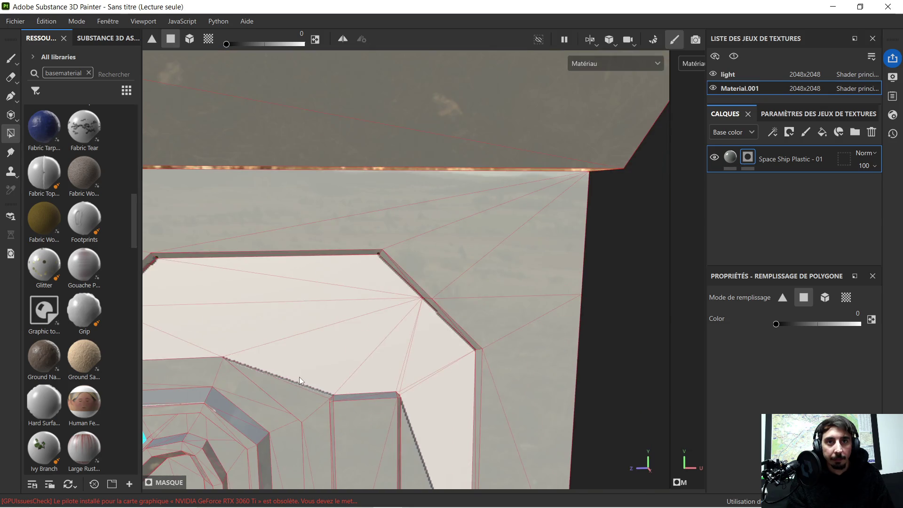
{"action": "scroll", "coordinate": [390, 220], "scroll_direction": "down", "scroll_amount": 3}
{"action": "scroll", "coordinate": [386, 226], "scroll_direction": "up", "scroll_amount": 2}
{"action": "left_click", "coordinate": [396, 291]}
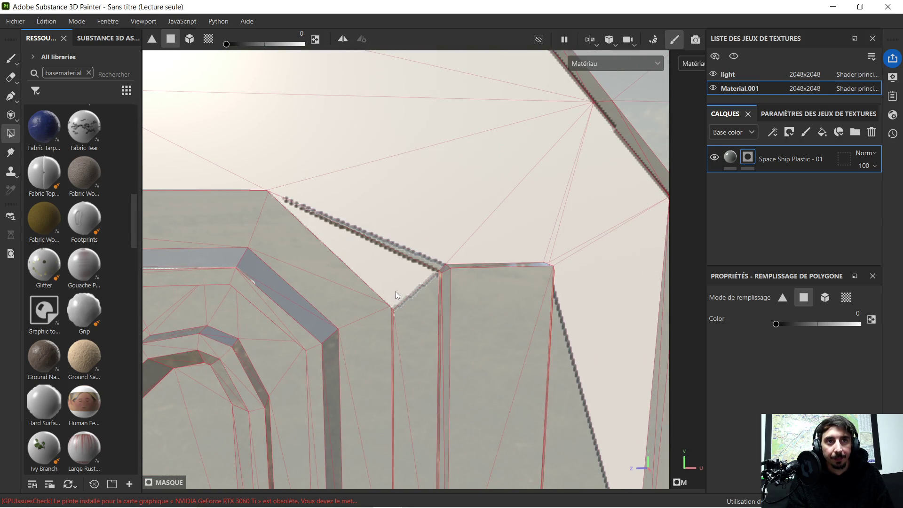
{"action": "scroll", "coordinate": [420, 255], "scroll_direction": "up", "scroll_amount": 2}
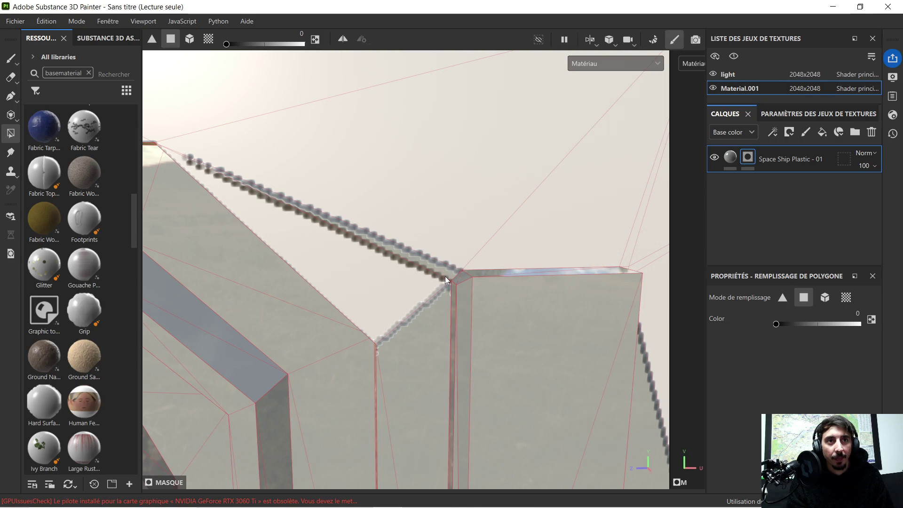
{"action": "scroll", "coordinate": [442, 272], "scroll_direction": "up", "scroll_amount": 2}
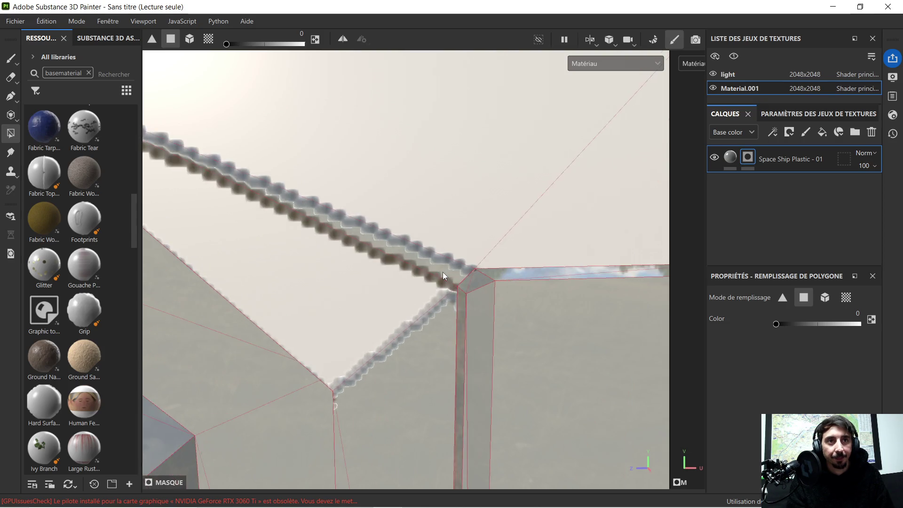
{"action": "left_click", "coordinate": [445, 266]}
{"action": "left_click", "coordinate": [418, 356]}
- Mask two faces near the columns and two neighbouring column faces
{"action": "mouse_move", "coordinate": [419, 352]}
{"action": "left_mouse_down", "text": "alt"}
{"action": "mouse_move", "coordinate": [406, 345]}
{"action": "mouse_move", "coordinate": [415, 363]}
{"action": "mouse_move", "coordinate": [376, 125]}
{"action": "left_mouse_up", "text": "alt"}
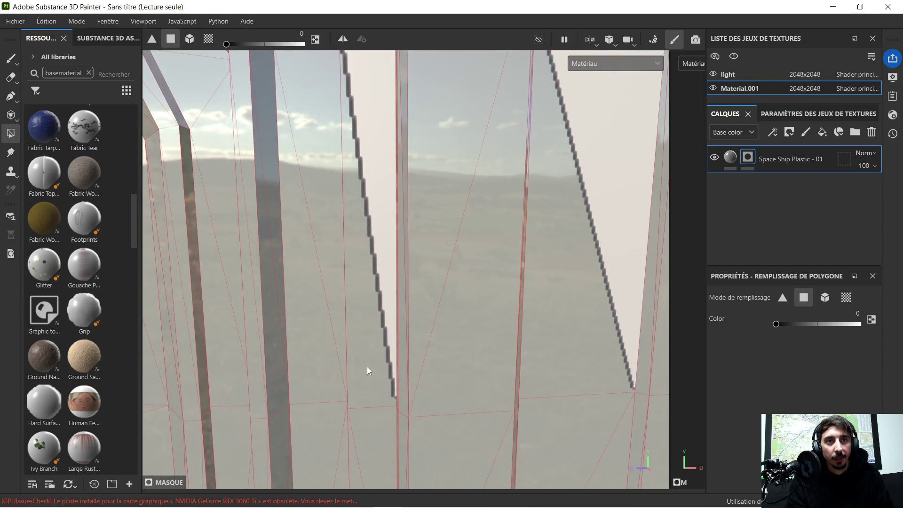
{"action": "left_click", "coordinate": [365, 386]}
{"action": "left_click", "coordinate": [368, 429]}
{"action": "mouse_move", "coordinate": [371, 427]}
{"action": "left_mouse_down", "text": "alt"}
{"action": "mouse_move", "coordinate": [369, 212]}
{"action": "mouse_move", "coordinate": [373, 234]}
{"action": "left_mouse_up", "text": "alt"}
{"action": "mouse_move", "coordinate": [428, 349]}
{"action": "left_mouse_down", "text": "alt"}
{"action": "mouse_move", "coordinate": [416, 236]}
{"action": "mouse_move", "coordinate": [387, 248]}
{"action": "mouse_move", "coordinate": [377, 283]}
{"action": "mouse_move", "coordinate": [393, 308]}
{"action": "left_mouse_up", "text": "alt"}
{"action": "left_click", "coordinate": [393, 310]}
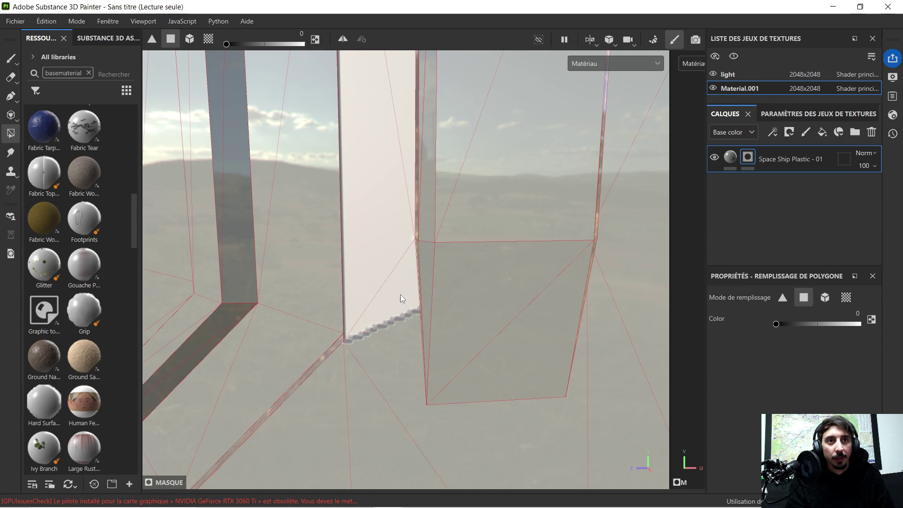
{"action": "left_click", "coordinate": [399, 348]}
- Mask the triangles around the diagonal edge, the upper column face and remaining column triangles
{"action": "mouse_move", "coordinate": [400, 348]}
{"action": "left_mouse_down", "text": "alt"}
{"action": "mouse_move", "coordinate": [488, 300]}
{"action": "mouse_move", "coordinate": [574, 276]}
{"action": "mouse_move", "coordinate": [279, 283]}
{"action": "left_mouse_up", "text": "alt"}
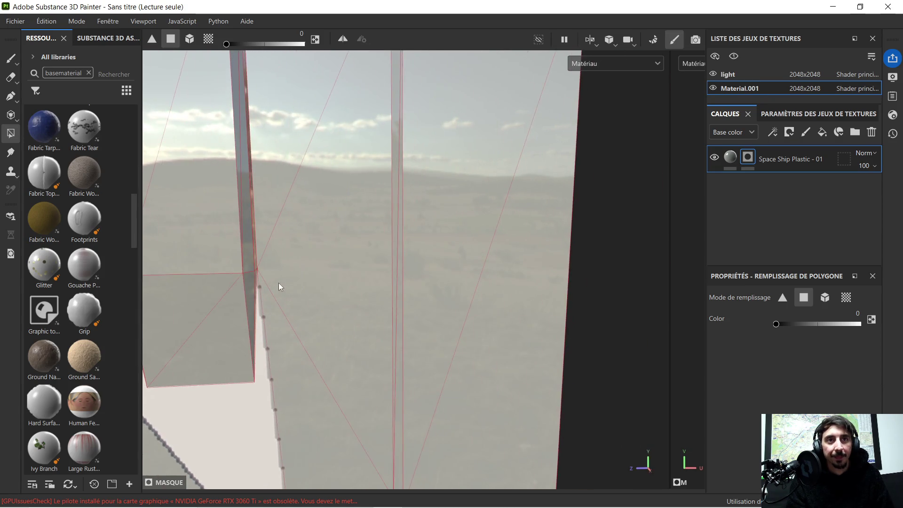
{"action": "left_click", "coordinate": [284, 349]}
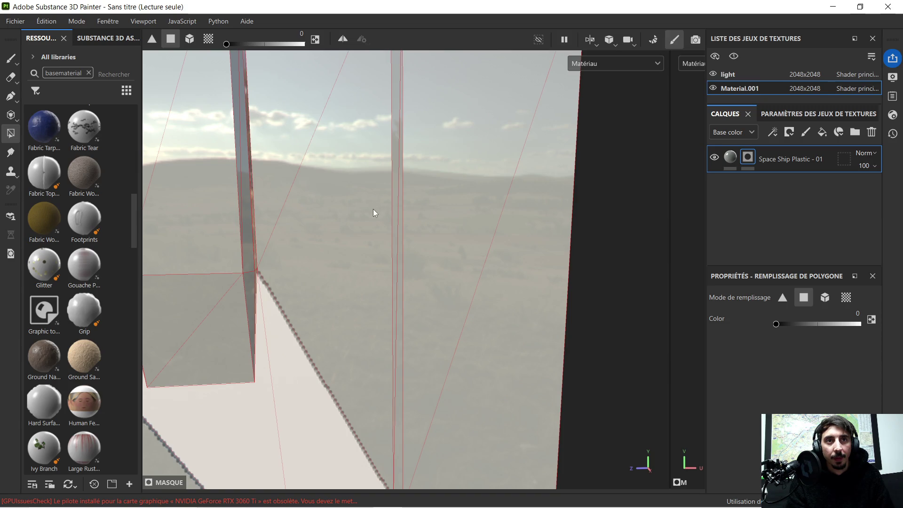
{"action": "left_click", "coordinate": [360, 217]}
{"action": "mouse_move", "coordinate": [279, 140]}
{"action": "left_mouse_down", "text": "alt"}
{"action": "mouse_move", "coordinate": [289, 134]}
{"action": "mouse_move", "coordinate": [371, 322]}
{"action": "mouse_move", "coordinate": [382, 283]}
{"action": "left_mouse_up", "text": "alt"}
{"action": "left_click", "coordinate": [383, 284]}
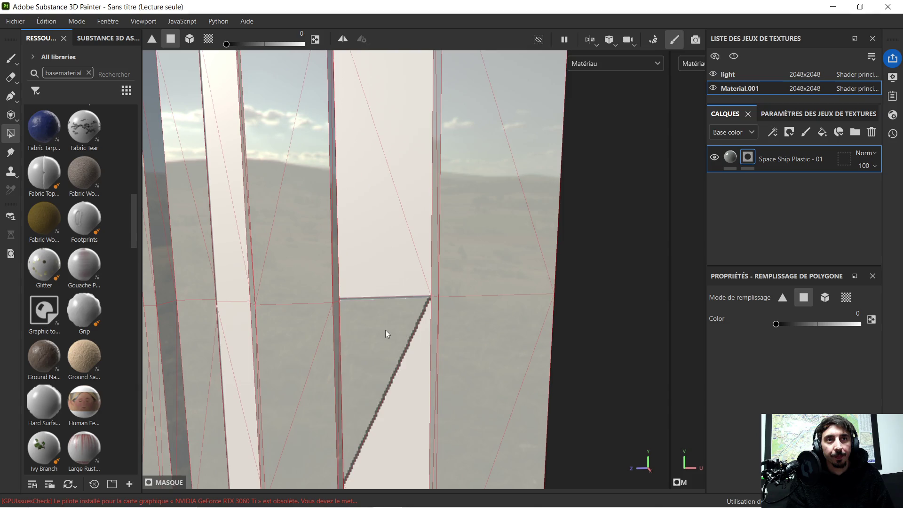
{"action": "left_click", "coordinate": [385, 329]}
{"action": "mouse_move", "coordinate": [368, 224]}
{"action": "left_mouse_down", "text": "alt"}
{"action": "mouse_move", "coordinate": [355, 165]}
{"action": "mouse_move", "coordinate": [363, 340]}
{"action": "mouse_move", "coordinate": [363, 153]}
{"action": "mouse_move", "coordinate": [347, 322]}
{"action": "mouse_move", "coordinate": [375, 213]}
{"action": "mouse_move", "coordinate": [369, 200]}
{"action": "mouse_move", "coordinate": [364, 245]}
{"action": "left_mouse_up", "text": "alt"}
{"action": "left_click", "coordinate": [363, 246]}
- Mask the triangles beside the pale column and along the panel's left side
{"action": "left_click", "coordinate": [306, 213]}
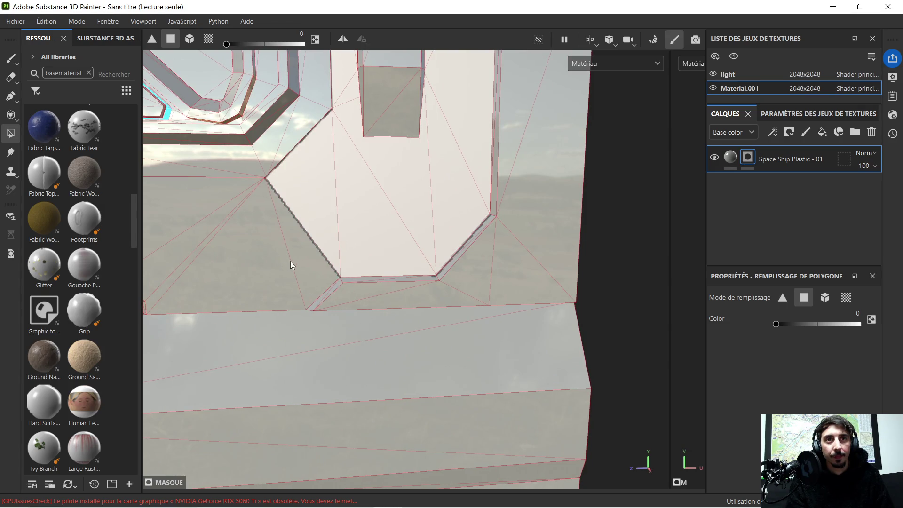
{"action": "left_click", "coordinate": [306, 277]}
{"action": "left_click", "coordinate": [278, 285]}
{"action": "mouse_move", "coordinate": [278, 285]}
{"action": "left_mouse_down", "text": "alt"}
{"action": "mouse_move", "coordinate": [239, 258]}
{"action": "mouse_move", "coordinate": [413, 246]}
{"action": "mouse_move", "coordinate": [325, 246]}
{"action": "mouse_move", "coordinate": [389, 297]}
{"action": "left_mouse_up", "text": "alt"}
{"action": "left_click", "coordinate": [388, 301]}
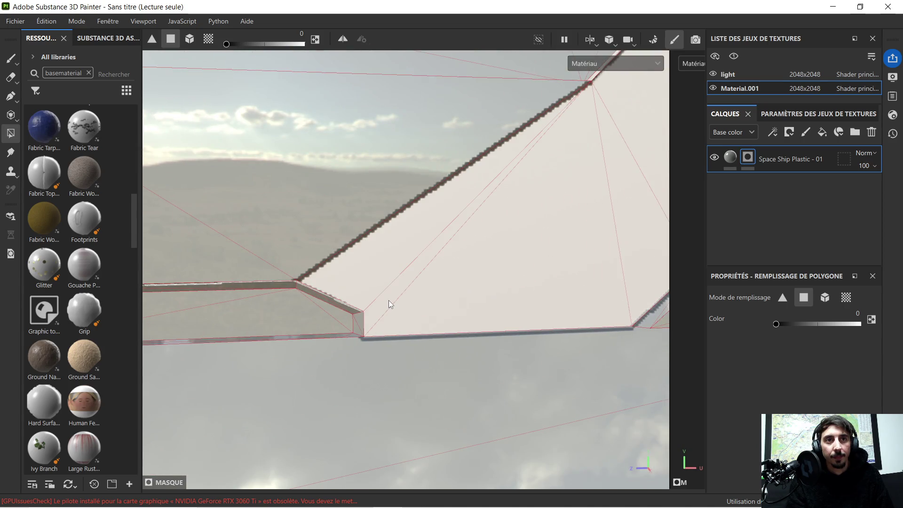
{"action": "left_click", "coordinate": [283, 256]}
{"action": "left_click", "coordinate": [205, 255]}
{"action": "mouse_move", "coordinate": [205, 255]}
{"action": "left_mouse_down", "text": "alt"}
{"action": "mouse_move", "coordinate": [224, 231]}
{"action": "mouse_move", "coordinate": [304, 242]}
{"action": "mouse_move", "coordinate": [264, 254]}
{"action": "left_mouse_up", "text": "alt"}
{"action": "left_click", "coordinate": [264, 242]}
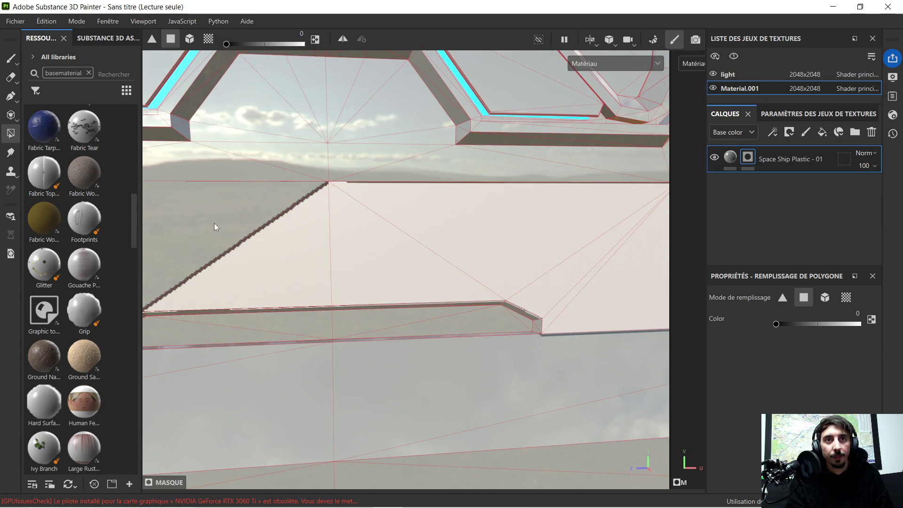
- Mask the grey triangles below the jagged edge by the hexagonal frame and the panel strip
{"action": "mouse_move", "coordinate": [221, 234]}
{"action": "left_mouse_down", "text": "alt"}
{"action": "mouse_move", "coordinate": [482, 272]}
{"action": "mouse_move", "coordinate": [368, 301]}
{"action": "left_mouse_up", "text": "alt"}
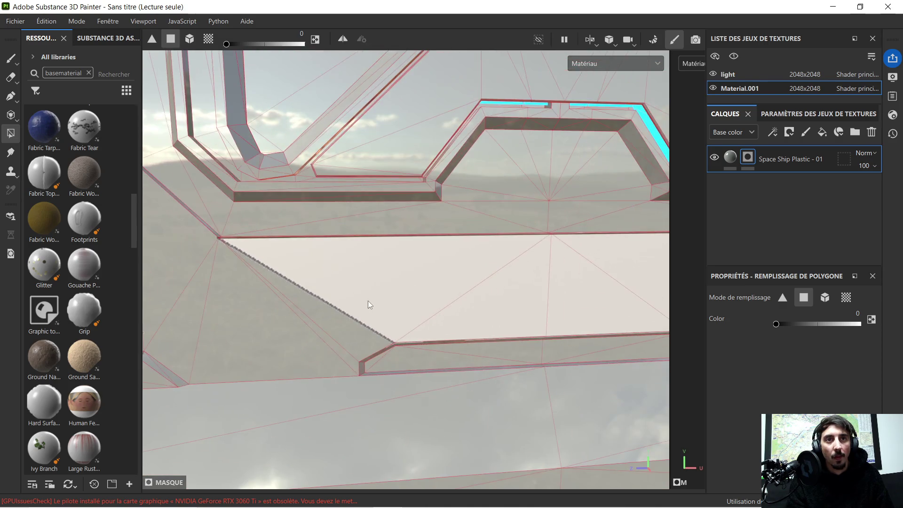
{"action": "left_click", "coordinate": [350, 327]}
{"action": "left_click", "coordinate": [341, 348]}
{"action": "left_click", "coordinate": [328, 359]}
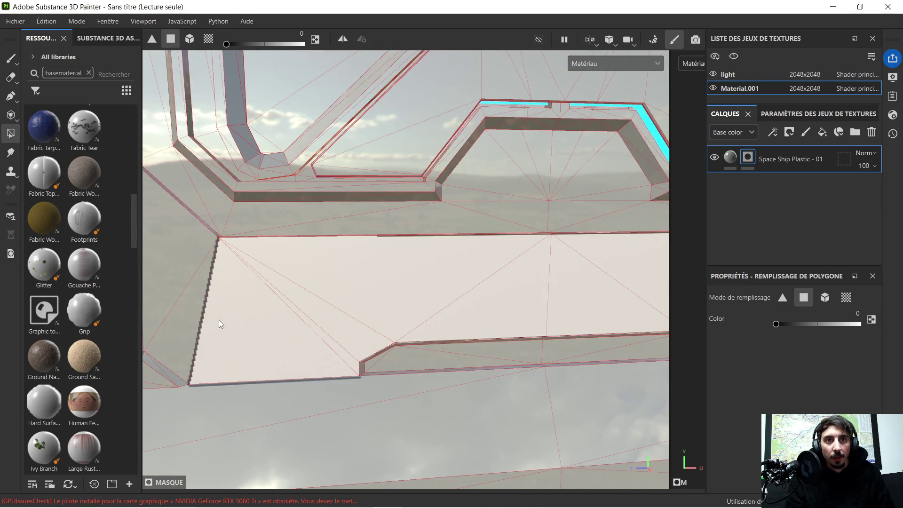
{"action": "left_click", "coordinate": [184, 318]}
{"action": "mouse_move", "coordinate": [198, 282]}
{"action": "left_mouse_down", "text": "alt"}
{"action": "mouse_move", "coordinate": [419, 340]}
{"action": "mouse_move", "coordinate": [428, 294]}
{"action": "mouse_move", "coordinate": [497, 285]}
{"action": "mouse_move", "coordinate": [395, 276]}
{"action": "mouse_move", "coordinate": [410, 236]}
{"action": "mouse_move", "coordinate": [411, 250]}
{"action": "mouse_move", "coordinate": [402, 250]}
{"action": "mouse_move", "coordinate": [410, 249]}
{"action": "left_mouse_up", "text": "alt"}
{"action": "left_click", "coordinate": [406, 333]}
- Mask the lower notch triangle, bottom stepped strip, big triangle above it and faces to its right
{"action": "scroll", "coordinate": [359, 280], "scroll_direction": "down", "scroll_amount": 5}
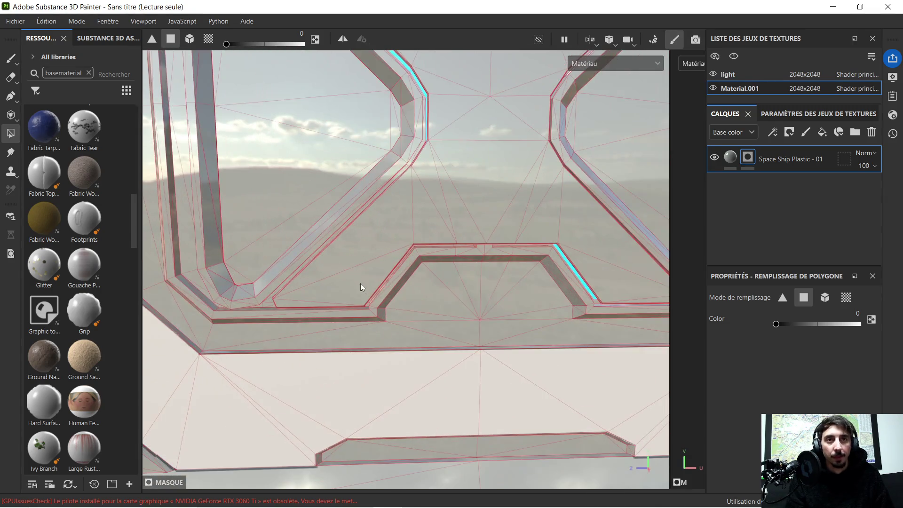
{"action": "left_click", "coordinate": [350, 283]}
{"action": "scroll", "coordinate": [287, 301], "scroll_direction": "up", "scroll_amount": 3}
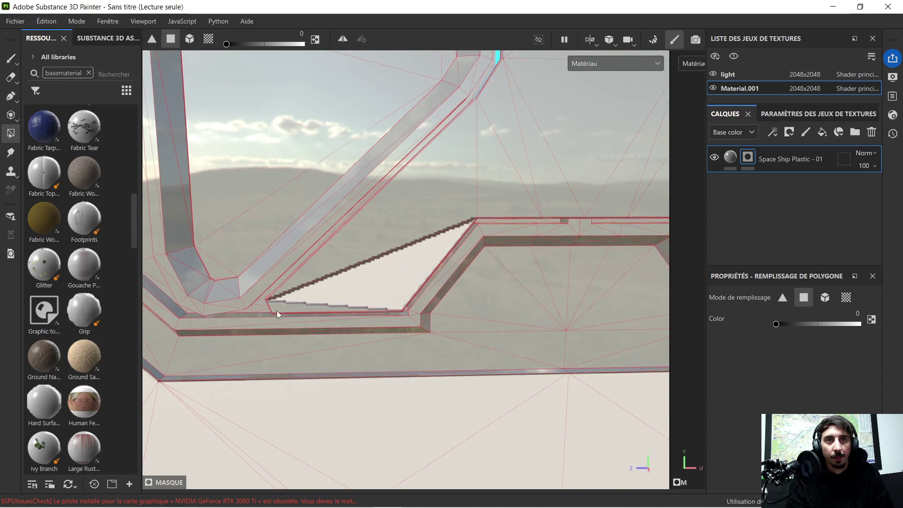
{"action": "left_click", "coordinate": [278, 310]}
{"action": "left_click", "coordinate": [410, 217]}
{"action": "left_click", "coordinate": [516, 180]}
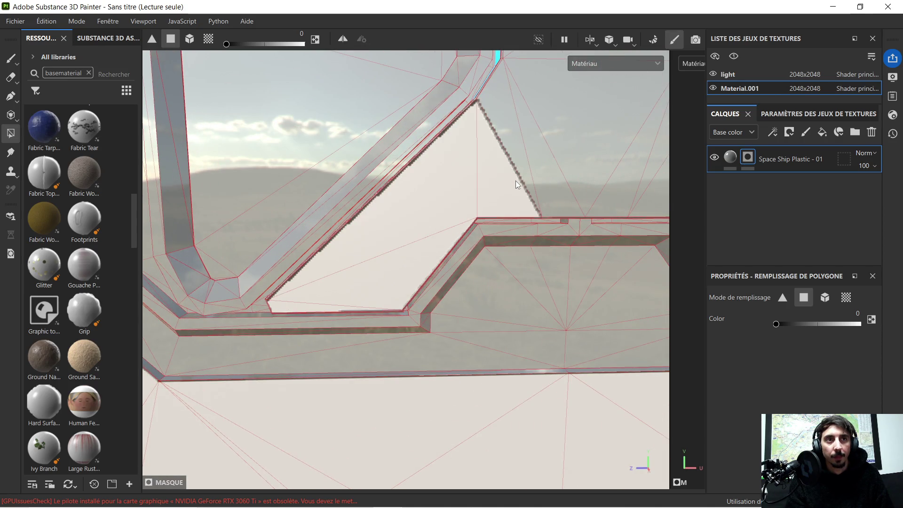
{"action": "left_click", "coordinate": [523, 142]}
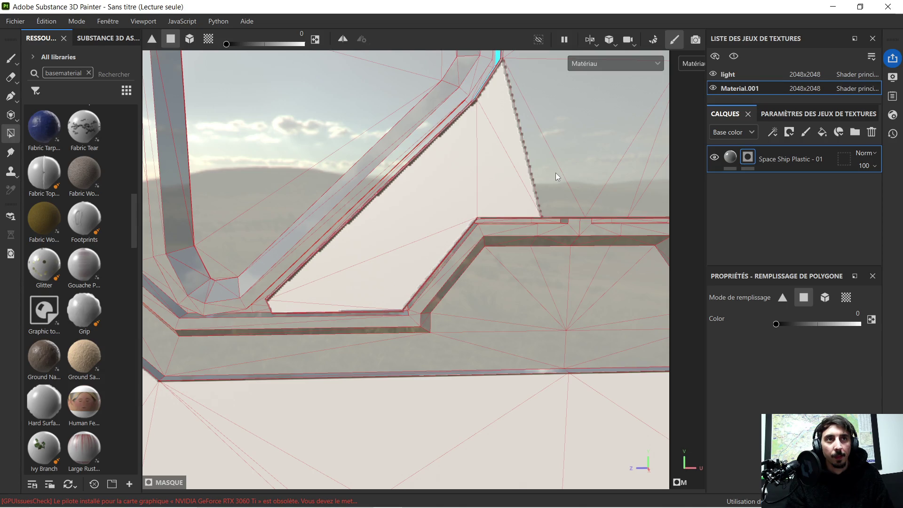
{"action": "left_click", "coordinate": [571, 161]}
{"action": "left_click", "coordinate": [543, 183]}
- Mask the thin triangle, faces right of the lower-right edge and both halves of the centre quad
{"action": "mouse_move", "coordinate": [558, 167]}
{"action": "left_mouse_down", "text": "alt"}
{"action": "mouse_move", "coordinate": [397, 258]}
{"action": "mouse_move", "coordinate": [431, 198]}
{"action": "left_mouse_up", "text": "alt"}
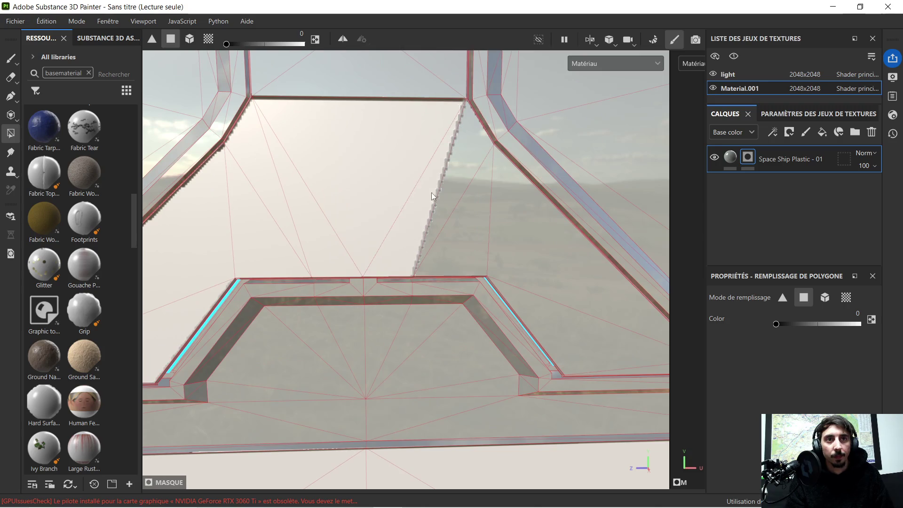
{"action": "left_click", "coordinate": [460, 163]}
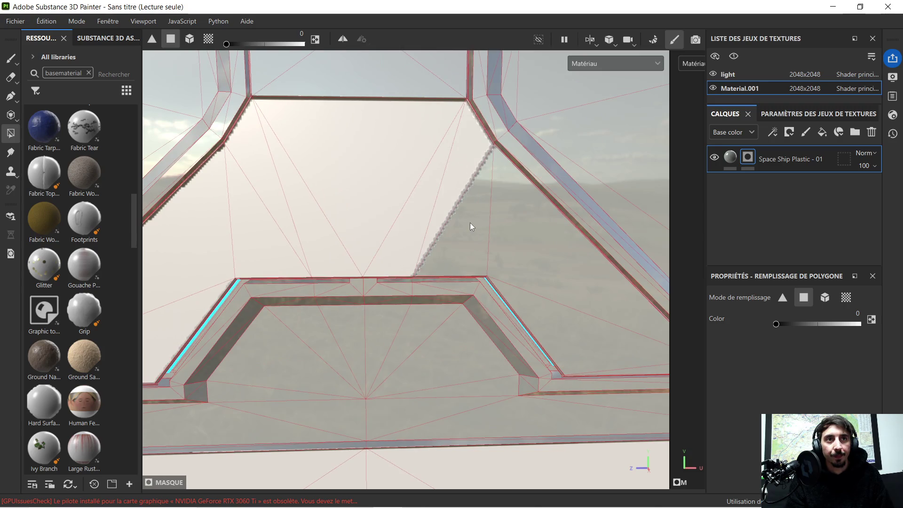
{"action": "left_click", "coordinate": [547, 258]}
{"action": "left_click", "coordinate": [551, 328]}
{"action": "mouse_move", "coordinate": [550, 329]}
{"action": "middle_mouse_down", "text": "alt"}
{"action": "mouse_move", "coordinate": [484, 297]}
{"action": "mouse_move", "coordinate": [521, 312]}
{"action": "mouse_move", "coordinate": [366, 211]}
{"action": "mouse_move", "coordinate": [330, 171]}
{"action": "mouse_move", "coordinate": [439, 372]}
{"action": "middle_mouse_up", "text": "alt"}
{"action": "mouse_move", "coordinate": [347, 262]}
{"action": "right_mouse_down", "text": "alt"}
{"action": "mouse_move", "coordinate": [362, 325]}
{"action": "mouse_move", "coordinate": [359, 312]}
{"action": "right_mouse_up", "text": "alt"}
{"action": "left_click", "coordinate": [357, 310]}
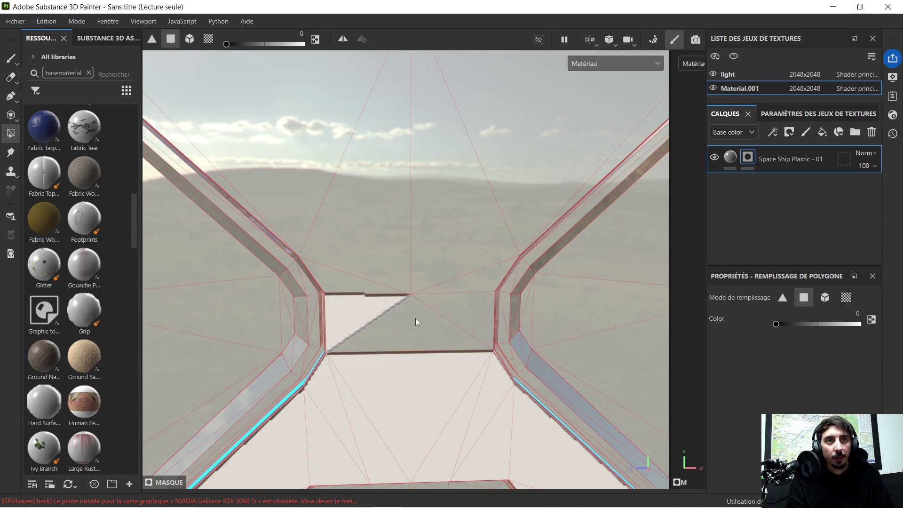
{"action": "left_click", "coordinate": [425, 328]}
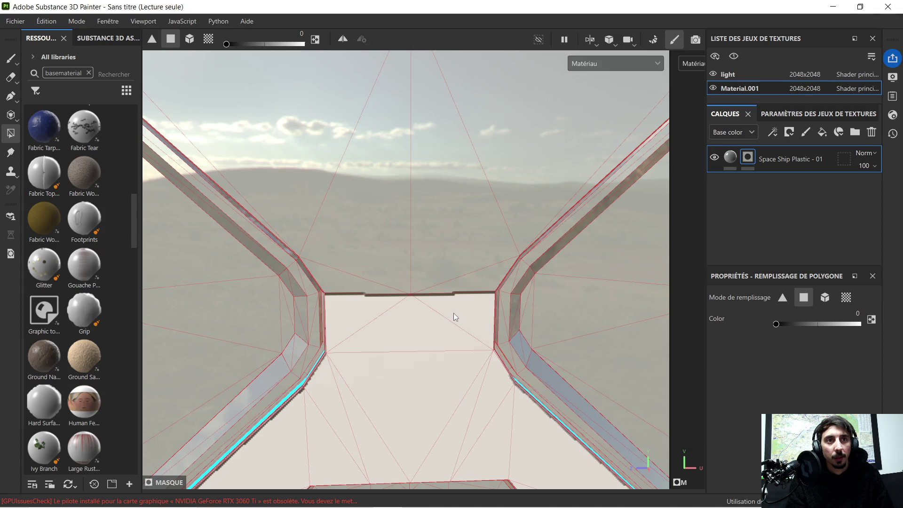
- Mask the triangles around the frame's spike and the diagonal bevel strip at its upper-left corner
{"action": "left_click", "coordinate": [470, 283]}
{"action": "left_click", "coordinate": [440, 258]}
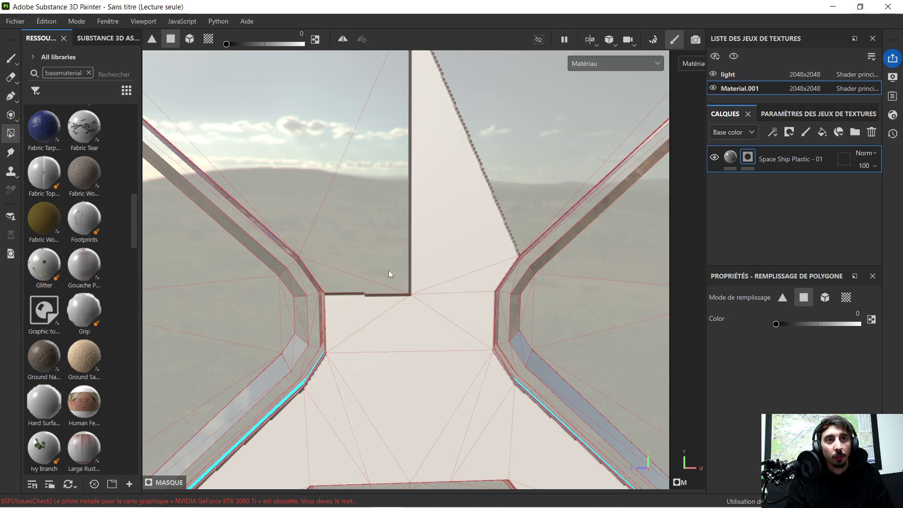
{"action": "left_click", "coordinate": [368, 262]}
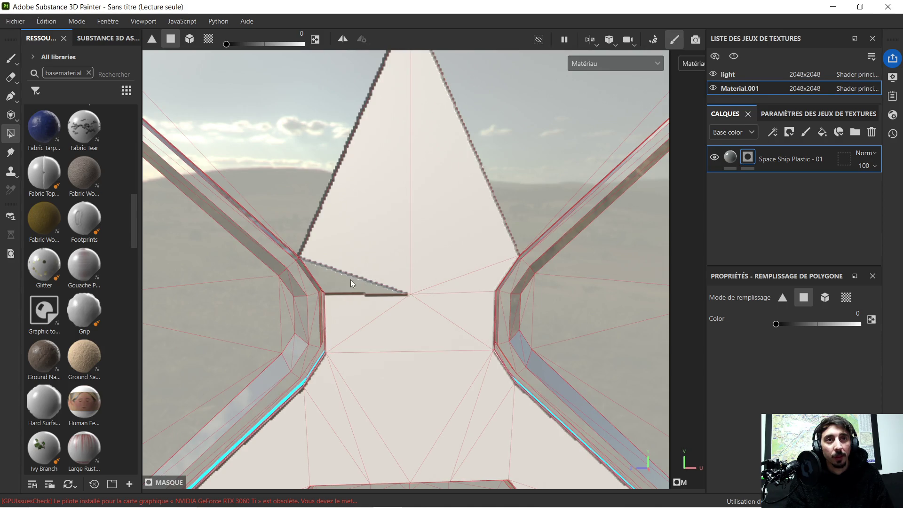
{"action": "left_click", "coordinate": [350, 281]}
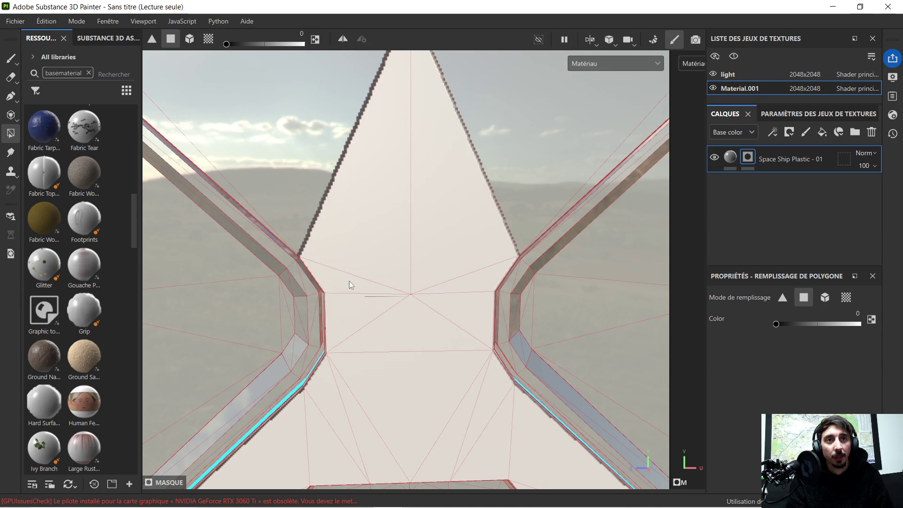
{"action": "left_click", "coordinate": [304, 190]}
{"action": "left_click", "coordinate": [494, 165]}
{"action": "scroll", "coordinate": [396, 164], "scroll_direction": "down", "scroll_amount": 3}
{"action": "mouse_move", "coordinate": [396, 165]}
{"action": "left_mouse_down", "text": "alt"}
{"action": "mouse_move", "coordinate": [482, 240]}
{"action": "mouse_move", "coordinate": [326, 174]}
{"action": "mouse_move", "coordinate": [404, 213]}
{"action": "left_mouse_up", "text": "alt"}
{"action": "left_click", "coordinate": [390, 216]}
{"action": "mouse_move", "coordinate": [509, 235]}
{"action": "left_mouse_down", "text": "alt"}
{"action": "mouse_move", "coordinate": [591, 252]}
{"action": "mouse_move", "coordinate": [297, 153]}
{"action": "left_mouse_up", "text": "alt"}
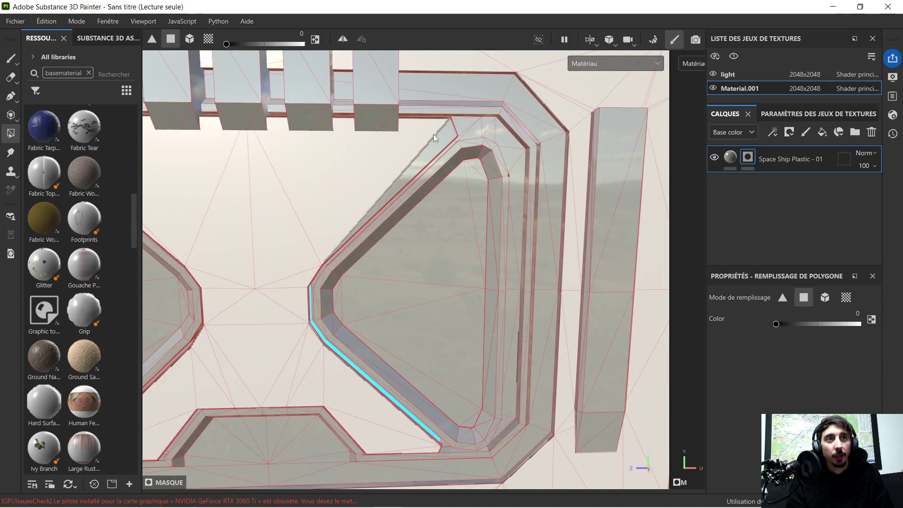
{"action": "scroll", "coordinate": [468, 132], "scroll_direction": "up", "scroll_amount": 5}
{"action": "mouse_move", "coordinate": [468, 129]}
{"action": "left_mouse_down", "text": "alt"}
{"action": "mouse_move", "coordinate": [317, 153]}
{"action": "mouse_move", "coordinate": [359, 133]}
{"action": "mouse_move", "coordinate": [439, 125]}
{"action": "mouse_move", "coordinate": [392, 163]}
{"action": "mouse_move", "coordinate": [306, 177]}
{"action": "mouse_move", "coordinate": [452, 134]}
{"action": "mouse_move", "coordinate": [466, 140]}
{"action": "mouse_move", "coordinate": [439, 176]}
{"action": "mouse_move", "coordinate": [458, 222]}
{"action": "mouse_move", "coordinate": [422, 264]}
{"action": "mouse_move", "coordinate": [451, 241]}
{"action": "mouse_move", "coordinate": [397, 238]}
{"action": "mouse_move", "coordinate": [409, 216]}
{"action": "mouse_move", "coordinate": [401, 234]}
{"action": "left_mouse_up", "text": "alt"}
{"action": "scroll", "coordinate": [408, 208], "scroll_direction": "up", "scroll_amount": 2}
{"action": "scroll", "coordinate": [408, 209], "scroll_direction": "down", "scroll_amount": 2}
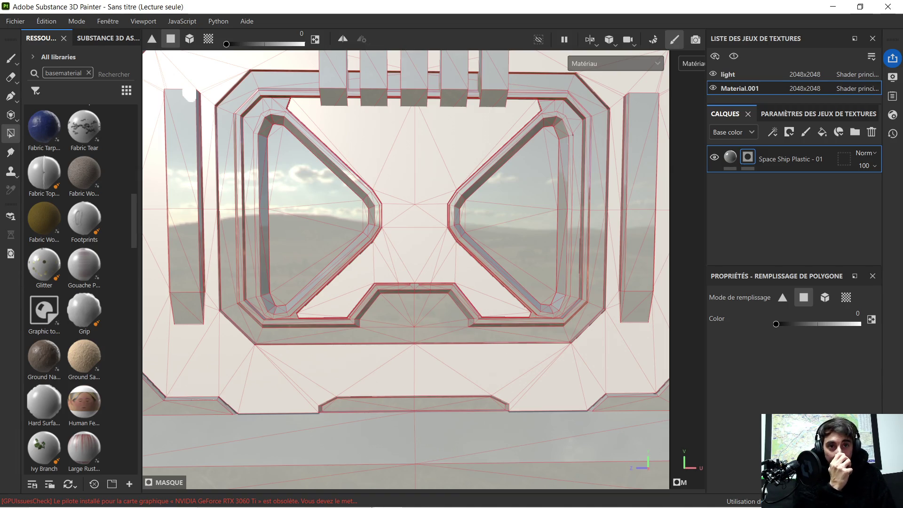
{"action": "mouse_move", "coordinate": [328, 504]}
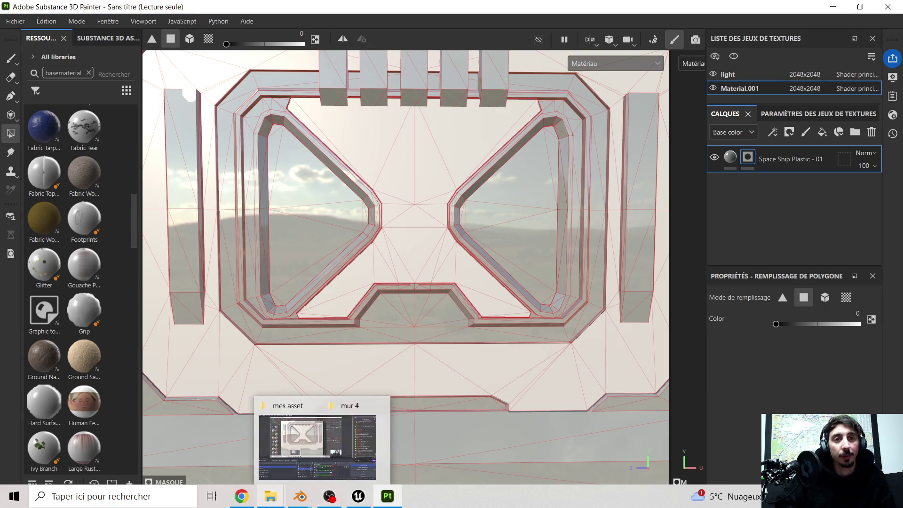
- Switch to the Chrome tab playing the music video, then minimize the browser window
{"action": "left_click", "coordinate": [248, 501]}
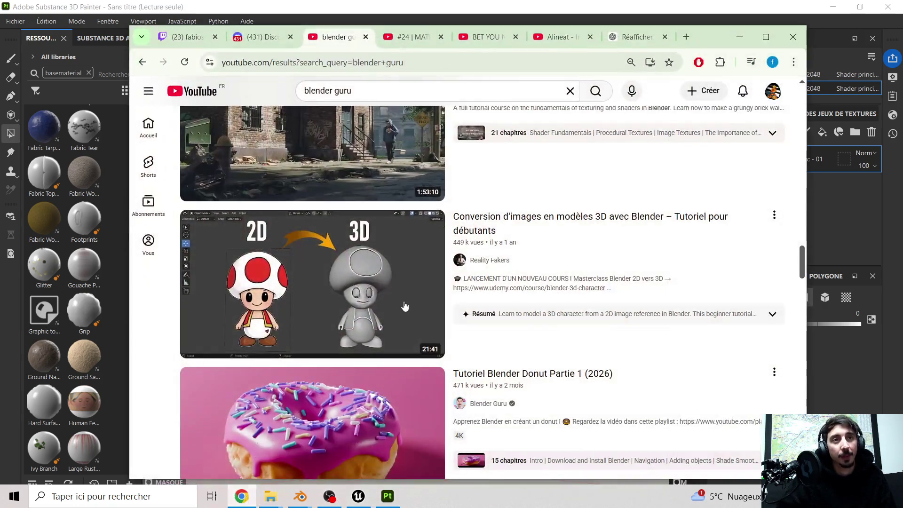
{"action": "left_click", "coordinate": [560, 36]}
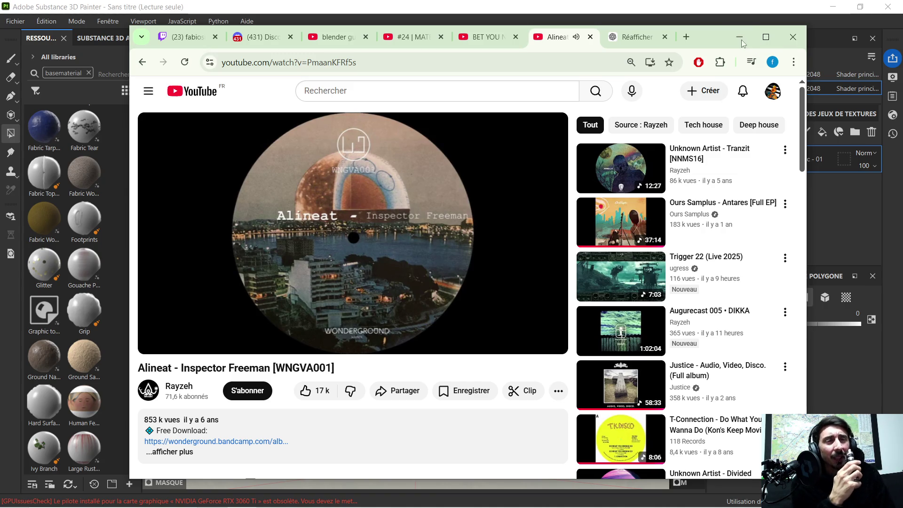
{"action": "left_click", "coordinate": [740, 38]}
{"action": "scroll", "coordinate": [395, 152], "scroll_direction": "down", "scroll_amount": 2}
{"action": "scroll", "coordinate": [393, 149], "scroll_direction": "up", "scroll_amount": 3}
{"action": "scroll", "coordinate": [380, 144], "scroll_direction": "down", "scroll_amount": 3}
{"action": "scroll", "coordinate": [306, 151], "scroll_direction": "up", "scroll_amount": 1}
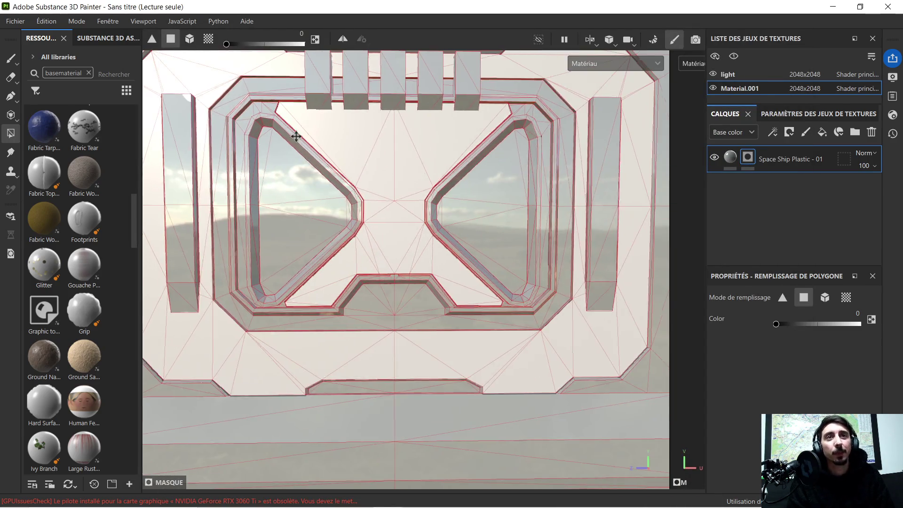
{"action": "scroll", "coordinate": [296, 135], "scroll_direction": "down", "scroll_amount": 2}
{"action": "scroll", "coordinate": [340, 145], "scroll_direction": "up", "scroll_amount": 6}
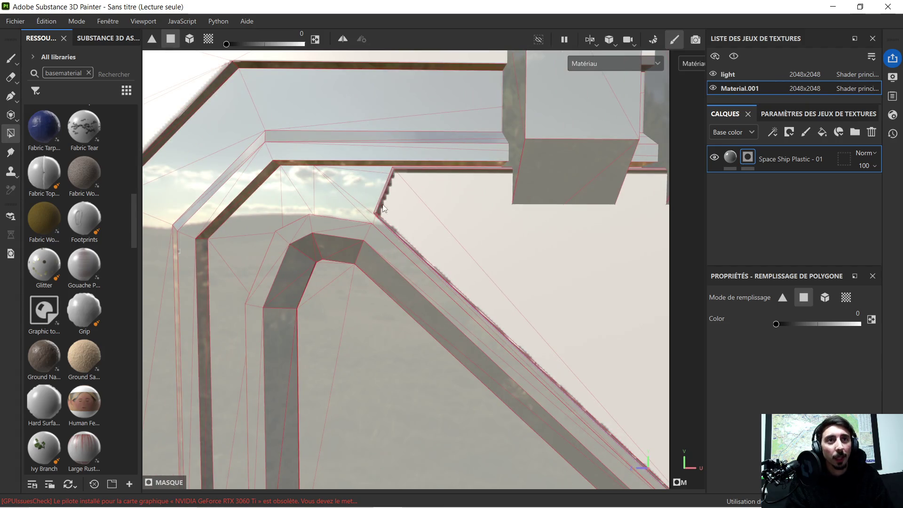
{"action": "key", "text": "f"}
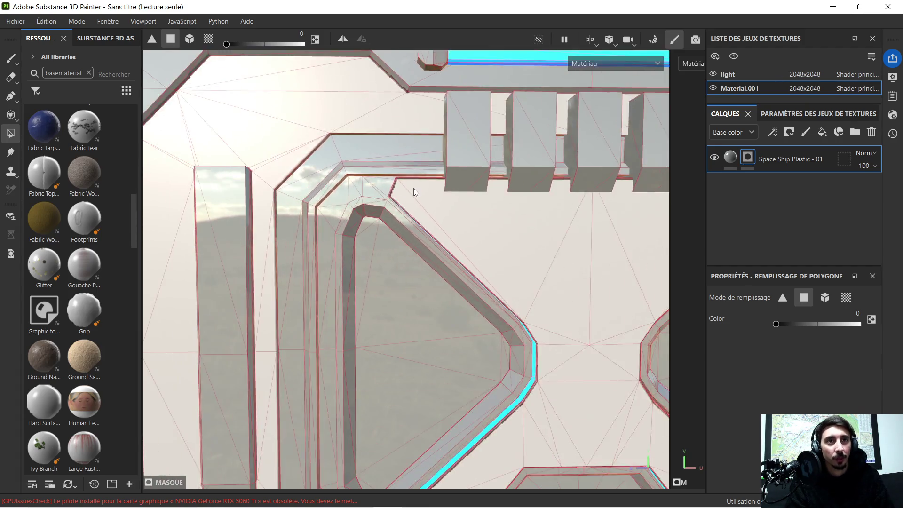
{"action": "scroll", "coordinate": [445, 177], "scroll_direction": "up", "scroll_amount": 3}
{"action": "middle_click_drag", "start_coordinate": [476, 171], "coordinate": [439, 199]}
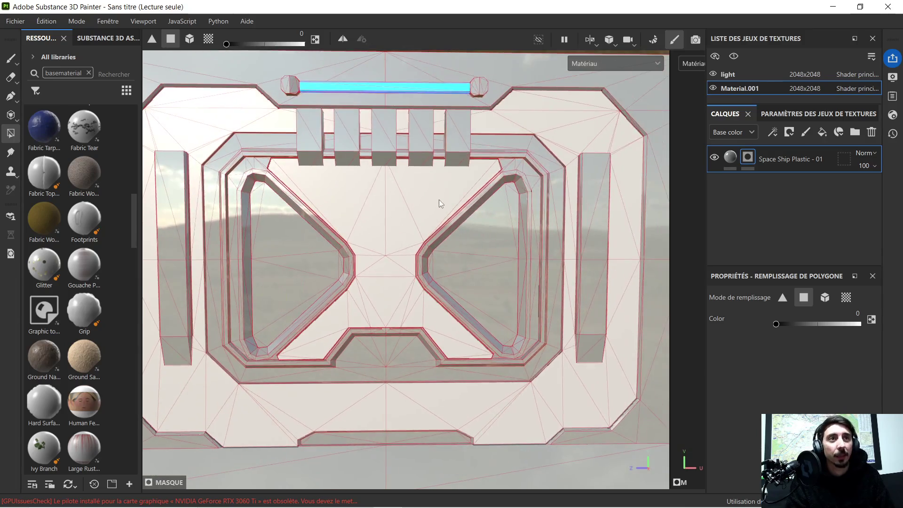
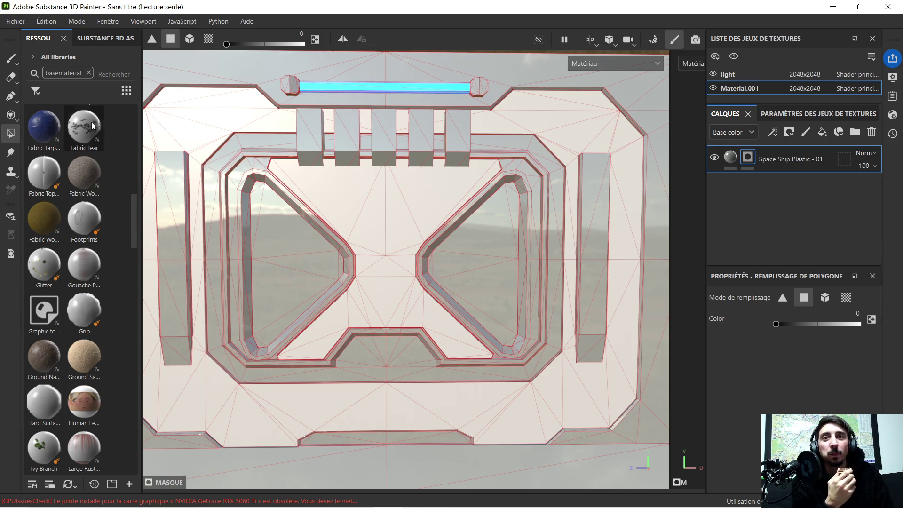
- Search Resources for 'plastic ther' and drop Plastic Thermoformed onto the panel as a new layer
{"action": "left_click_drag", "start_coordinate": [141, 100], "coordinate": [292, 100]}
{"action": "left_click", "coordinate": [89, 72]}
{"action": "type", "text": "plastic"}
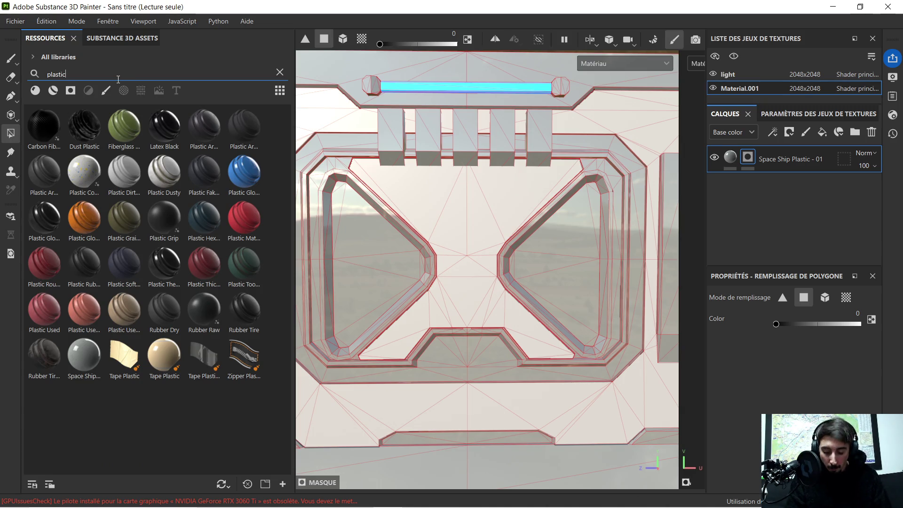
{"action": "type", "text": " ther"}
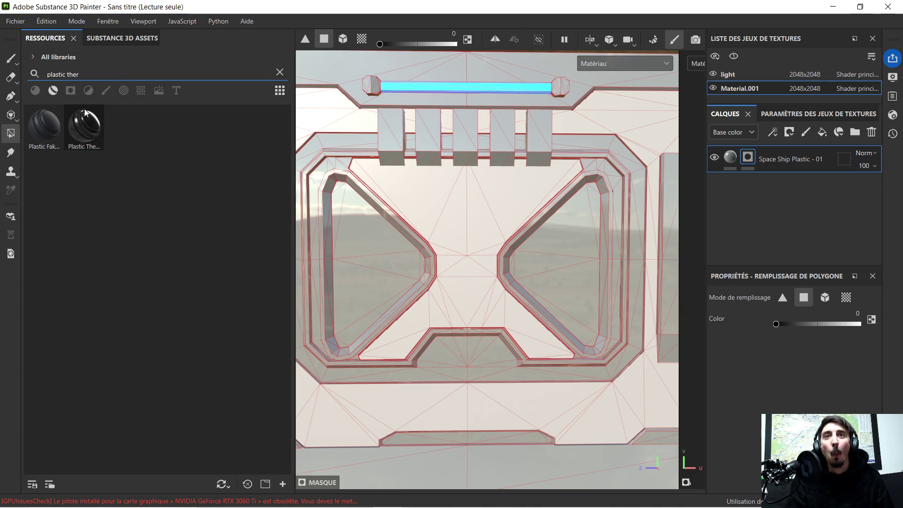
{"action": "left_click_drag", "start_coordinate": [77, 125], "coordinate": [472, 212]}
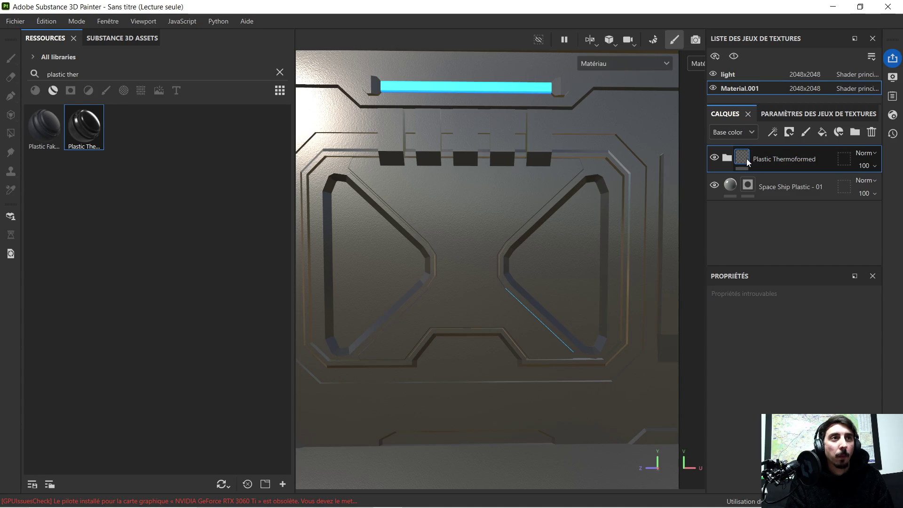
- Add a black mask to the Plastic Thermoformed layer, then zoom and pan toward the panel centre
{"action": "right_click", "coordinate": [763, 159]}
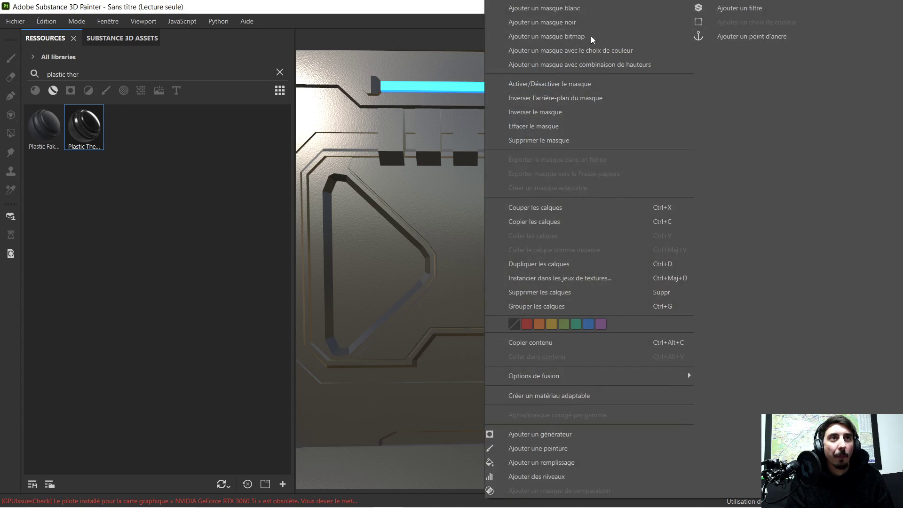
{"action": "left_click", "coordinate": [592, 21]}
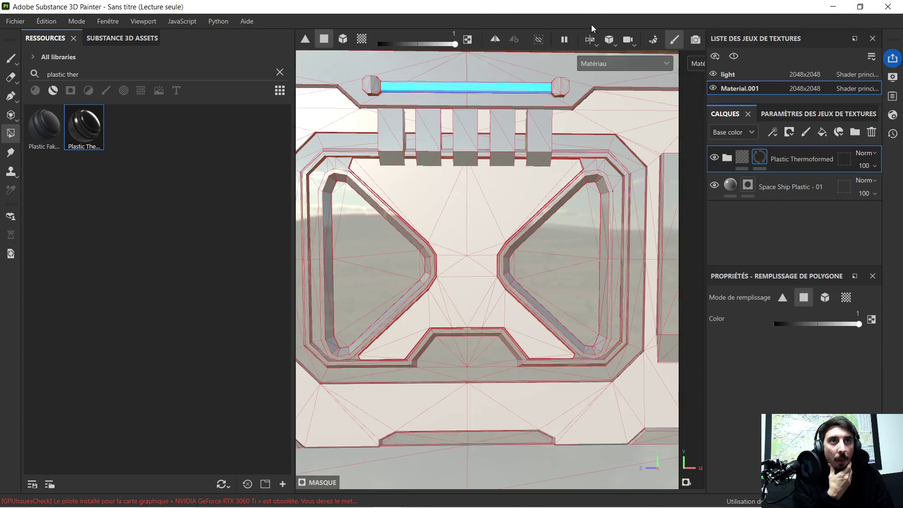
{"action": "scroll", "coordinate": [426, 193], "scroll_direction": "up", "scroll_amount": 3}
{"action": "right_click", "coordinate": [425, 193]}
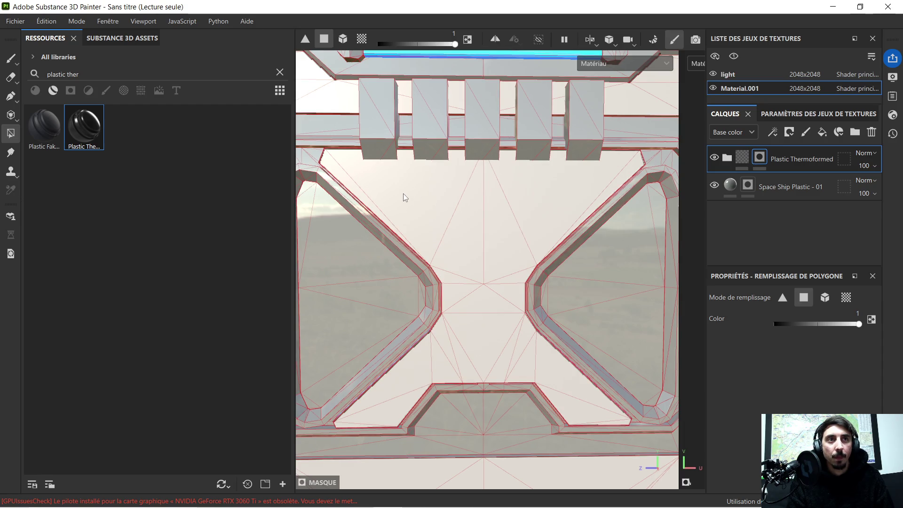
{"action": "scroll", "coordinate": [402, 194], "scroll_direction": "up", "scroll_amount": 2}
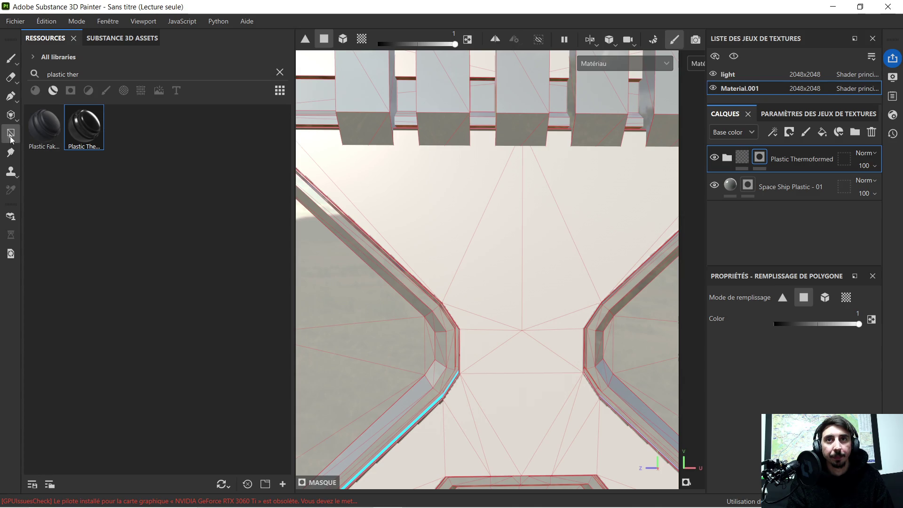
{"action": "middle_click_drag", "start_coordinate": [416, 207], "coordinate": [470, 208]}
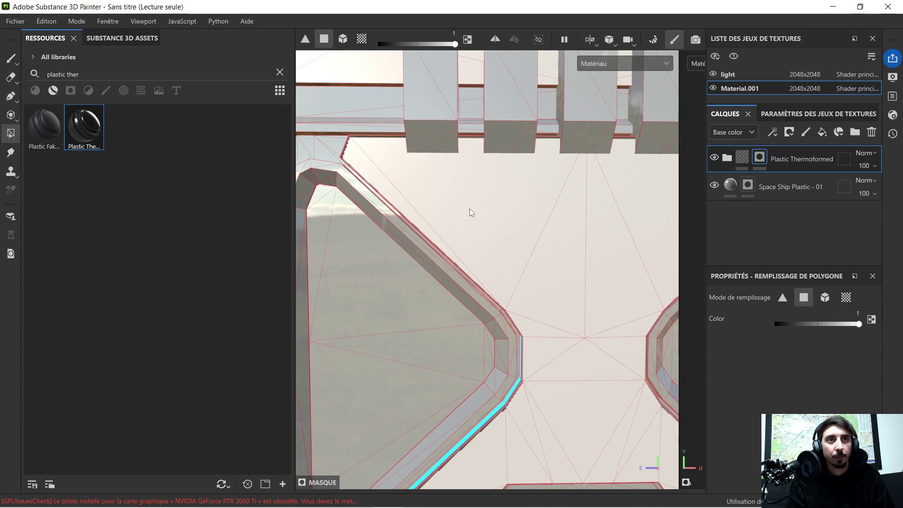
- Polygon-fill the large central triangles and the strip along the right edge with dark plastic
{"action": "left_click", "coordinate": [512, 253]}
{"action": "left_click", "coordinate": [402, 197]}
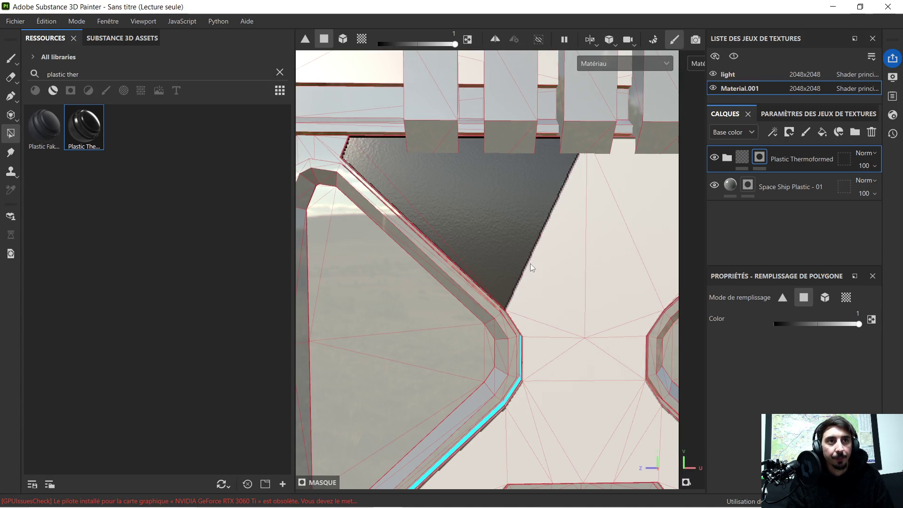
{"action": "left_click", "coordinate": [547, 305]}
{"action": "left_click", "coordinate": [535, 326]}
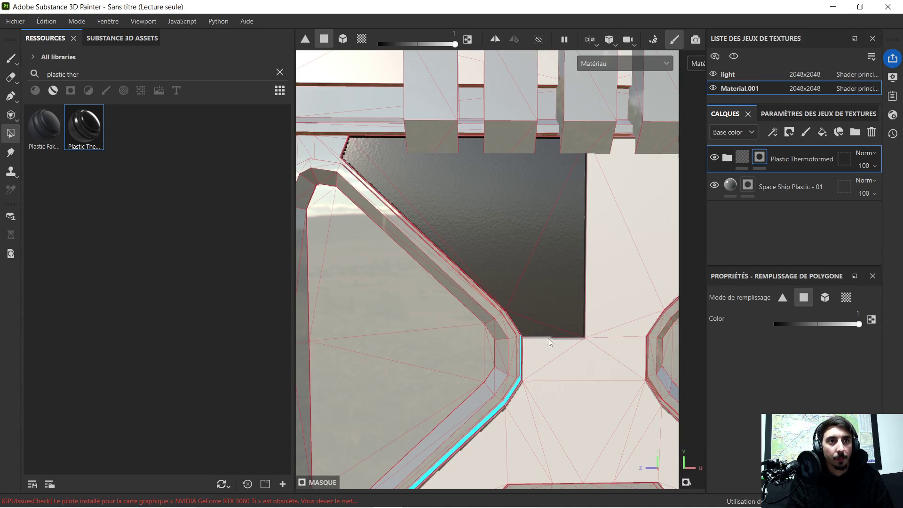
{"action": "left_click_drag", "start_coordinate": [560, 359], "coordinate": [629, 337]}
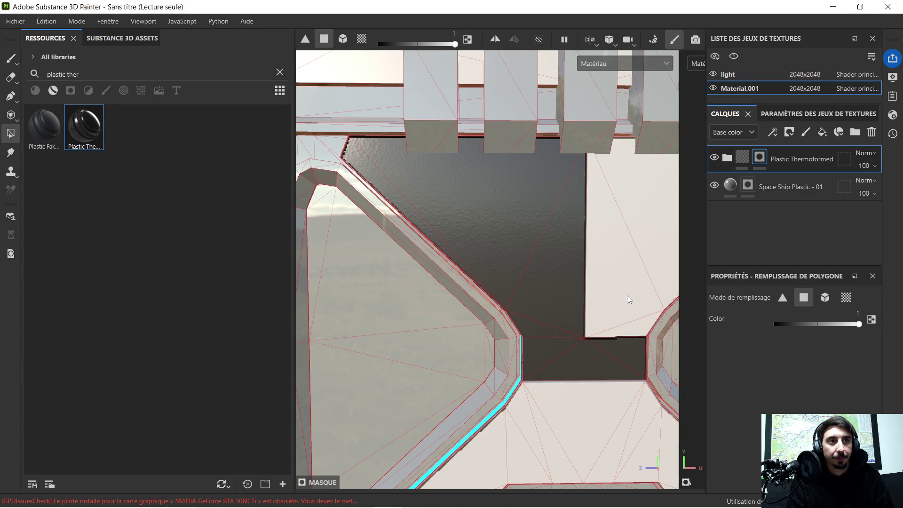
{"action": "left_click", "coordinate": [611, 266]}
{"action": "mouse_move", "coordinate": [636, 262]}
{"action": "left_mouse_down", "text": "alt"}
{"action": "mouse_move", "coordinate": [526, 258]}
{"action": "mouse_move", "coordinate": [482, 211]}
{"action": "left_mouse_up", "text": "alt"}
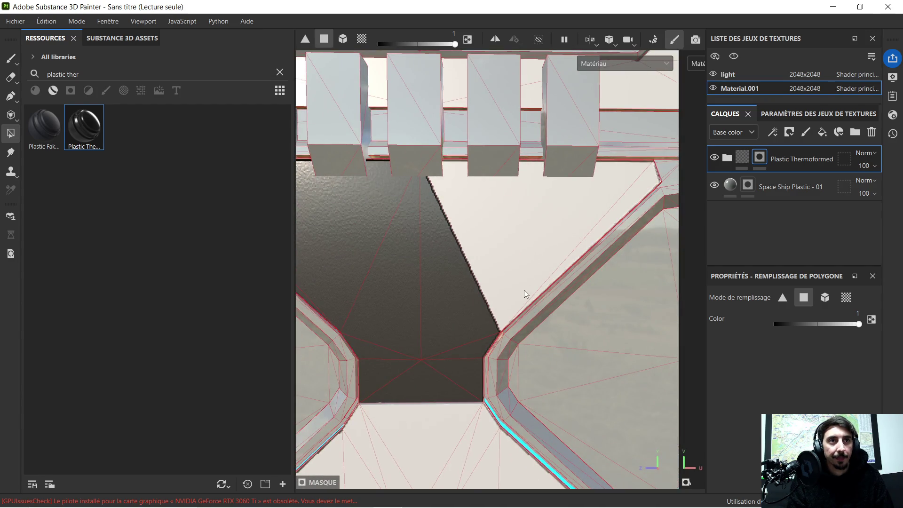
{"action": "left_click", "coordinate": [515, 245]}
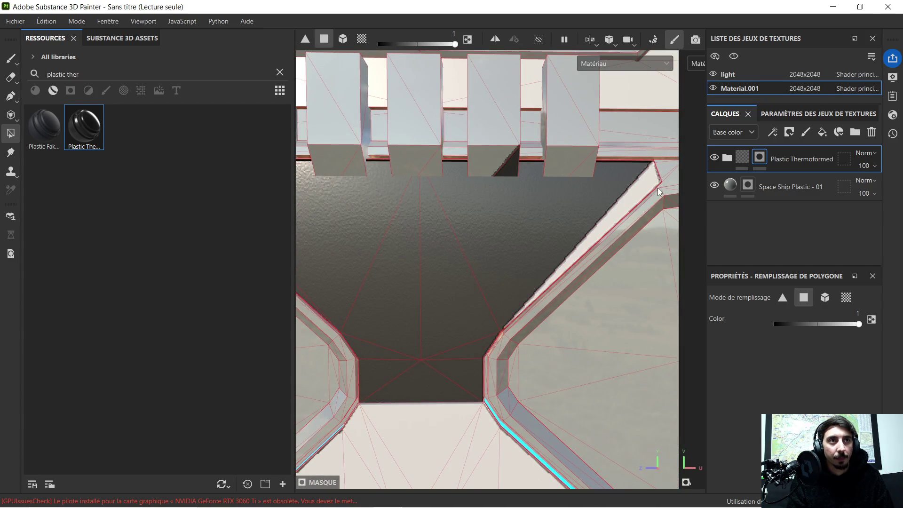
{"action": "left_click", "coordinate": [642, 194]}
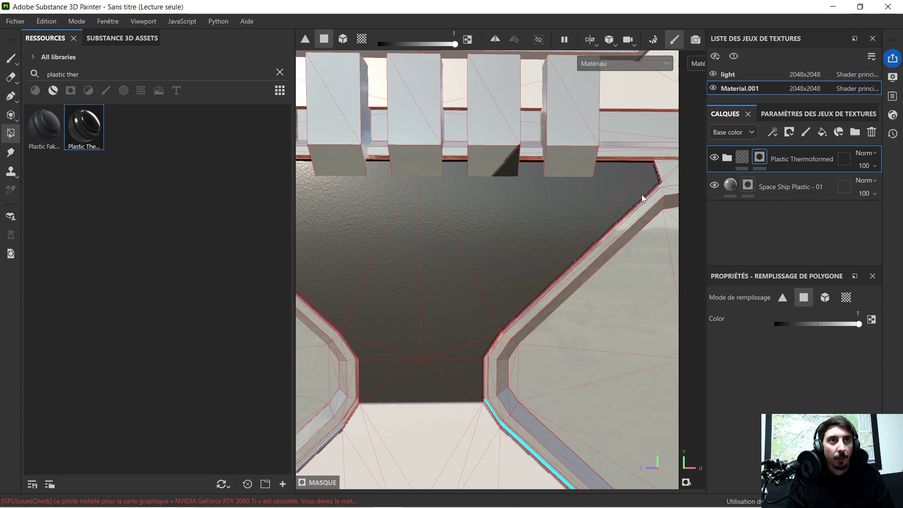
- Reveal the dark plastic on the left-side faces down to the lower frame
{"action": "scroll", "coordinate": [501, 205], "scroll_direction": "up", "scroll_amount": 3}
{"action": "mouse_move", "coordinate": [471, 232]}
{"action": "left_mouse_down", "text": "alt"}
{"action": "mouse_move", "coordinate": [439, 252]}
{"action": "mouse_move", "coordinate": [495, 255]}
{"action": "mouse_move", "coordinate": [363, 246]}
{"action": "mouse_move", "coordinate": [355, 223]}
{"action": "mouse_move", "coordinate": [509, 227]}
{"action": "mouse_move", "coordinate": [516, 212]}
{"action": "mouse_move", "coordinate": [510, 230]}
{"action": "left_mouse_up", "text": "alt"}
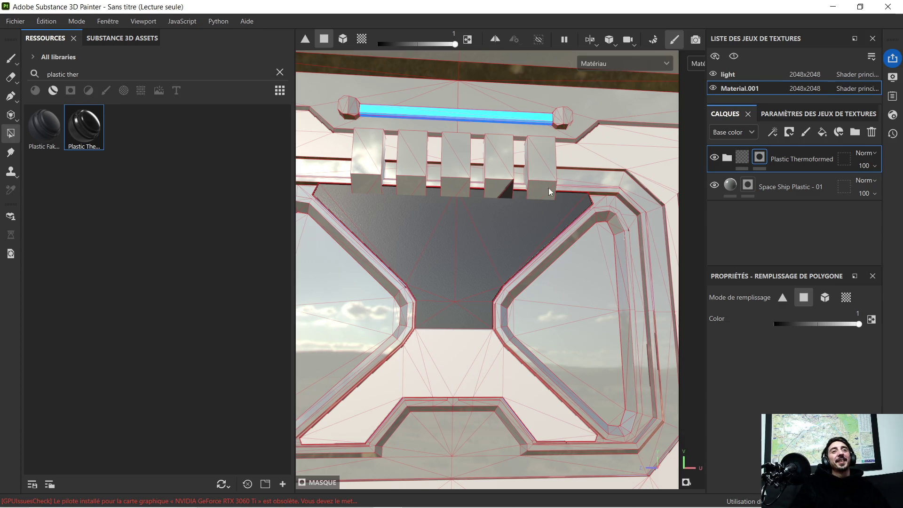
{"action": "scroll", "coordinate": [491, 230], "scroll_direction": "up", "scroll_amount": 5}
{"action": "scroll", "coordinate": [541, 142], "scroll_direction": "down", "scroll_amount": 2}
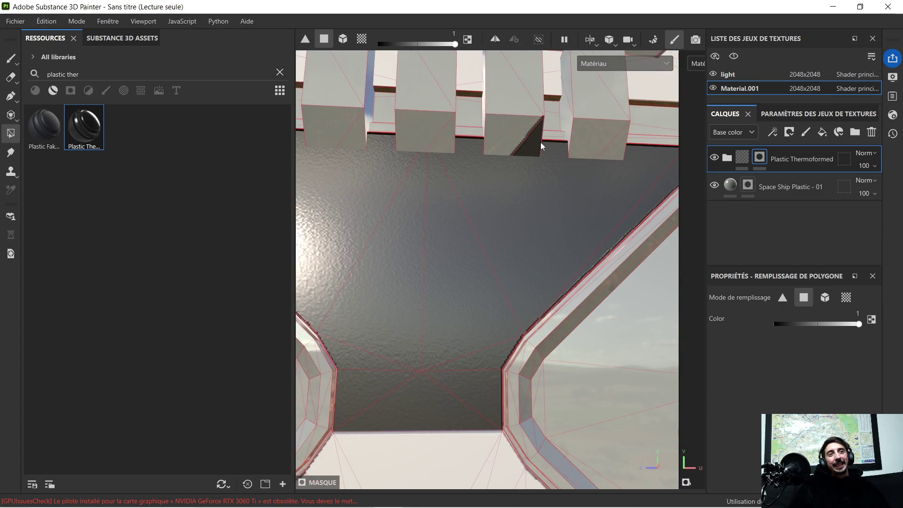
{"action": "scroll", "coordinate": [554, 128], "scroll_direction": "down", "scroll_amount": 2}
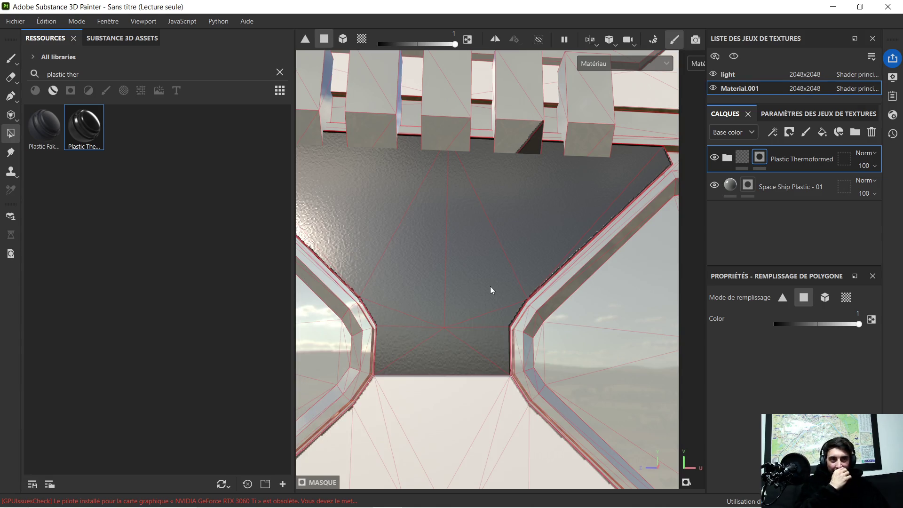
{"action": "middle_click_drag", "start_coordinate": [472, 316], "coordinate": [494, 151]}
{"action": "mouse_move", "coordinate": [458, 219]}
{"action": "left_mouse_down"}
{"action": "mouse_move", "coordinate": [407, 228]}
{"action": "mouse_move", "coordinate": [424, 255]}
{"action": "mouse_move", "coordinate": [368, 307]}
{"action": "mouse_move", "coordinate": [343, 295]}
{"action": "left_mouse_up"}
{"action": "middle_click_drag", "start_coordinate": [343, 295], "coordinate": [453, 292]}
{"action": "mouse_move", "coordinate": [423, 325]}
{"action": "left_mouse_down"}
{"action": "mouse_move", "coordinate": [318, 327]}
{"action": "mouse_move", "coordinate": [508, 280]}
{"action": "left_mouse_up"}
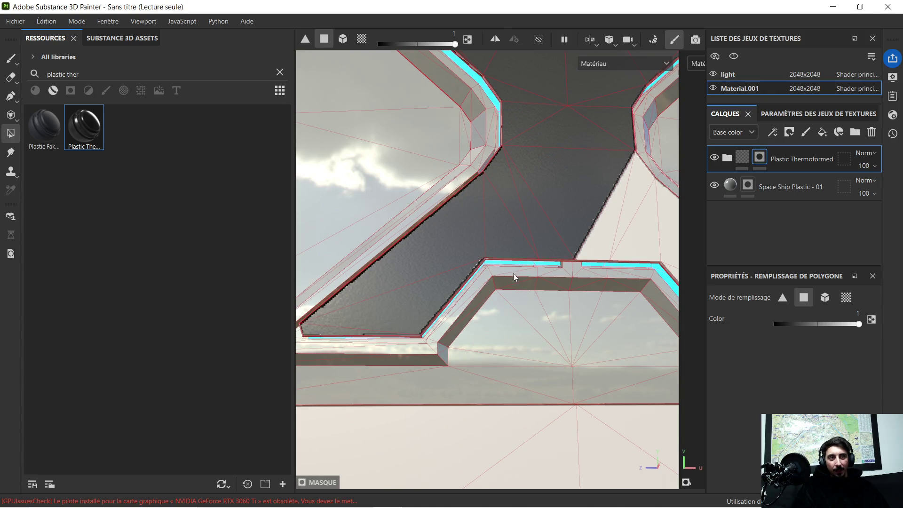
- Fill the light faces at the lower right, including the stepped strip, with dark plastic
{"action": "middle_click_drag", "start_coordinate": [554, 252], "coordinate": [515, 305]}
{"action": "mouse_move", "coordinate": [561, 246]}
{"action": "left_mouse_down"}
{"action": "mouse_move", "coordinate": [563, 284]}
{"action": "mouse_move", "coordinate": [592, 302]}
{"action": "mouse_move", "coordinate": [626, 355]}
{"action": "left_mouse_up"}
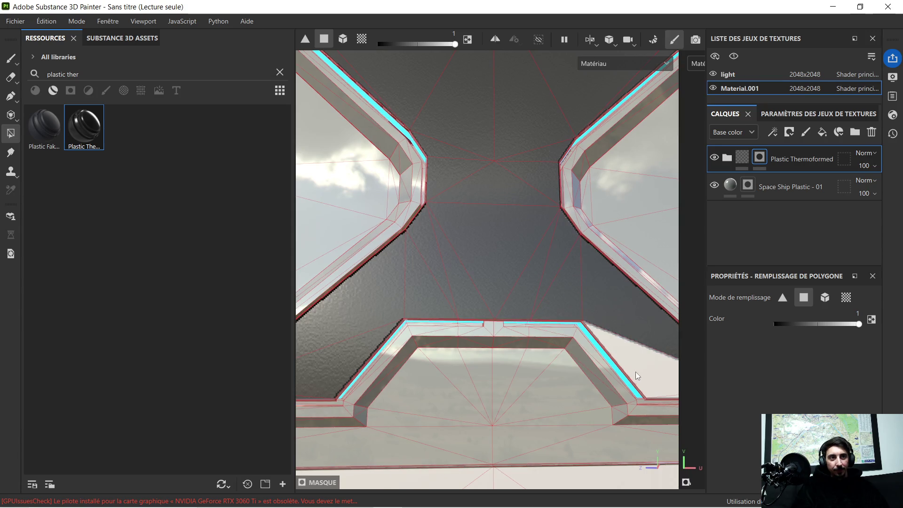
{"action": "left_click", "coordinate": [645, 360]}
{"action": "mouse_move", "coordinate": [653, 335]}
{"action": "middle_mouse_down"}
{"action": "mouse_move", "coordinate": [508, 316]}
{"action": "mouse_move", "coordinate": [549, 337]}
{"action": "middle_mouse_up"}
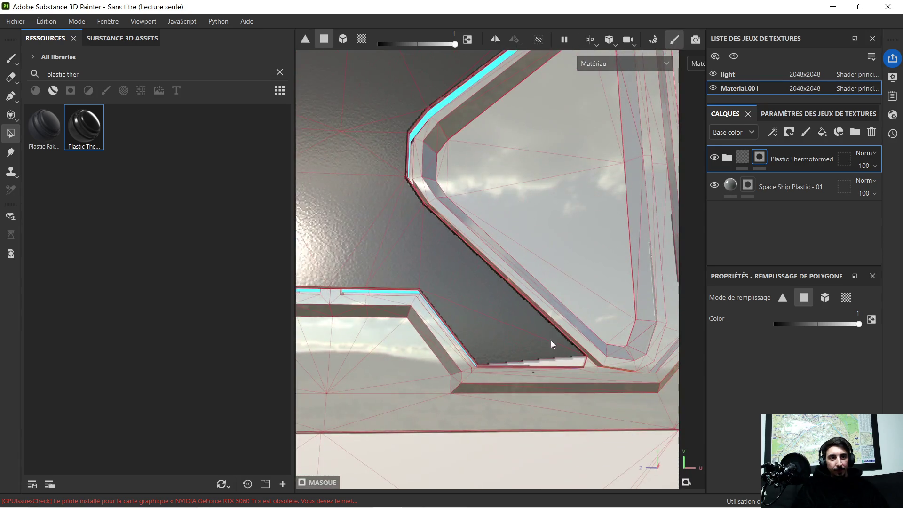
{"action": "left_click", "coordinate": [573, 364]}
{"action": "scroll", "coordinate": [531, 305], "scroll_direction": "down", "scroll_amount": 3}
- Zoom out and orbit to a frontal view showing both openings and the whole X panel
{"action": "mouse_move", "coordinate": [495, 252]}
{"action": "middle_mouse_down"}
{"action": "mouse_move", "coordinate": [504, 309]}
{"action": "mouse_move", "coordinate": [521, 310]}
{"action": "mouse_move", "coordinate": [534, 279]}
{"action": "middle_mouse_up"}
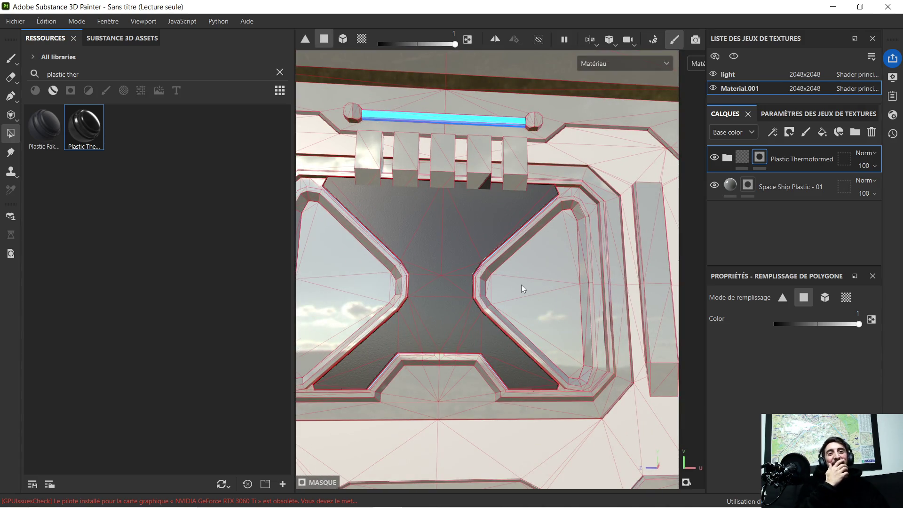
{"action": "scroll", "coordinate": [514, 232], "scroll_direction": "up", "scroll_amount": 5}
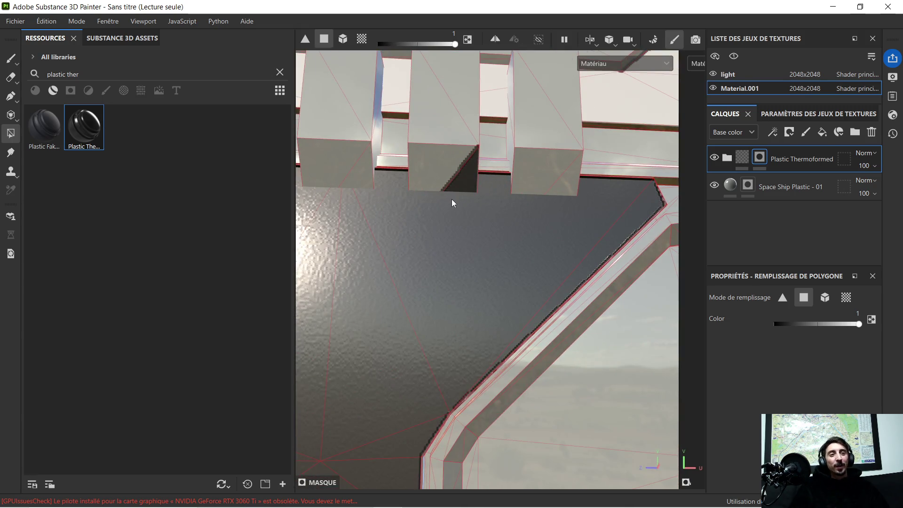
{"action": "scroll", "coordinate": [467, 180], "scroll_direction": "down", "scroll_amount": 2}
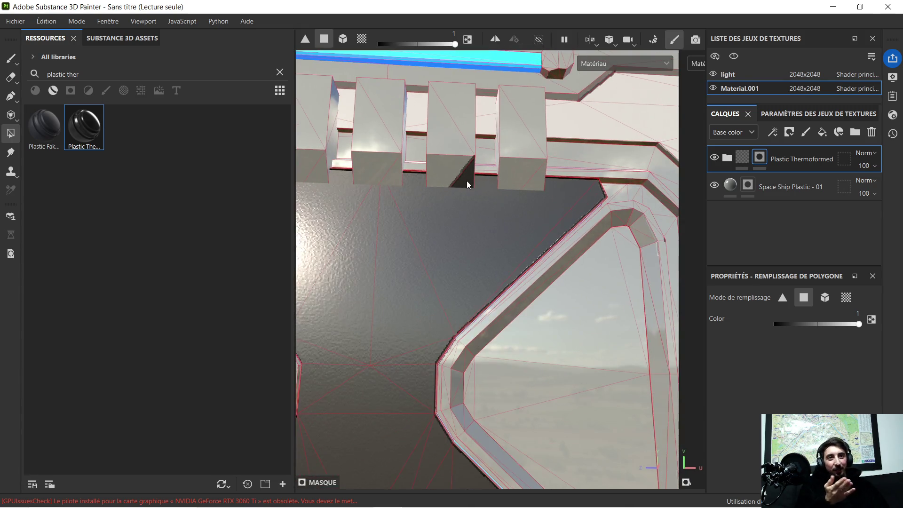
{"action": "scroll", "coordinate": [517, 206], "scroll_direction": "down", "scroll_amount": 3}
{"action": "mouse_move", "coordinate": [535, 228]}
{"action": "left_mouse_down", "text": "alt"}
{"action": "mouse_move", "coordinate": [544, 146]}
{"action": "mouse_move", "coordinate": [528, 241]}
{"action": "left_mouse_up", "text": "alt"}
{"action": "scroll", "coordinate": [527, 238], "scroll_direction": "down", "scroll_amount": 3}
{"action": "mouse_move", "coordinate": [507, 343]}
{"action": "left_mouse_down", "text": "alt"}
{"action": "mouse_move", "coordinate": [515, 257]}
{"action": "mouse_move", "coordinate": [510, 291]}
{"action": "left_mouse_up", "text": "alt"}
{"action": "scroll", "coordinate": [509, 253], "scroll_direction": "down", "scroll_amount": 2}
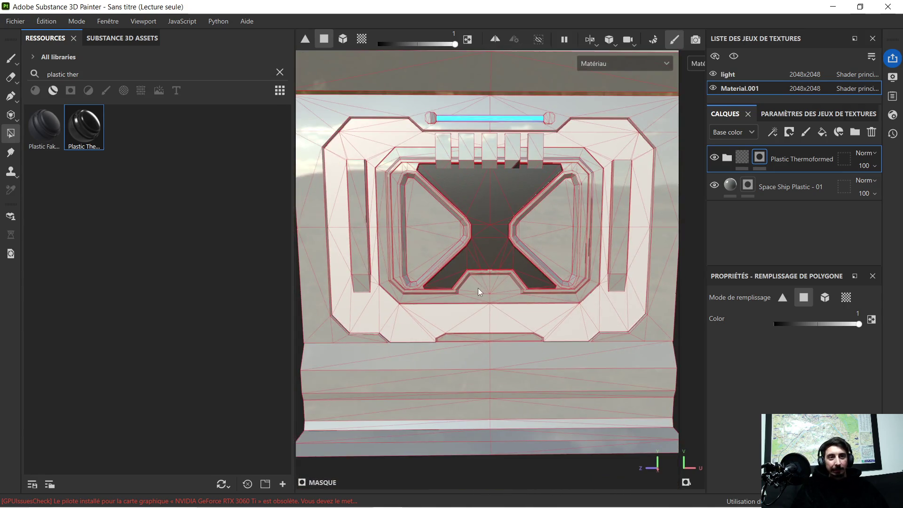
- Fill the triangles along the panel's left strip and the adjacent narrow strips with dark plastic
{"action": "middle_click_drag", "start_coordinate": [478, 287], "coordinate": [489, 233]}
{"action": "scroll", "coordinate": [365, 235], "scroll_direction": "up", "scroll_amount": 4}
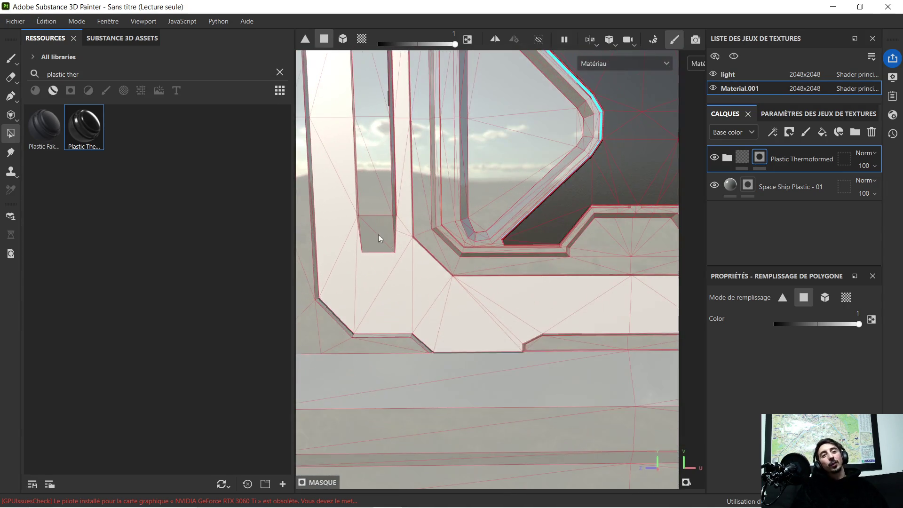
{"action": "mouse_move", "coordinate": [439, 325]}
{"action": "left_mouse_down", "text": "alt"}
{"action": "mouse_move", "coordinate": [461, 301]}
{"action": "mouse_move", "coordinate": [450, 300]}
{"action": "mouse_move", "coordinate": [486, 272]}
{"action": "mouse_move", "coordinate": [457, 266]}
{"action": "mouse_move", "coordinate": [426, 282]}
{"action": "mouse_move", "coordinate": [460, 302]}
{"action": "mouse_move", "coordinate": [506, 295]}
{"action": "mouse_move", "coordinate": [534, 316]}
{"action": "mouse_move", "coordinate": [547, 313]}
{"action": "mouse_move", "coordinate": [402, 301]}
{"action": "mouse_move", "coordinate": [323, 204]}
{"action": "left_mouse_up", "text": "alt"}
{"action": "middle_click_drag", "start_coordinate": [322, 205], "coordinate": [381, 271], "text": "alt"}
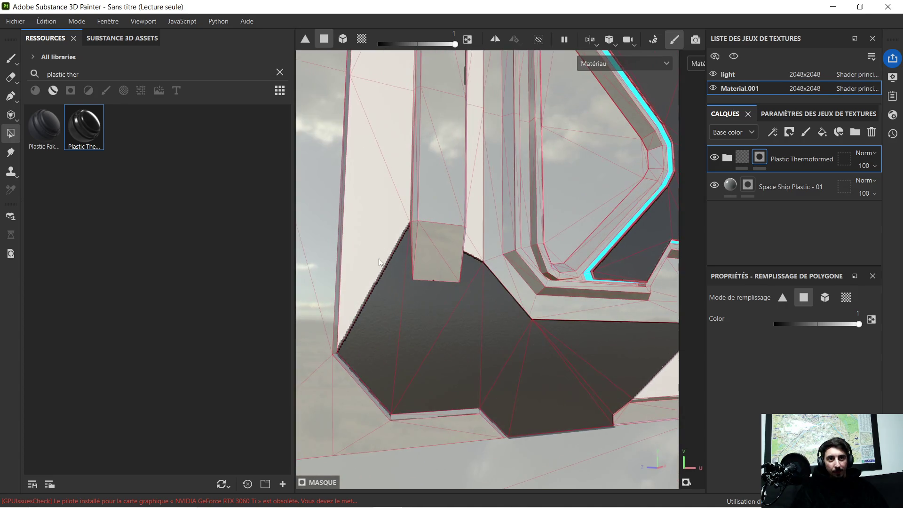
{"action": "mouse_move", "coordinate": [375, 190]}
{"action": "left_mouse_down"}
{"action": "mouse_move", "coordinate": [389, 114]}
{"action": "mouse_move", "coordinate": [442, 165]}
{"action": "mouse_move", "coordinate": [380, 216]}
{"action": "mouse_move", "coordinate": [387, 232]}
{"action": "mouse_move", "coordinate": [374, 132]}
{"action": "mouse_move", "coordinate": [394, 156]}
{"action": "left_mouse_up"}
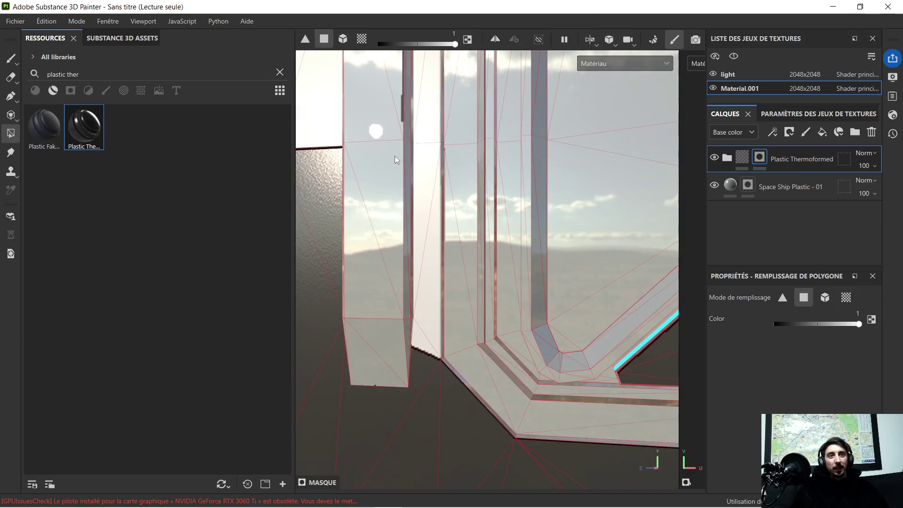
{"action": "left_click", "coordinate": [420, 221]}
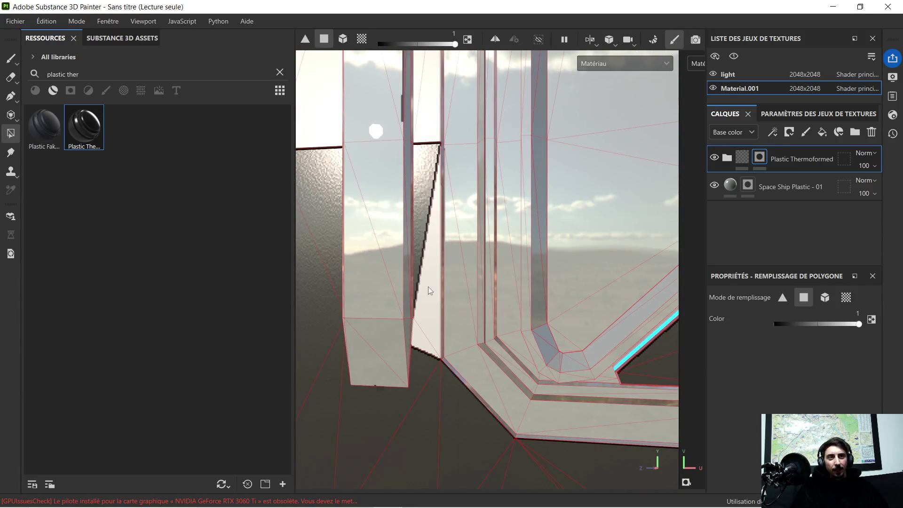
{"action": "left_click", "coordinate": [428, 288]}
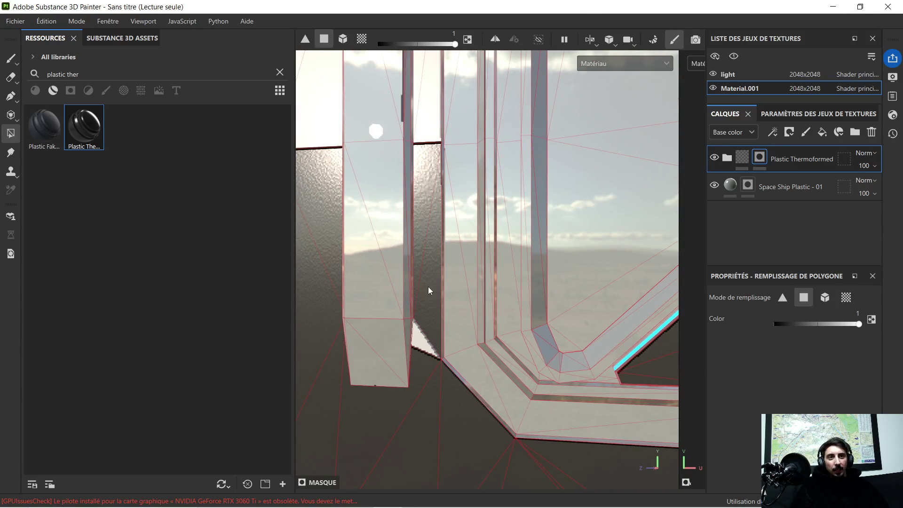
{"action": "mouse_move", "coordinate": [419, 339]}
{"action": "left_mouse_down", "text": "alt"}
{"action": "mouse_move", "coordinate": [415, 303]}
{"action": "mouse_move", "coordinate": [426, 337]}
{"action": "mouse_move", "coordinate": [430, 331]}
{"action": "left_mouse_up", "text": "alt"}
{"action": "left_click", "coordinate": [431, 331]}
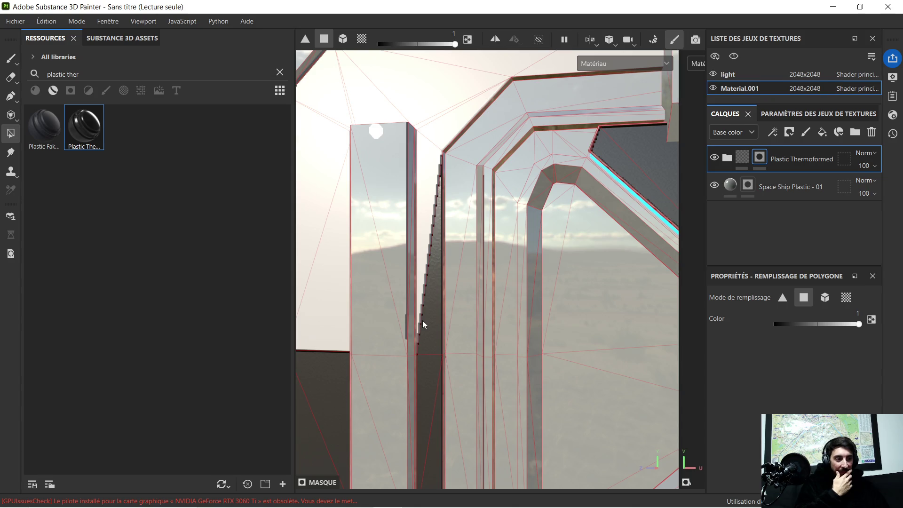
- Darken the stepped column faces, their top edge strips and the triangle between the columns
{"action": "scroll", "coordinate": [439, 181], "scroll_direction": "up", "scroll_amount": 2}
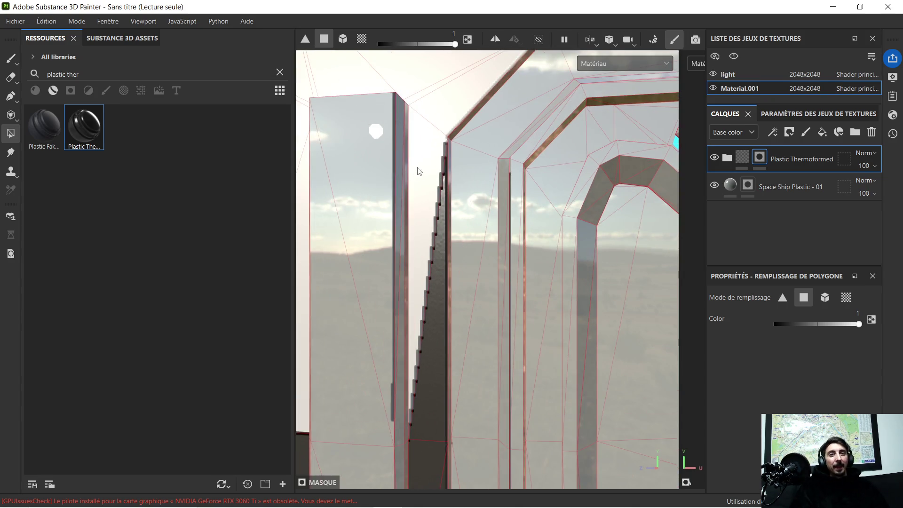
{"action": "left_click", "coordinate": [422, 166]}
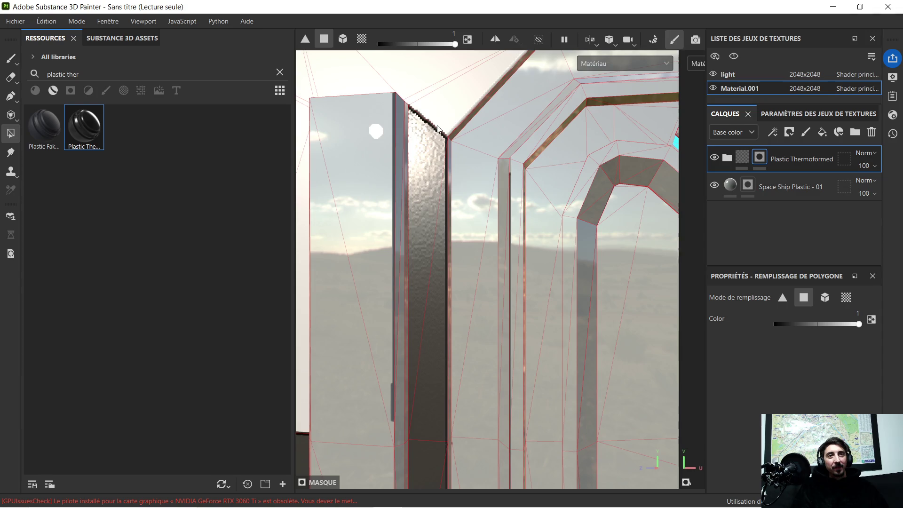
{"action": "left_click", "coordinate": [414, 100]}
{"action": "mouse_move", "coordinate": [434, 111]}
{"action": "middle_mouse_down"}
{"action": "mouse_move", "coordinate": [376, 253]}
{"action": "mouse_move", "coordinate": [487, 267]}
{"action": "middle_mouse_up"}
{"action": "scroll", "coordinate": [479, 296], "scroll_direction": "up", "scroll_amount": 3}
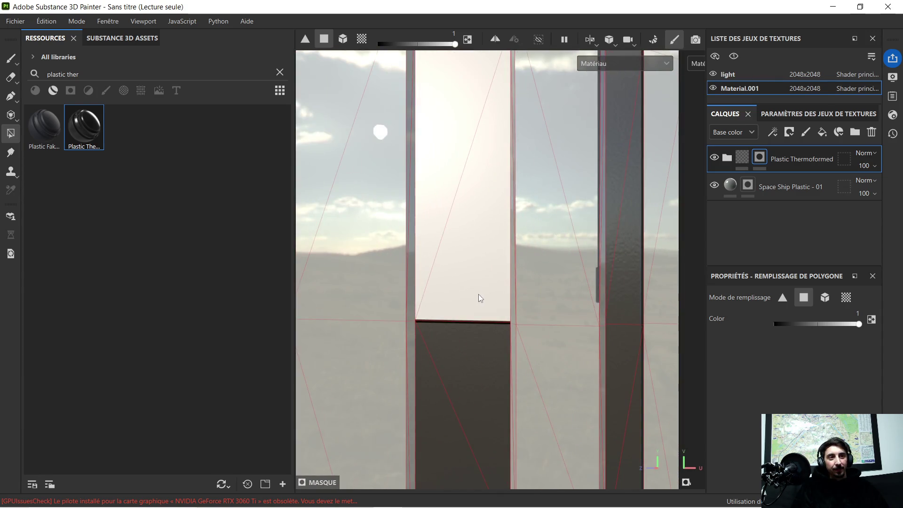
{"action": "left_click", "coordinate": [476, 296]}
{"action": "mouse_move", "coordinate": [445, 121]}
{"action": "middle_mouse_down"}
{"action": "mouse_move", "coordinate": [472, 129]}
{"action": "mouse_move", "coordinate": [456, 281]}
{"action": "middle_mouse_up"}
{"action": "left_click", "coordinate": [445, 211]}
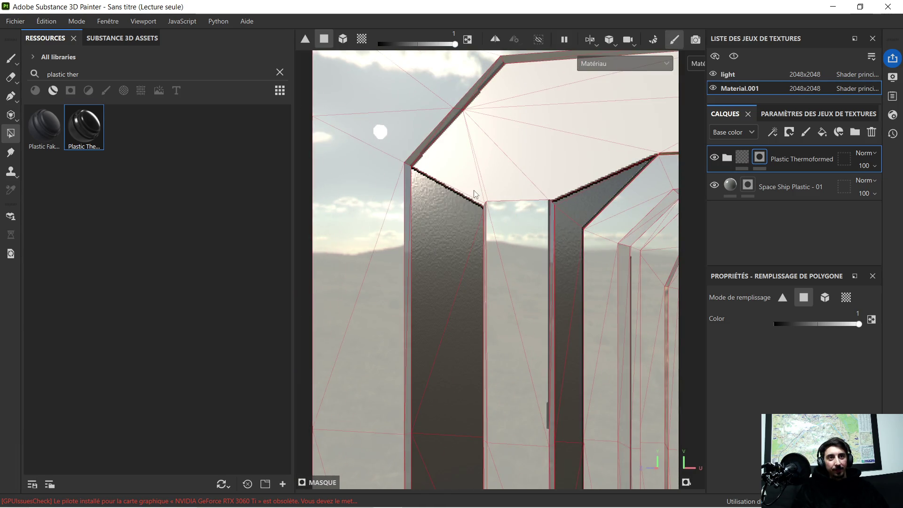
{"action": "left_click", "coordinate": [478, 200]}
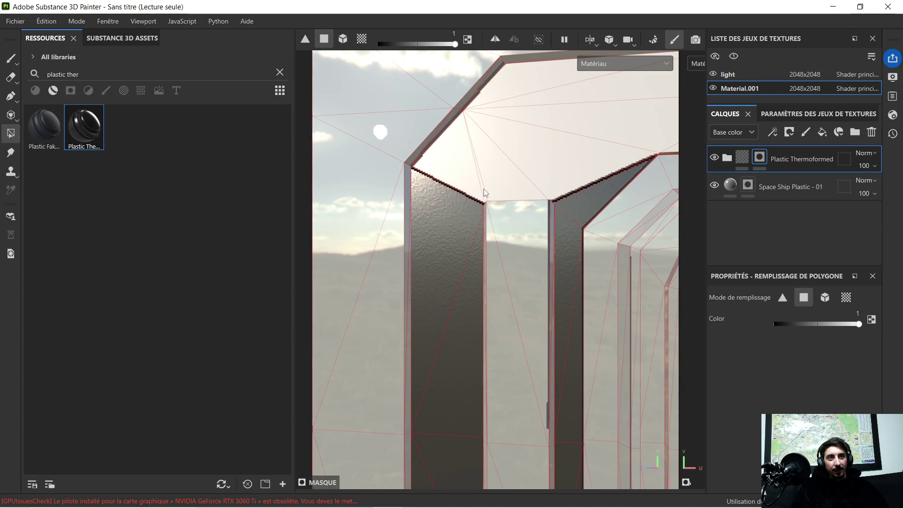
- Fill the thin vertical frame strip, the pale column-top regions and the top band
{"action": "scroll", "coordinate": [480, 187], "scroll_direction": "up", "scroll_amount": 1}
{"action": "scroll", "coordinate": [479, 187], "scroll_direction": "up", "scroll_amount": 4}
{"action": "left_click", "coordinate": [488, 222]}
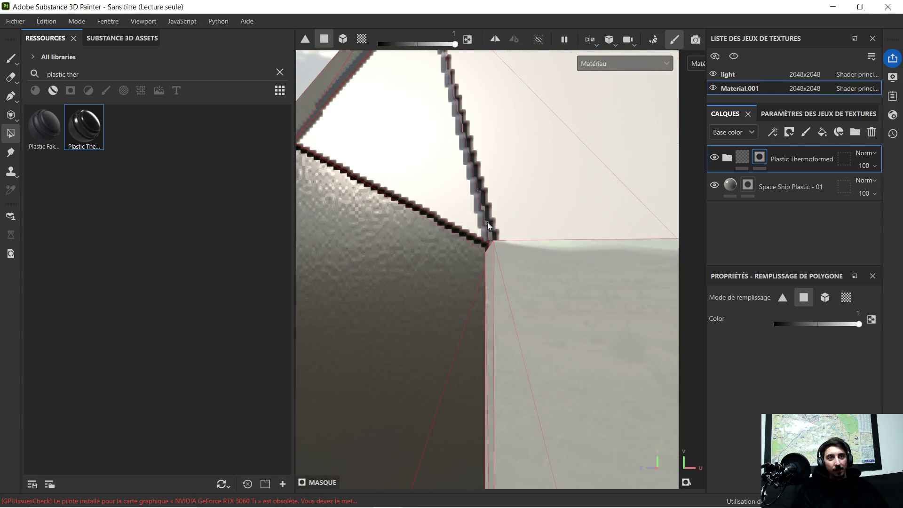
{"action": "scroll", "coordinate": [433, 182], "scroll_direction": "down", "scroll_amount": 4}
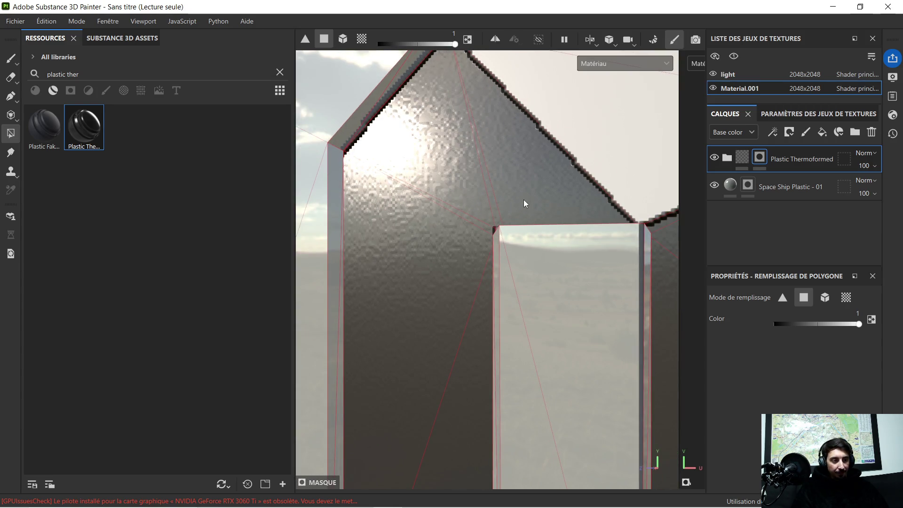
{"action": "mouse_move", "coordinate": [568, 198]}
{"action": "left_mouse_down", "text": "alt"}
{"action": "mouse_move", "coordinate": [415, 306]}
{"action": "mouse_move", "coordinate": [450, 281]}
{"action": "left_mouse_up", "text": "alt"}
{"action": "left_click", "coordinate": [452, 282]}
{"action": "left_click", "coordinate": [543, 209]}
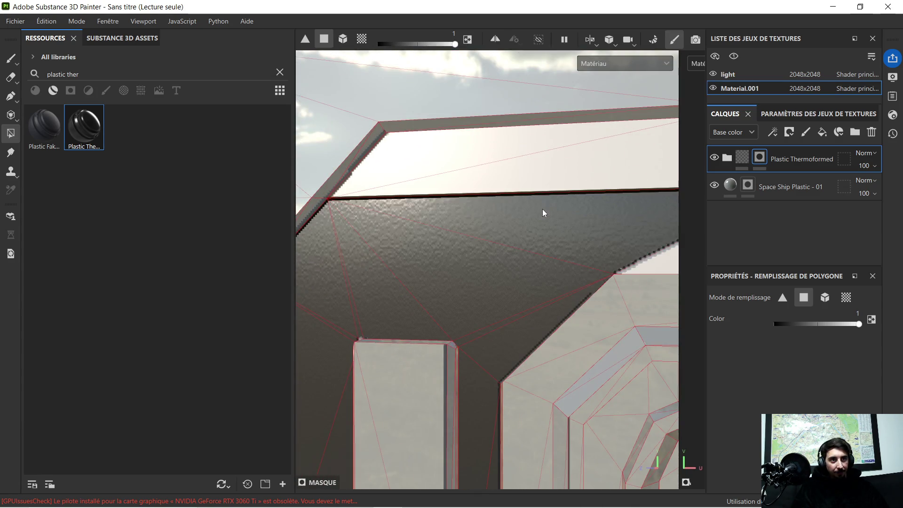
{"action": "left_click", "coordinate": [453, 151]}
- Darken the faces beside the column and the three pale faces below the top bar
{"action": "mouse_move", "coordinate": [552, 191]}
{"action": "left_mouse_down", "text": "alt"}
{"action": "mouse_move", "coordinate": [598, 233]}
{"action": "mouse_move", "coordinate": [391, 257]}
{"action": "left_mouse_up", "text": "alt"}
{"action": "left_click", "coordinate": [510, 265]}
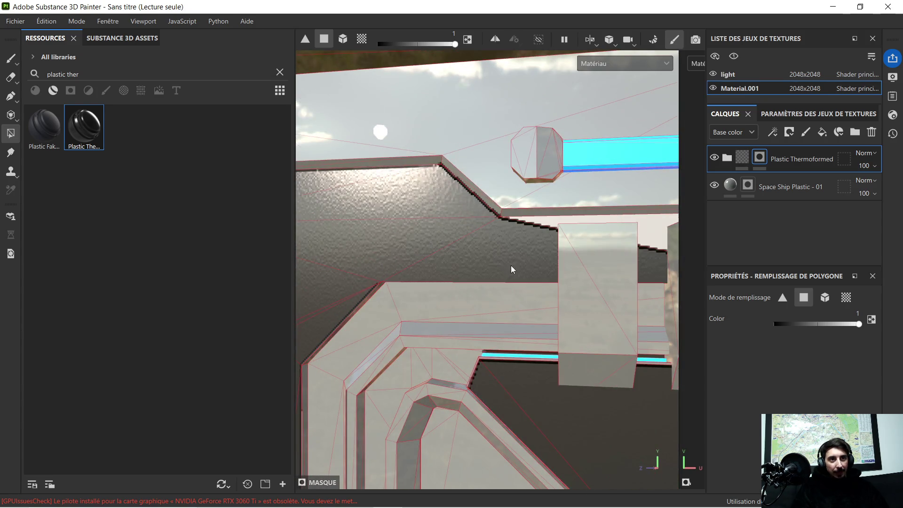
{"action": "left_click", "coordinate": [544, 221]}
{"action": "mouse_move", "coordinate": [544, 222]}
{"action": "left_mouse_down", "text": "alt"}
{"action": "mouse_move", "coordinate": [582, 235]}
{"action": "mouse_move", "coordinate": [541, 255]}
{"action": "mouse_move", "coordinate": [580, 266]}
{"action": "mouse_move", "coordinate": [431, 254]}
{"action": "left_mouse_up", "text": "alt"}
{"action": "right_click_drag", "start_coordinate": [432, 255], "coordinate": [553, 223], "text": "alt"}
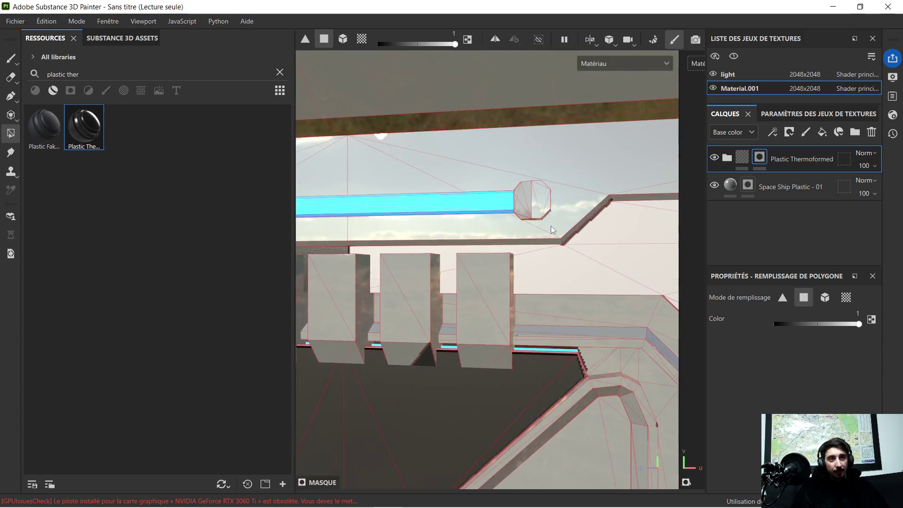
{"action": "left_click", "coordinate": [523, 250]}
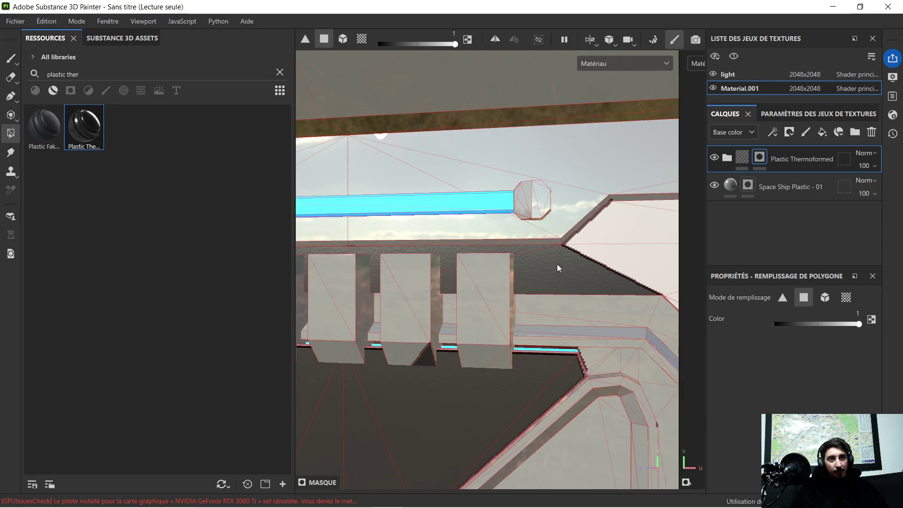
{"action": "left_click", "coordinate": [548, 263]}
{"action": "left_click", "coordinate": [633, 254]}
{"action": "scroll", "coordinate": [628, 237], "scroll_direction": "up", "scroll_amount": 4}
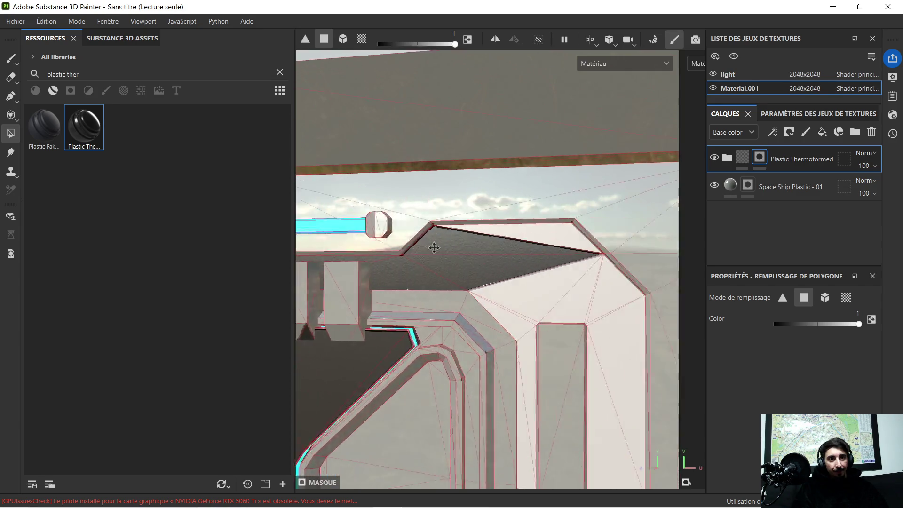
- Fill the corner panel's top triangle, large corner face and neighbouring mesh triangles and quad
{"action": "left_click", "coordinate": [500, 234]}
{"action": "left_click", "coordinate": [486, 317]}
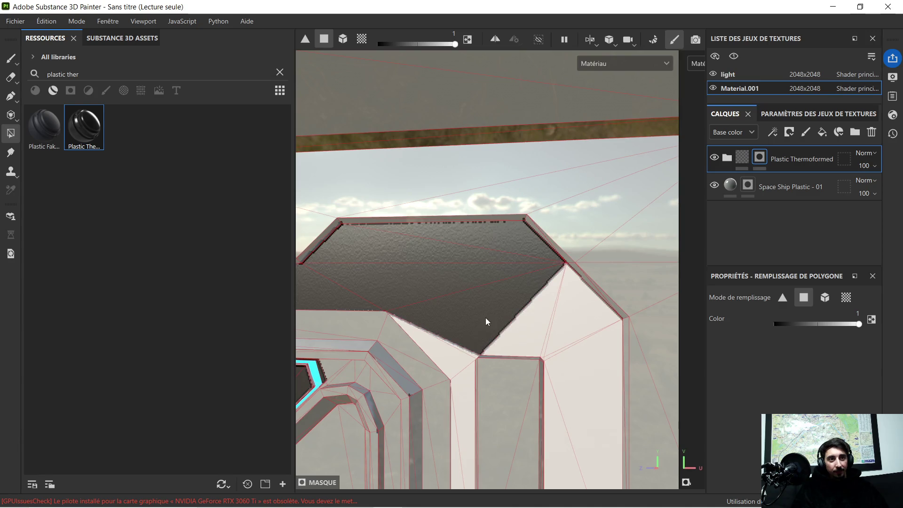
{"action": "left_click", "coordinate": [462, 358]}
{"action": "left_click", "coordinate": [521, 331]}
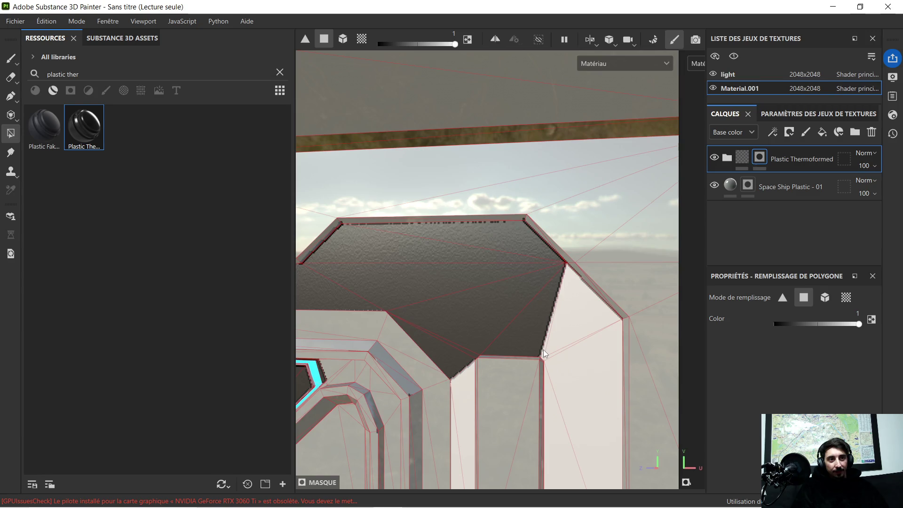
{"action": "left_click", "coordinate": [576, 331]}
{"action": "left_click", "coordinate": [587, 387]}
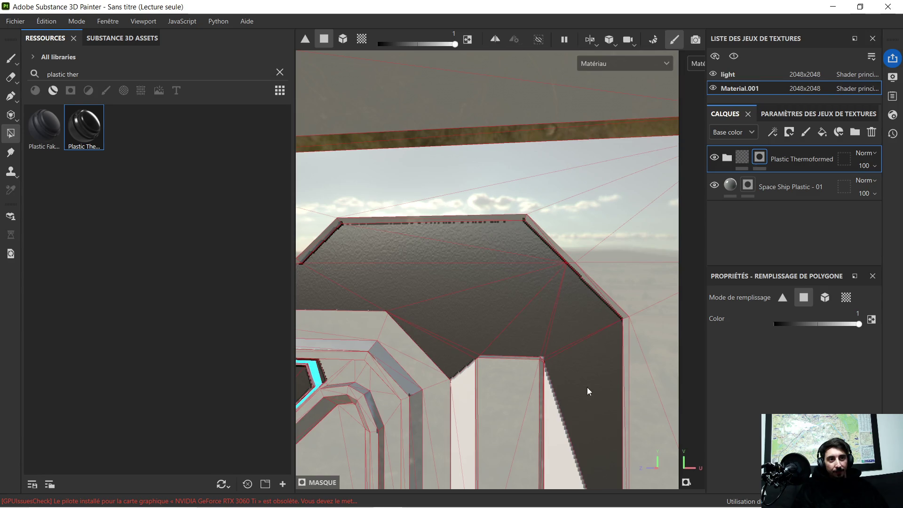
{"action": "left_click", "coordinate": [461, 405]}
- Darken the vertical strip, the bottom-right face and the remaining light lower-right triangles
{"action": "mouse_move", "coordinate": [467, 407]}
{"action": "left_mouse_down", "text": "alt"}
{"action": "mouse_move", "coordinate": [508, 318]}
{"action": "mouse_move", "coordinate": [458, 286]}
{"action": "left_mouse_up", "text": "alt"}
{"action": "left_click", "coordinate": [470, 364]}
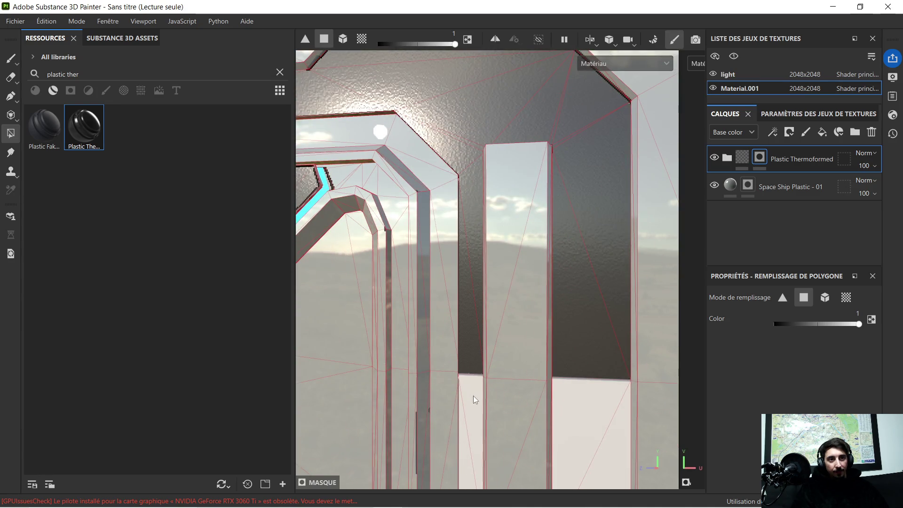
{"action": "left_click", "coordinate": [473, 394]}
{"action": "left_click", "coordinate": [605, 445]}
{"action": "left_click", "coordinate": [593, 419]}
{"action": "mouse_move", "coordinate": [582, 414]}
{"action": "left_mouse_down", "text": "alt"}
{"action": "mouse_move", "coordinate": [617, 180]}
{"action": "mouse_move", "coordinate": [512, 232]}
{"action": "left_mouse_up", "text": "alt"}
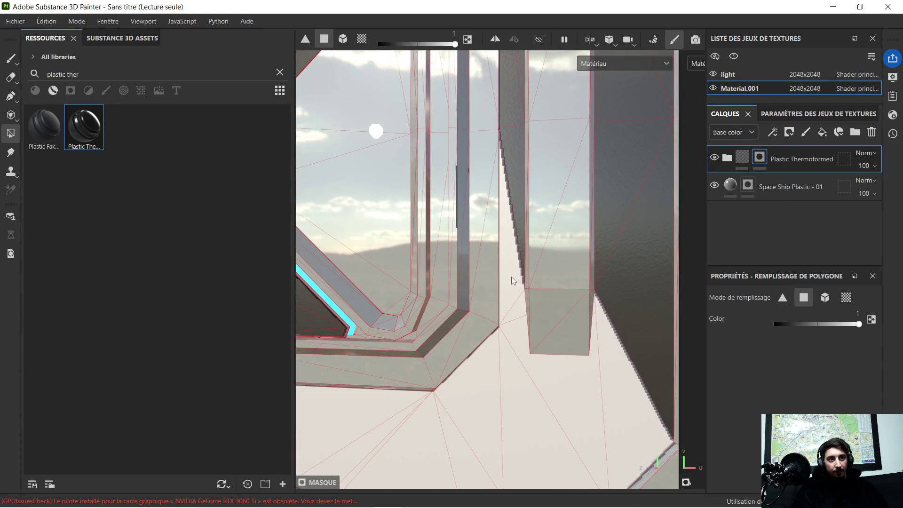
{"action": "left_click", "coordinate": [512, 304]}
{"action": "left_click", "coordinate": [514, 330]}
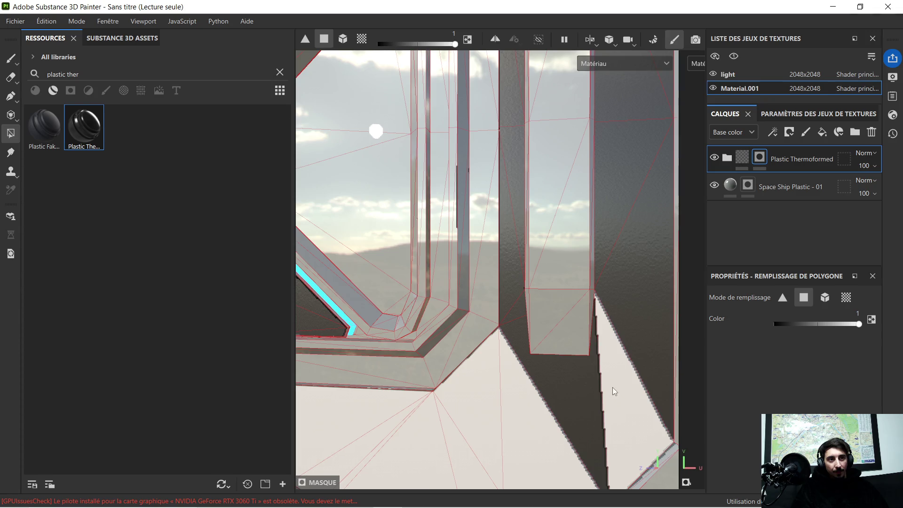
{"action": "left_click", "coordinate": [616, 383]}
{"action": "mouse_move", "coordinate": [506, 360]}
{"action": "left_mouse_down", "text": "alt"}
{"action": "mouse_move", "coordinate": [506, 368]}
{"action": "mouse_move", "coordinate": [585, 343]}
{"action": "mouse_move", "coordinate": [552, 329]}
{"action": "mouse_move", "coordinate": [566, 301]}
{"action": "mouse_move", "coordinate": [590, 320]}
{"action": "mouse_move", "coordinate": [490, 199]}
{"action": "mouse_move", "coordinate": [444, 232]}
{"action": "mouse_move", "coordinate": [427, 230]}
{"action": "mouse_move", "coordinate": [470, 246]}
{"action": "mouse_move", "coordinate": [488, 276]}
{"action": "mouse_move", "coordinate": [464, 277]}
{"action": "left_mouse_up", "text": "alt"}
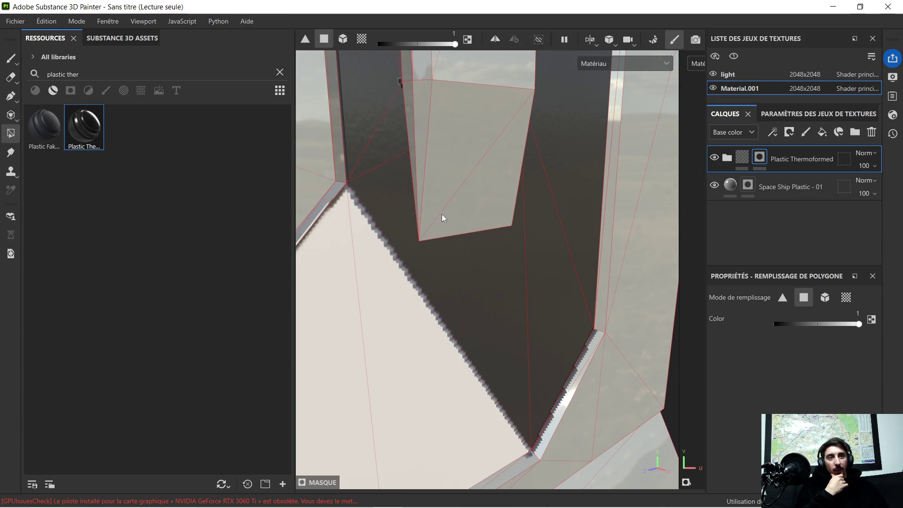
- Inspect the filled panels, then fill the right, left, middle and large left faces
{"action": "mouse_move", "coordinate": [461, 214]}
{"action": "left_mouse_down", "text": "alt"}
{"action": "mouse_move", "coordinate": [431, 208]}
{"action": "mouse_move", "coordinate": [449, 202]}
{"action": "mouse_move", "coordinate": [353, 180]}
{"action": "left_mouse_up", "text": "alt"}
{"action": "mouse_move", "coordinate": [408, 155]}
{"action": "right_mouse_down", "text": "alt"}
{"action": "mouse_move", "coordinate": [396, 149]}
{"action": "mouse_move", "coordinate": [430, 159]}
{"action": "right_mouse_up", "text": "alt"}
{"action": "mouse_move", "coordinate": [483, 187]}
{"action": "left_mouse_down", "text": "alt"}
{"action": "mouse_move", "coordinate": [343, 188]}
{"action": "mouse_move", "coordinate": [427, 171]}
{"action": "left_mouse_up", "text": "alt"}
{"action": "mouse_move", "coordinate": [428, 171]}
{"action": "middle_mouse_down", "text": "alt"}
{"action": "mouse_move", "coordinate": [530, 151]}
{"action": "mouse_move", "coordinate": [553, 130]}
{"action": "middle_mouse_up", "text": "alt"}
{"action": "left_click", "coordinate": [544, 239]}
{"action": "left_click", "coordinate": [459, 198]}
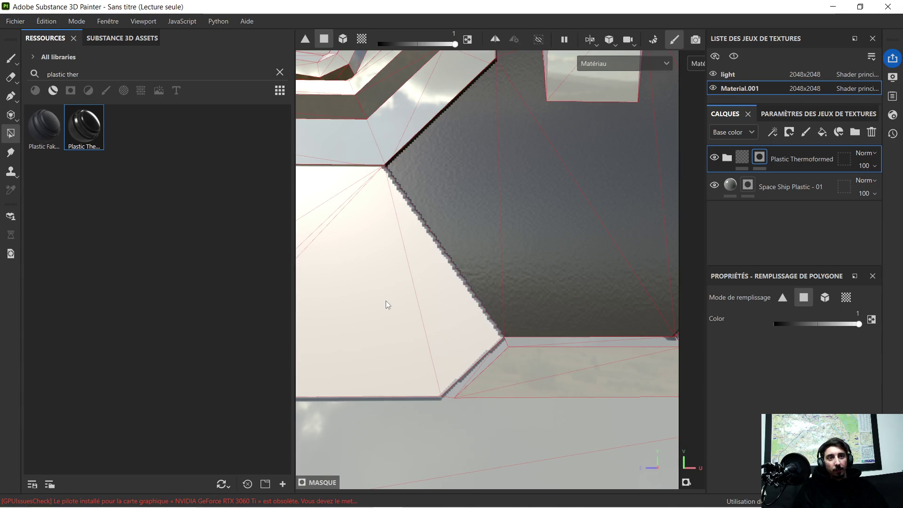
{"action": "left_click", "coordinate": [442, 295]}
{"action": "left_click", "coordinate": [379, 314]}
- Fill the last light faces left of the diagonal and both halves of the light triangle
{"action": "middle_click_drag", "start_coordinate": [381, 273], "coordinate": [536, 290], "text": "alt"}
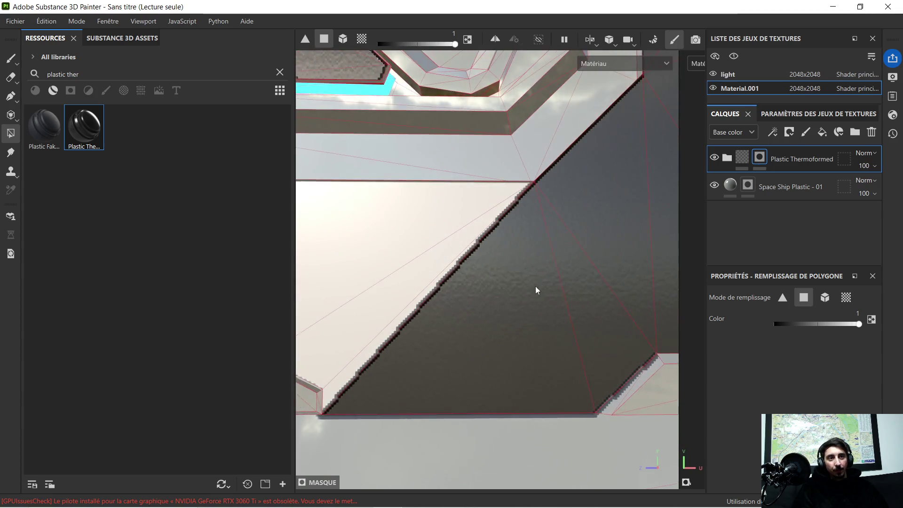
{"action": "left_click", "coordinate": [457, 241]}
{"action": "left_click", "coordinate": [439, 281]}
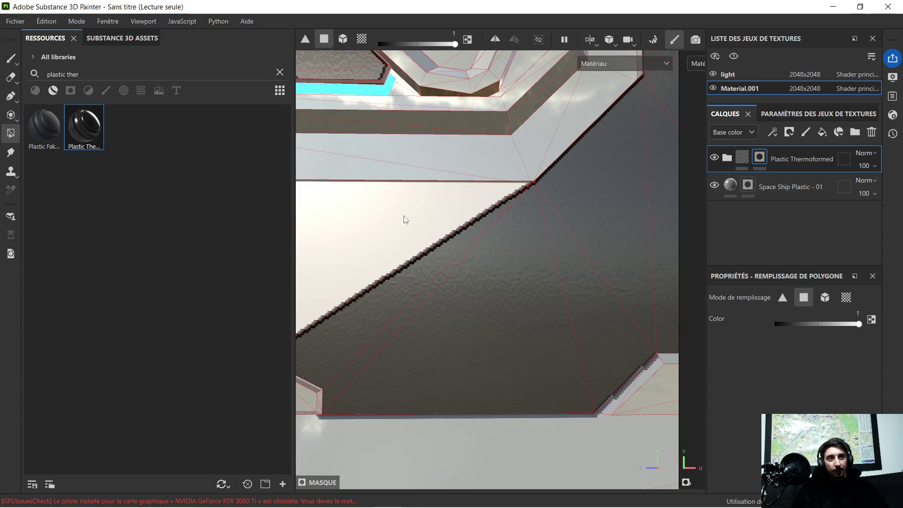
{"action": "left_click", "coordinate": [413, 224]}
{"action": "scroll", "coordinate": [413, 225], "scroll_direction": "down", "scroll_amount": 5}
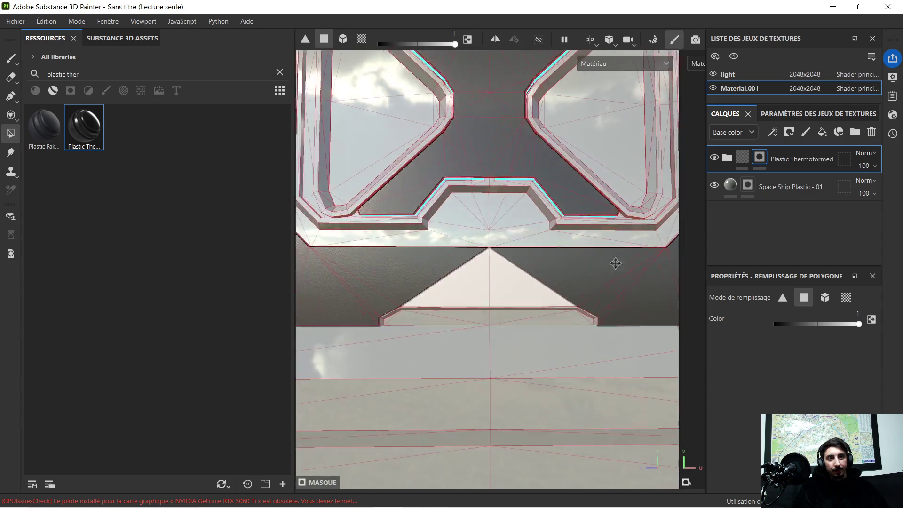
{"action": "scroll", "coordinate": [514, 281], "scroll_direction": "up", "scroll_amount": 4}
{"action": "left_click", "coordinate": [509, 303]}
{"action": "left_click", "coordinate": [430, 298]}
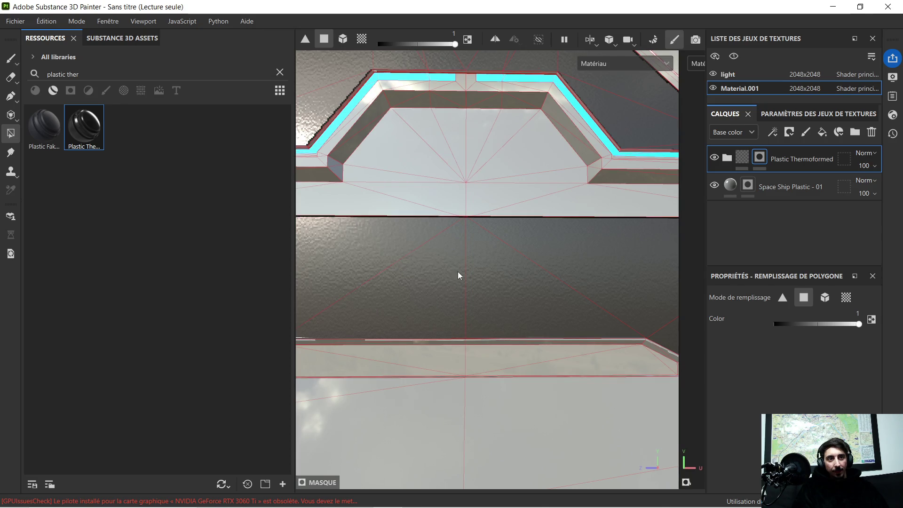
{"action": "scroll", "coordinate": [465, 259], "scroll_direction": "down", "scroll_amount": 3}
{"action": "scroll", "coordinate": [476, 250], "scroll_direction": "down", "scroll_amount": 3}
{"action": "mouse_move", "coordinate": [476, 247]}
{"action": "left_mouse_down", "text": "alt"}
{"action": "mouse_move", "coordinate": [438, 241]}
{"action": "mouse_move", "coordinate": [480, 236]}
{"action": "mouse_move", "coordinate": [476, 274]}
{"action": "mouse_move", "coordinate": [463, 274]}
{"action": "mouse_move", "coordinate": [487, 245]}
{"action": "mouse_move", "coordinate": [516, 259]}
{"action": "left_mouse_up", "text": "alt"}
{"action": "scroll", "coordinate": [485, 204], "scroll_direction": "down", "scroll_amount": 2}
{"action": "scroll", "coordinate": [481, 221], "scroll_direction": "up", "scroll_amount": 2}
{"action": "scroll", "coordinate": [473, 250], "scroll_direction": "down", "scroll_amount": 1}
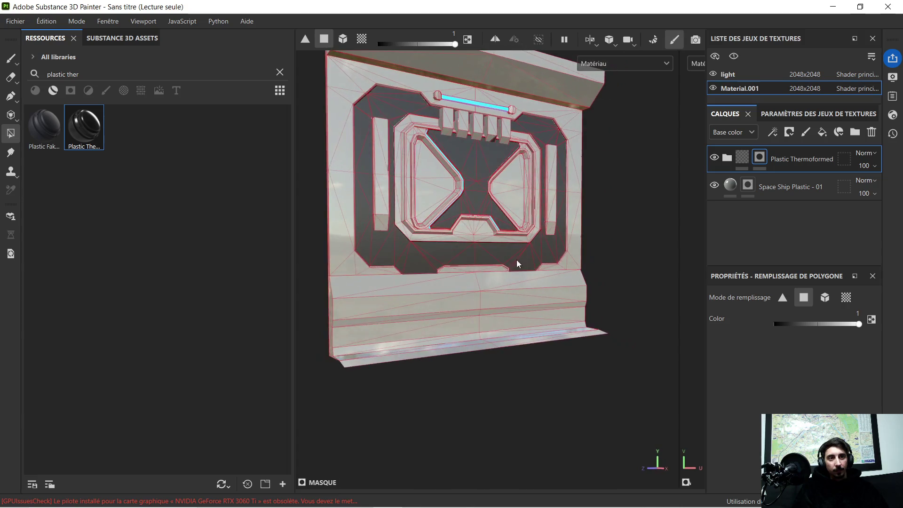
- Search for 'dark aged' and apply Steel Dark Aged to the panel as a new layer
{"action": "left_click", "coordinate": [82, 72]}
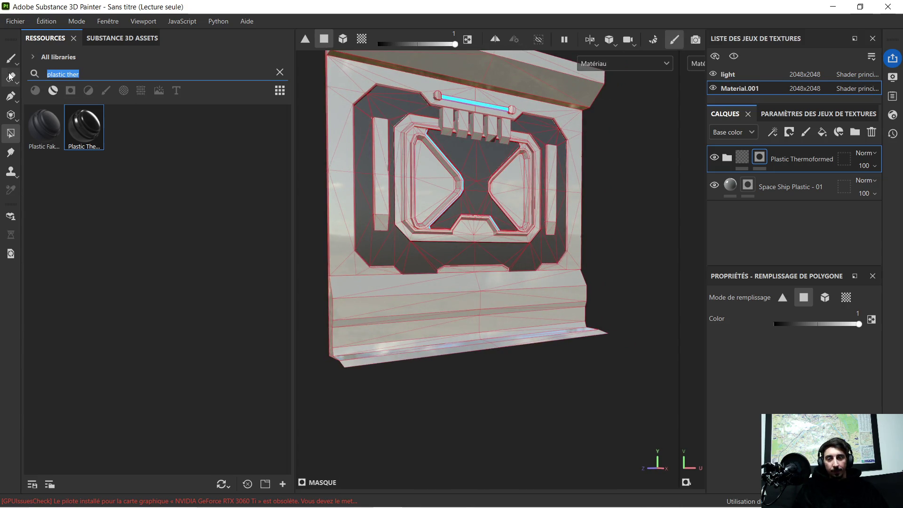
{"action": "type", "text": "dark a"}
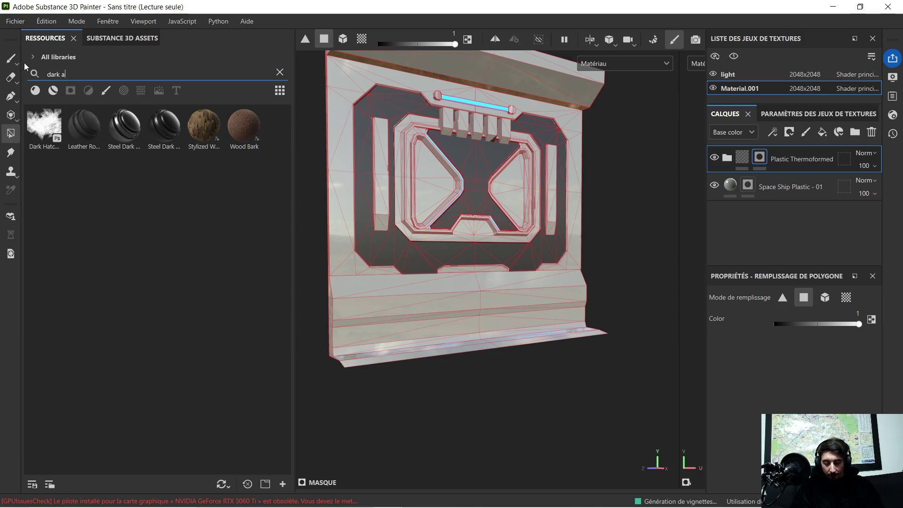
{"action": "type", "text": "ged"}
{"action": "left_click", "coordinate": [42, 125]}
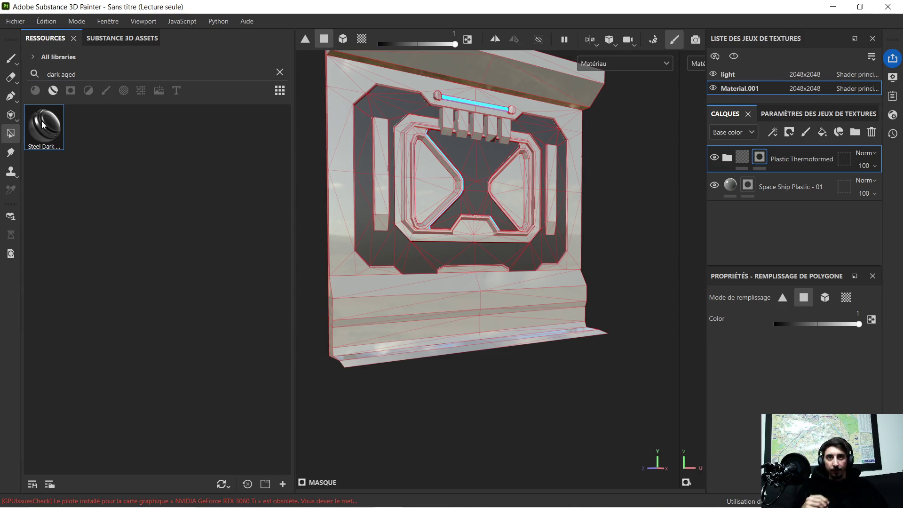
{"action": "mouse_move", "coordinate": [43, 127]}
{"action": "left_mouse_down"}
{"action": "mouse_move", "coordinate": [324, 284]}
{"action": "mouse_move", "coordinate": [373, 301]}
{"action": "left_mouse_up"}
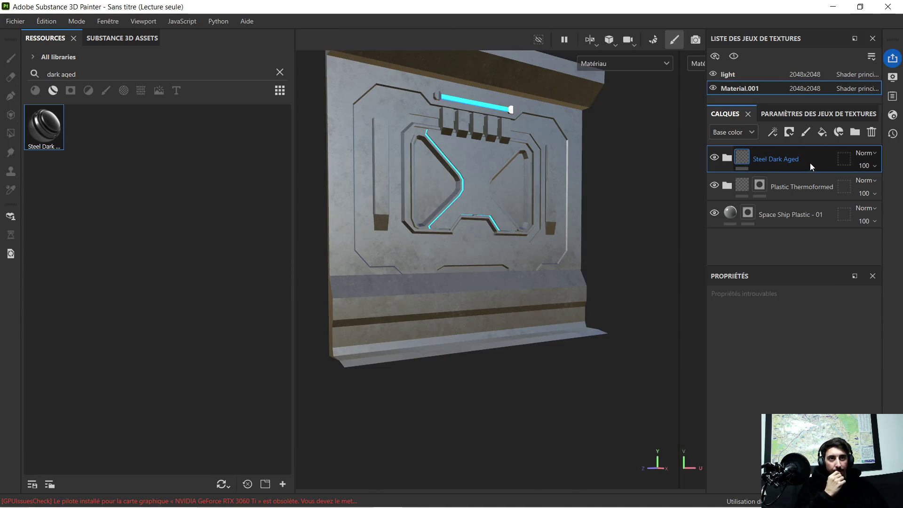
- Give Steel Dark Aged a black mask and polygon-fill the strip below the frame
{"action": "right_click", "coordinate": [810, 162]}
{"action": "left_click", "coordinate": [541, 22]}
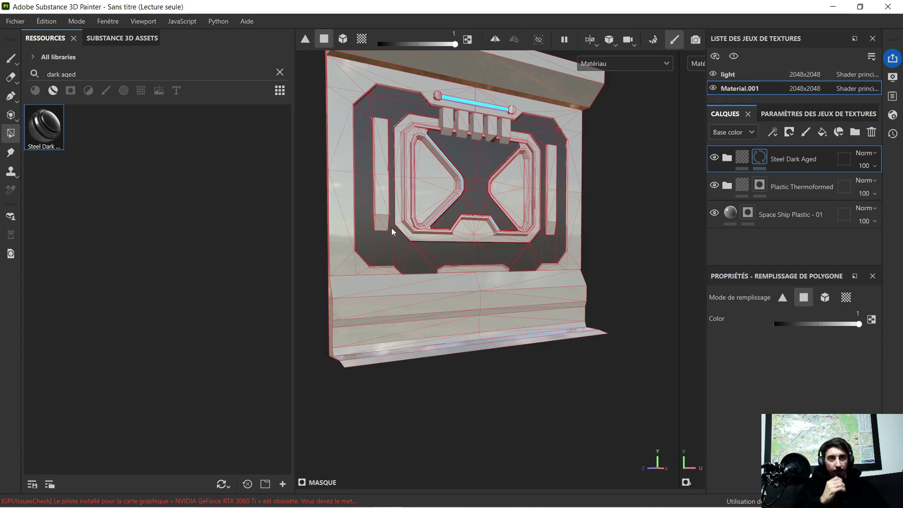
{"action": "key", "text": "4"}
{"action": "mouse_move", "coordinate": [590, 346]}
{"action": "left_mouse_down", "text": "alt"}
{"action": "mouse_move", "coordinate": [572, 331]}
{"action": "mouse_move", "coordinate": [541, 334]}
{"action": "mouse_move", "coordinate": [552, 325]}
{"action": "left_mouse_up", "text": "alt"}
{"action": "left_click", "coordinate": [423, 283]}
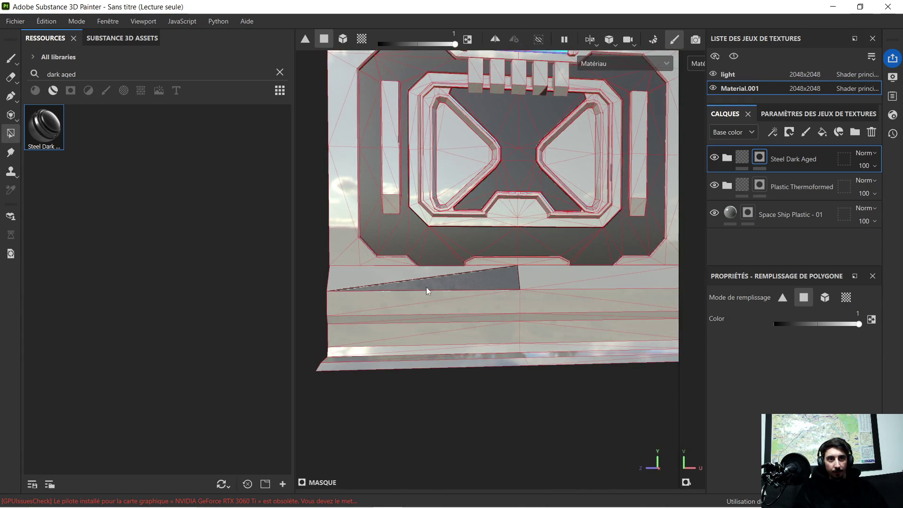
{"action": "left_click", "coordinate": [363, 277]}
{"action": "left_click", "coordinate": [443, 310]}
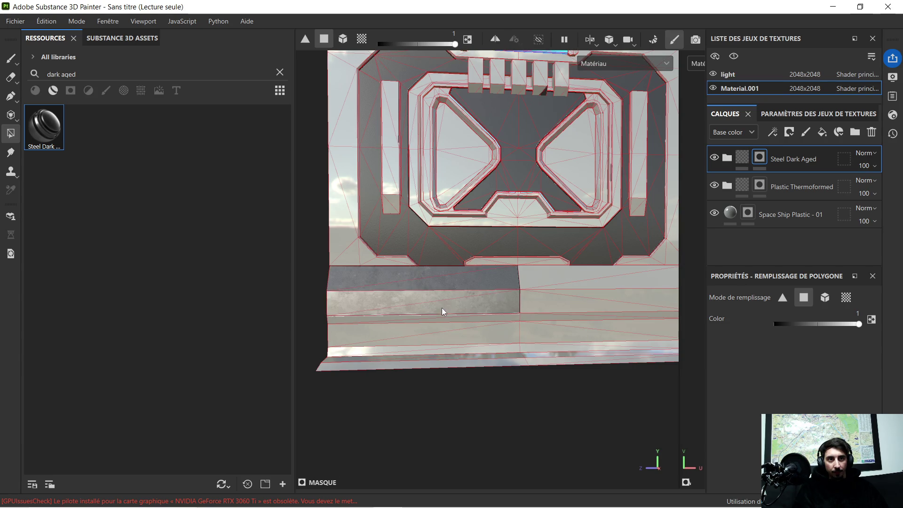
{"action": "left_click", "coordinate": [383, 318]}
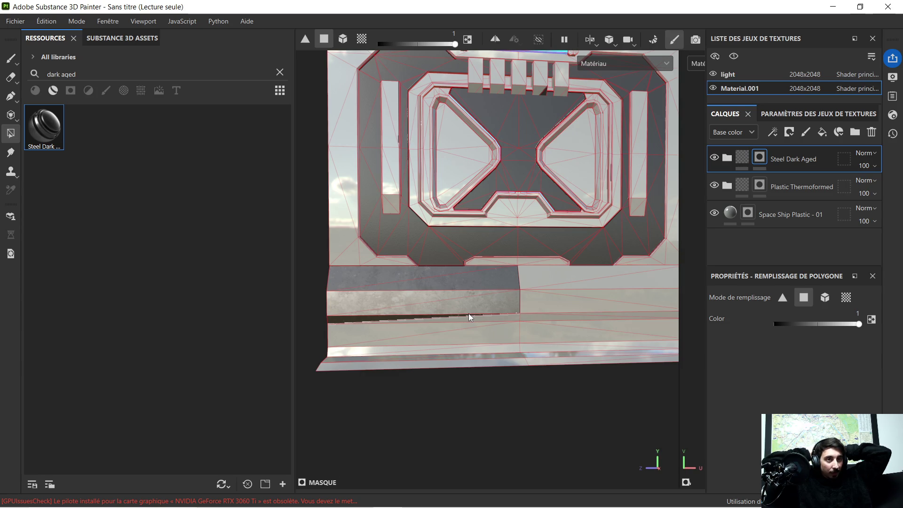
- Fill the strip face and its remaining band triangles with dark steel
{"action": "scroll", "coordinate": [468, 313], "scroll_direction": "up", "scroll_amount": 6}
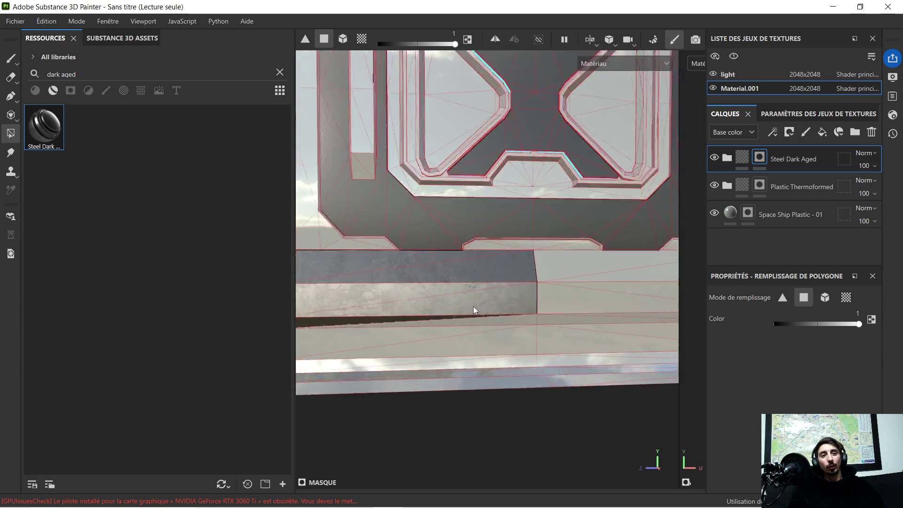
{"action": "mouse_move", "coordinate": [542, 205]}
{"action": "left_mouse_down", "text": "alt"}
{"action": "mouse_move", "coordinate": [574, 215]}
{"action": "mouse_move", "coordinate": [467, 278]}
{"action": "left_mouse_up", "text": "alt"}
{"action": "left_click", "coordinate": [478, 271]}
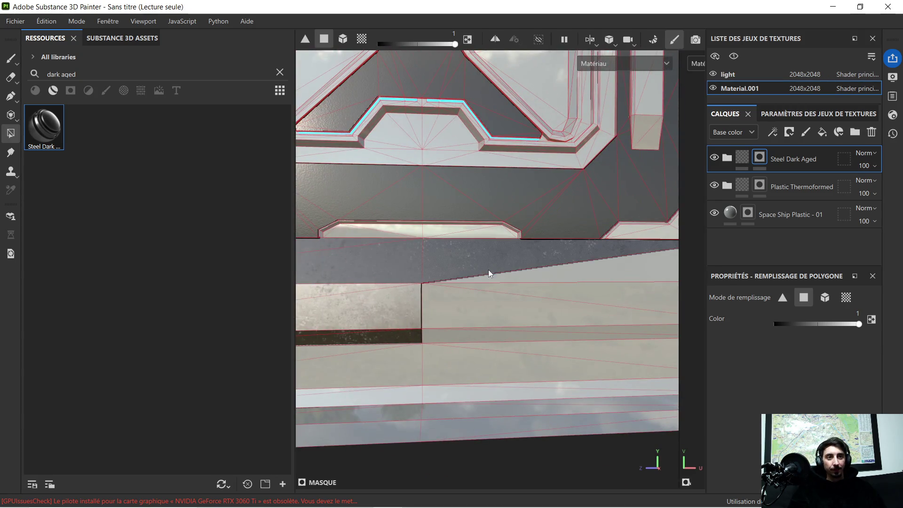
{"action": "left_click", "coordinate": [589, 280]}
{"action": "left_click", "coordinate": [601, 297]}
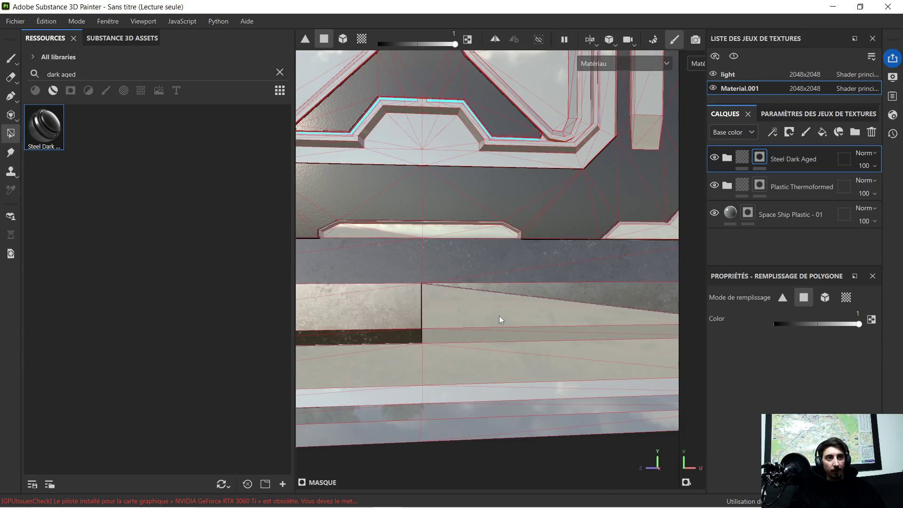
{"action": "left_click", "coordinate": [499, 315]}
{"action": "left_click", "coordinate": [475, 332]}
{"action": "mouse_move", "coordinate": [476, 333]}
{"action": "left_mouse_down", "text": "alt"}
{"action": "mouse_move", "coordinate": [490, 322]}
{"action": "mouse_move", "coordinate": [479, 298]}
{"action": "left_mouse_up", "text": "alt"}
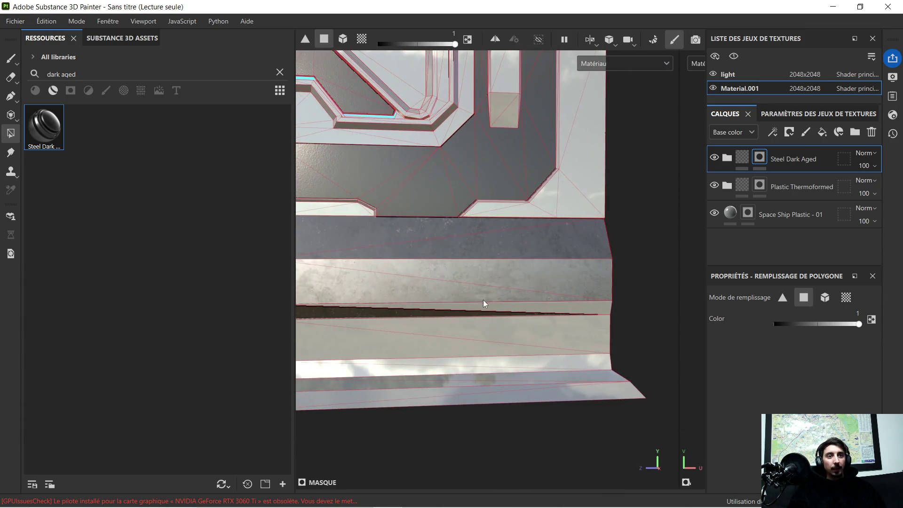
{"action": "left_click", "coordinate": [543, 307]}
- Fill more lower strip faces, including the lower-left light strip, with steel
{"action": "mouse_move", "coordinate": [426, 322]}
{"action": "left_mouse_down", "text": "alt"}
{"action": "mouse_move", "coordinate": [613, 277]}
{"action": "mouse_move", "coordinate": [449, 263]}
{"action": "mouse_move", "coordinate": [520, 276]}
{"action": "mouse_move", "coordinate": [390, 313]}
{"action": "left_mouse_up", "text": "alt"}
{"action": "scroll", "coordinate": [395, 310], "scroll_direction": "up", "scroll_amount": 5}
{"action": "left_click", "coordinate": [489, 269]}
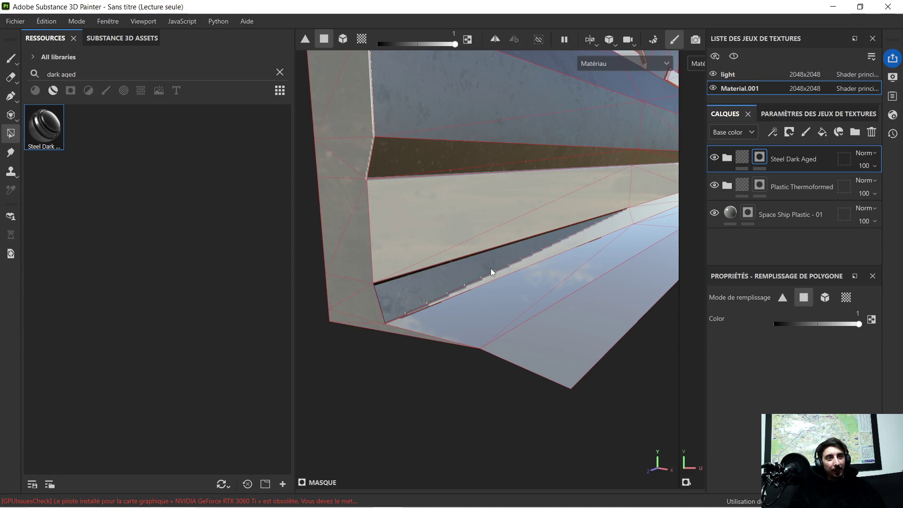
{"action": "left_click", "coordinate": [598, 233]}
{"action": "left_click", "coordinate": [577, 254]}
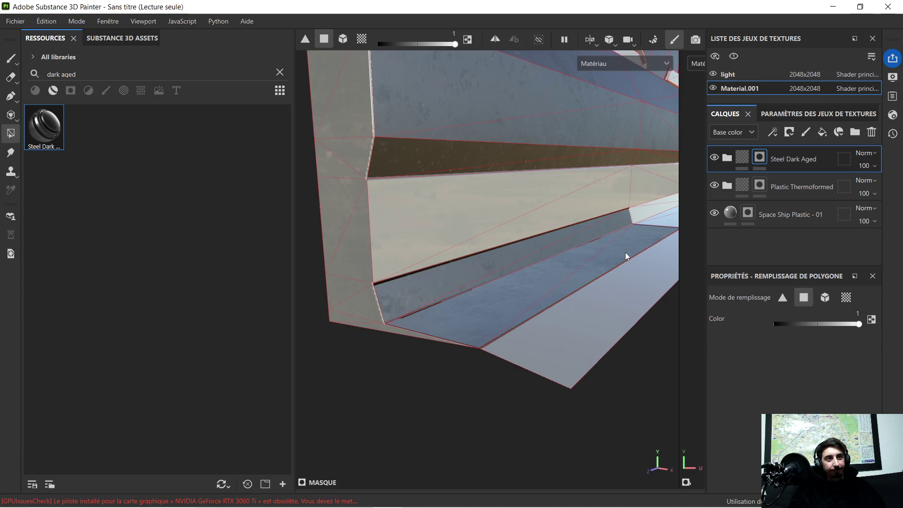
{"action": "mouse_move", "coordinate": [625, 252]}
{"action": "left_mouse_down", "text": "alt"}
{"action": "mouse_move", "coordinate": [590, 288]}
{"action": "mouse_move", "coordinate": [550, 295]}
{"action": "left_mouse_up", "text": "alt"}
{"action": "mouse_move", "coordinate": [461, 294]}
{"action": "left_mouse_down", "text": "alt"}
{"action": "mouse_move", "coordinate": [558, 268]}
{"action": "mouse_move", "coordinate": [572, 276]}
{"action": "mouse_move", "coordinate": [425, 323]}
{"action": "left_mouse_up", "text": "alt"}
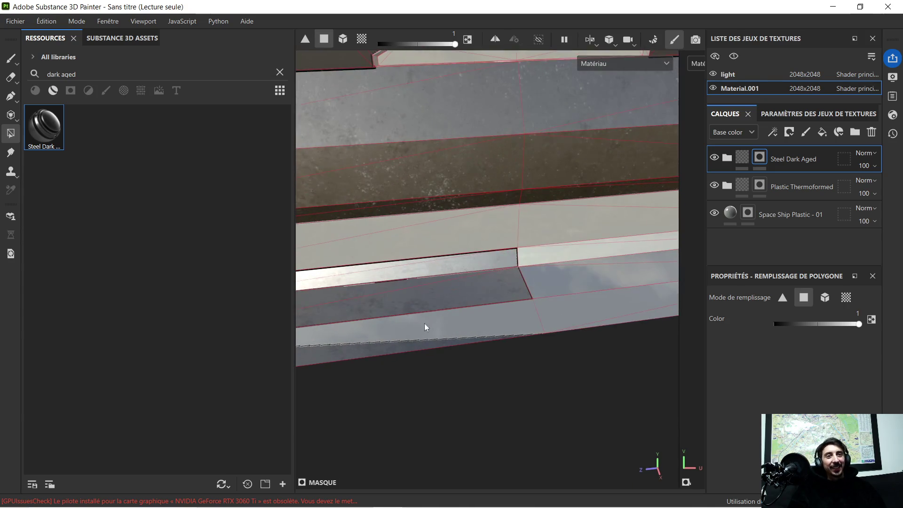
{"action": "left_click", "coordinate": [512, 315]}
- Fill the lower-right grey faces, blue-tinted strip and narrow slanted strip with steel
{"action": "mouse_move", "coordinate": [508, 308]}
{"action": "left_mouse_down", "text": "alt"}
{"action": "mouse_move", "coordinate": [562, 306]}
{"action": "mouse_move", "coordinate": [544, 311]}
{"action": "left_mouse_up", "text": "alt"}
{"action": "middle_click_drag", "start_coordinate": [609, 287], "coordinate": [533, 281], "text": "alt"}
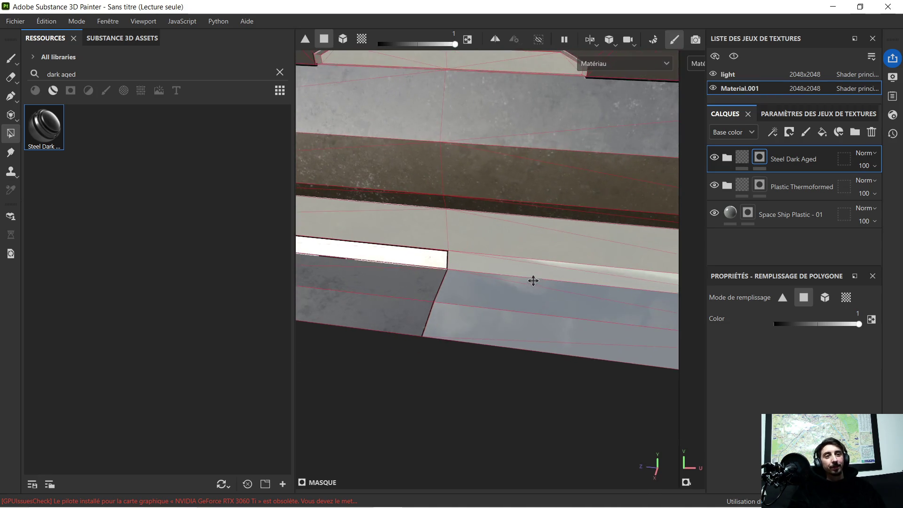
{"action": "left_click", "coordinate": [451, 289]}
{"action": "left_click", "coordinate": [512, 315]}
{"action": "middle_click_drag", "start_coordinate": [512, 315], "coordinate": [412, 269], "text": "alt"}
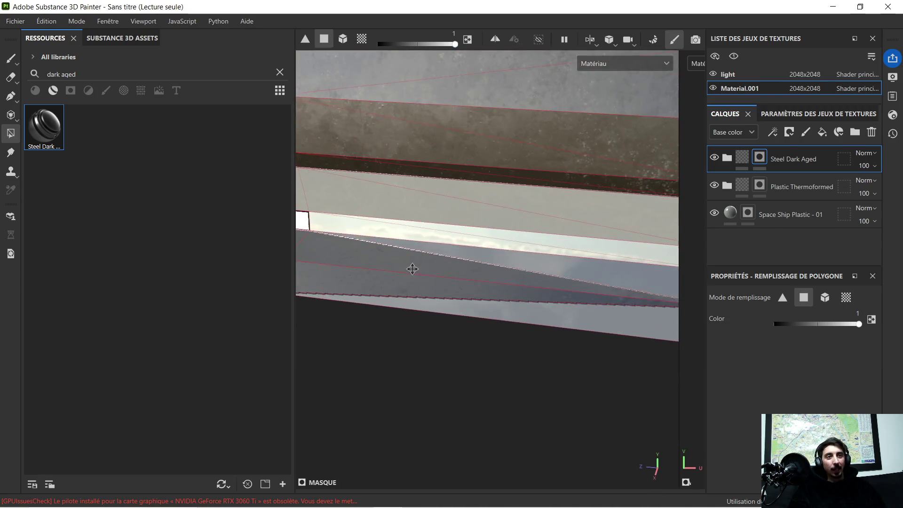
{"action": "left_click", "coordinate": [552, 320]}
{"action": "mouse_move", "coordinate": [557, 312]}
{"action": "left_mouse_down", "text": "alt"}
{"action": "mouse_move", "coordinate": [522, 278]}
{"action": "mouse_move", "coordinate": [562, 289]}
{"action": "mouse_move", "coordinate": [430, 288]}
{"action": "mouse_move", "coordinate": [561, 250]}
{"action": "mouse_move", "coordinate": [401, 270]}
{"action": "mouse_move", "coordinate": [522, 267]}
{"action": "mouse_move", "coordinate": [460, 270]}
{"action": "mouse_move", "coordinate": [388, 228]}
{"action": "mouse_move", "coordinate": [515, 263]}
{"action": "mouse_move", "coordinate": [494, 236]}
{"action": "mouse_move", "coordinate": [502, 224]}
{"action": "mouse_move", "coordinate": [484, 338]}
{"action": "left_mouse_up", "text": "alt"}
{"action": "left_click", "coordinate": [566, 288]}
{"action": "left_click", "coordinate": [437, 335]}
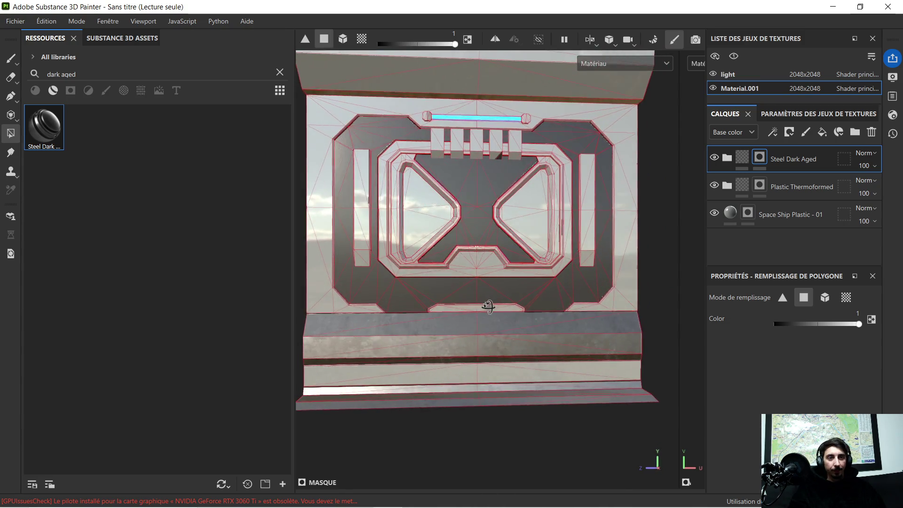
- Select the Space Ship Plastic - 01 layer
{"action": "scroll", "coordinate": [481, 323], "scroll_direction": "up", "scroll_amount": 3}
{"action": "scroll", "coordinate": [481, 324], "scroll_direction": "up", "scroll_amount": 2}
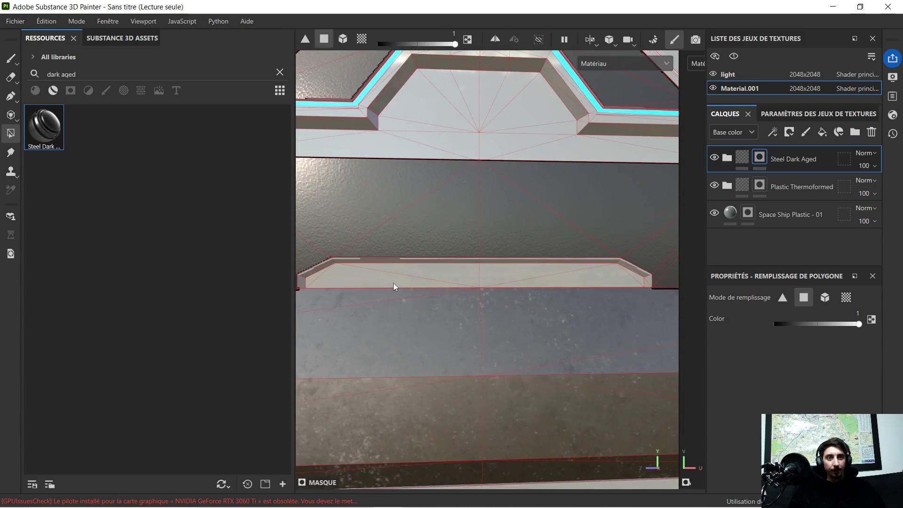
{"action": "scroll", "coordinate": [395, 285], "scroll_direction": "down", "scroll_amount": 3}
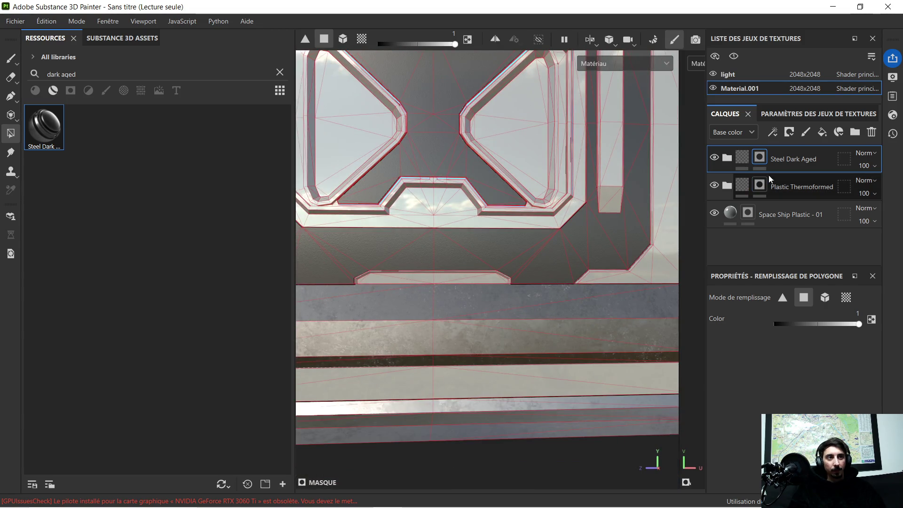
{"action": "left_click", "coordinate": [786, 218]}
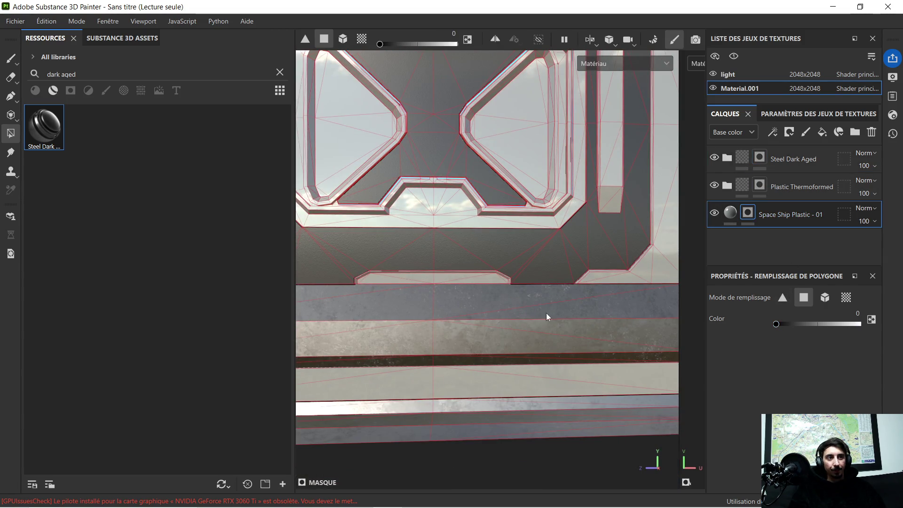
{"action": "scroll", "coordinate": [365, 294], "scroll_direction": "up", "scroll_amount": 5}
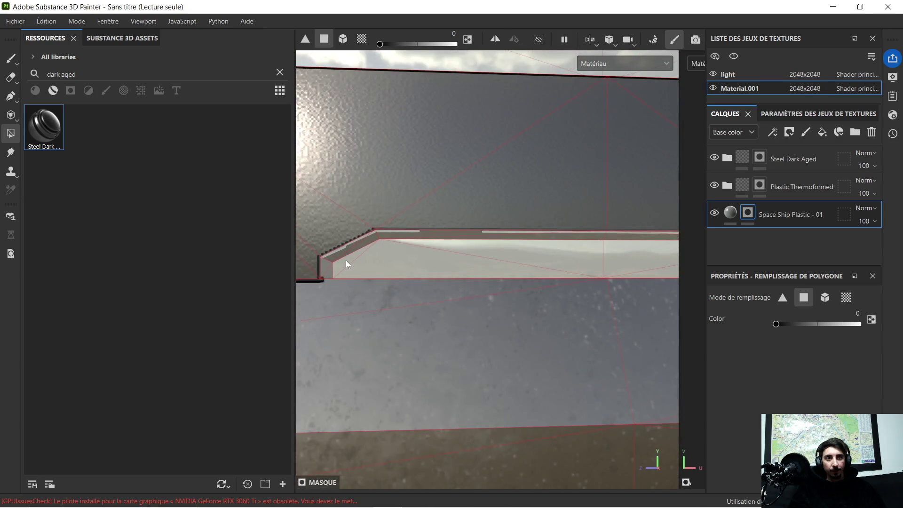
{"action": "left_click", "coordinate": [345, 261]}
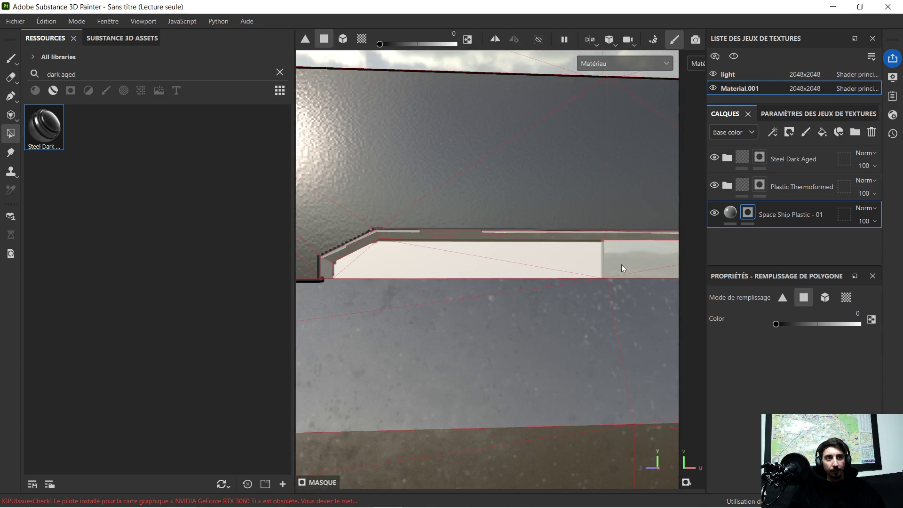
{"action": "mouse_move", "coordinate": [617, 246]}
{"action": "middle_mouse_down"}
{"action": "mouse_move", "coordinate": [413, 258]}
{"action": "mouse_move", "coordinate": [554, 293]}
{"action": "middle_mouse_up"}
{"action": "left_click", "coordinate": [574, 278]}
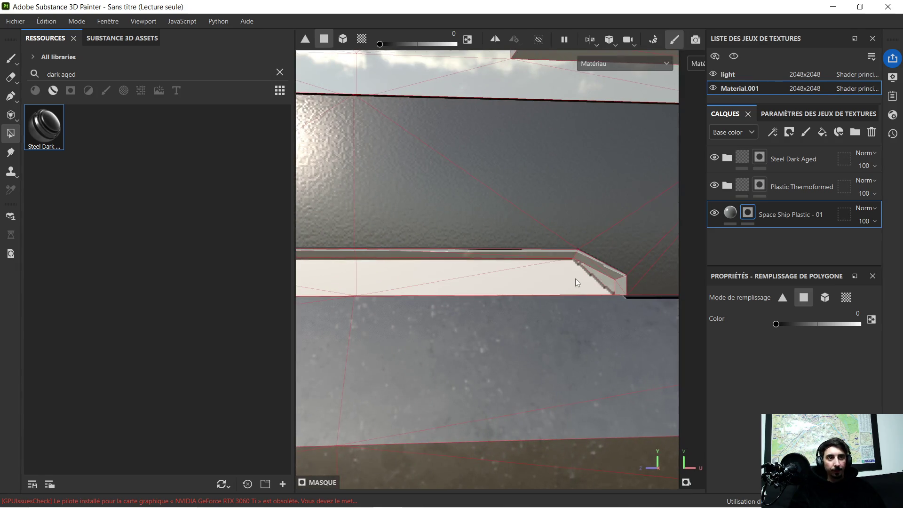
{"action": "left_click_drag", "start_coordinate": [582, 280], "coordinate": [433, 279], "text": "alt"}
{"action": "scroll", "coordinate": [492, 316], "scroll_direction": "down", "scroll_amount": 3}
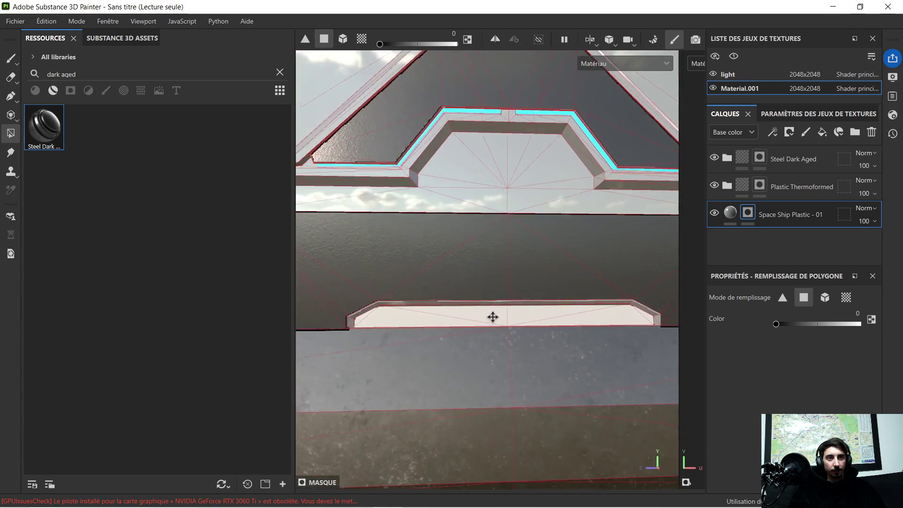
{"action": "scroll", "coordinate": [495, 321], "scroll_direction": "down", "scroll_amount": 5}
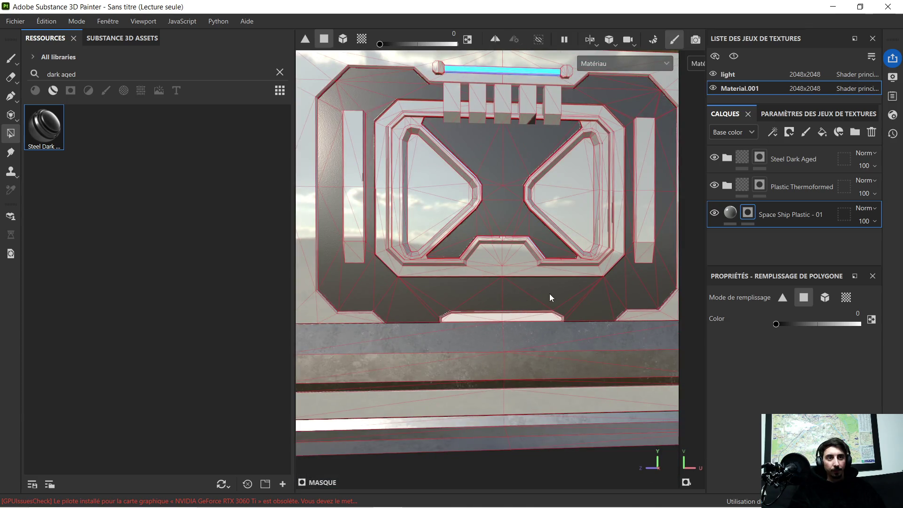
{"action": "left_click_drag", "start_coordinate": [541, 300], "coordinate": [546, 293], "text": "alt"}
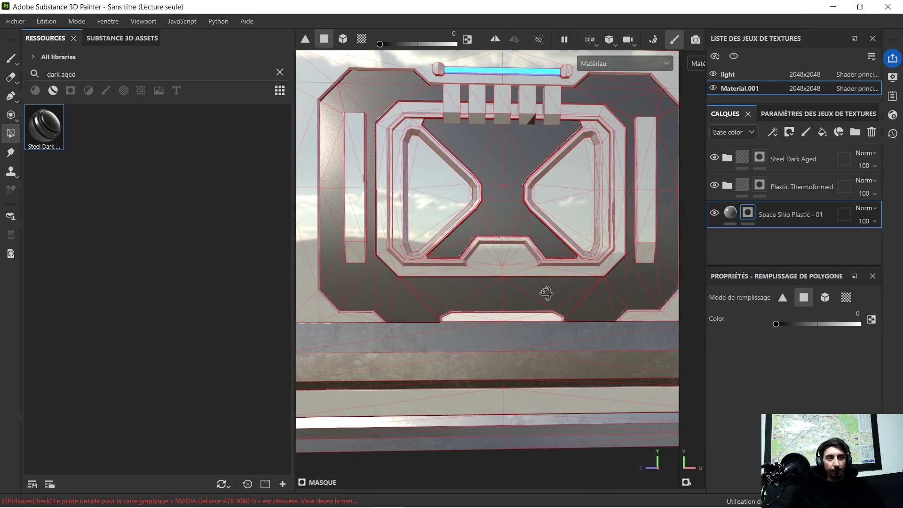
{"action": "scroll", "coordinate": [520, 322], "scroll_direction": "up", "scroll_amount": 3}
{"action": "scroll", "coordinate": [515, 329], "scroll_direction": "up", "scroll_amount": 2}
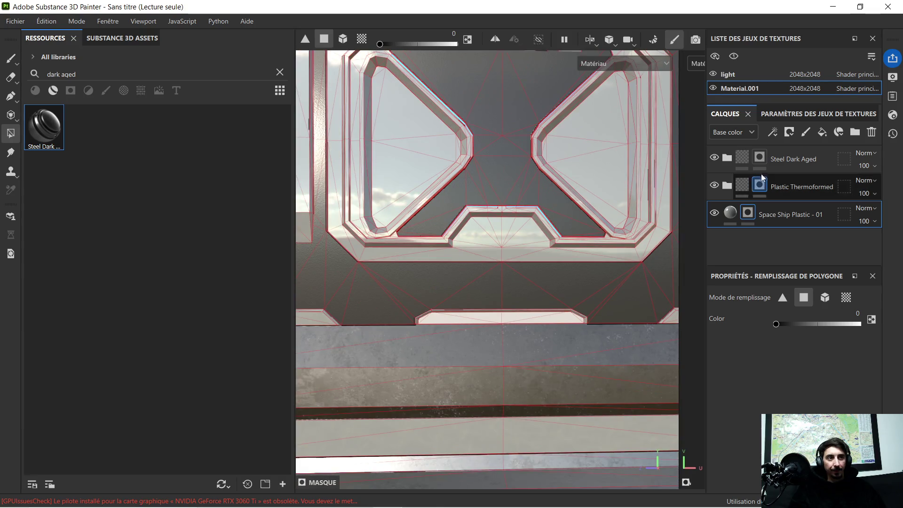
{"action": "left_click", "coordinate": [786, 189]}
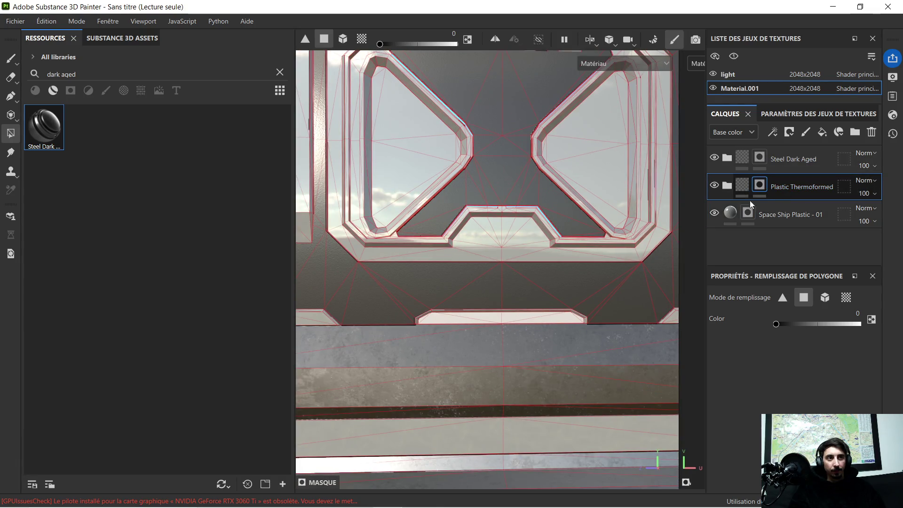
{"action": "scroll", "coordinate": [439, 315], "scroll_direction": "up", "scroll_amount": 5}
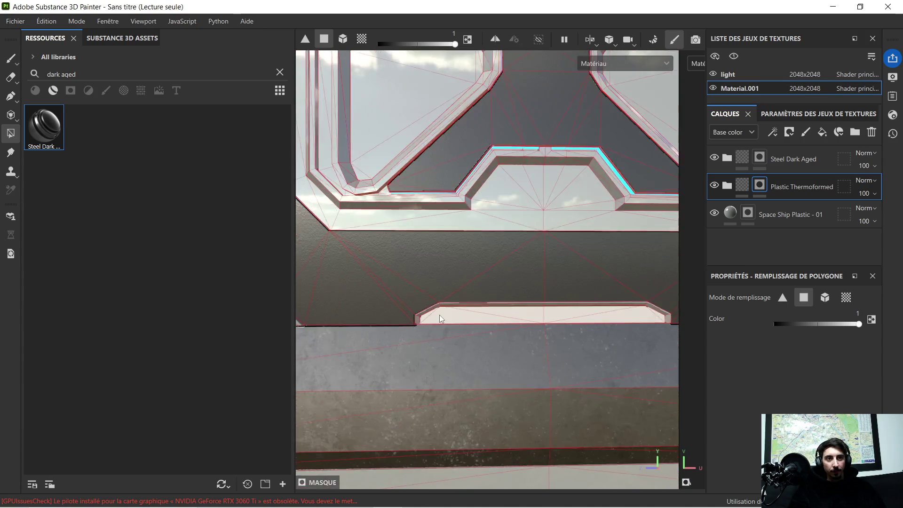
{"action": "left_click_drag", "start_coordinate": [445, 312], "coordinate": [606, 311]}
{"action": "middle_click_drag", "start_coordinate": [606, 311], "coordinate": [433, 286], "text": "alt"}
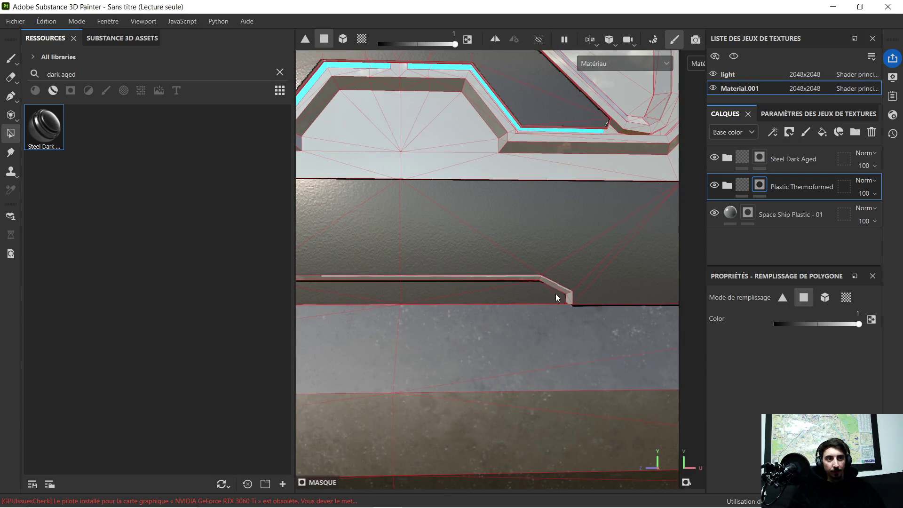
{"action": "key", "text": "f"}
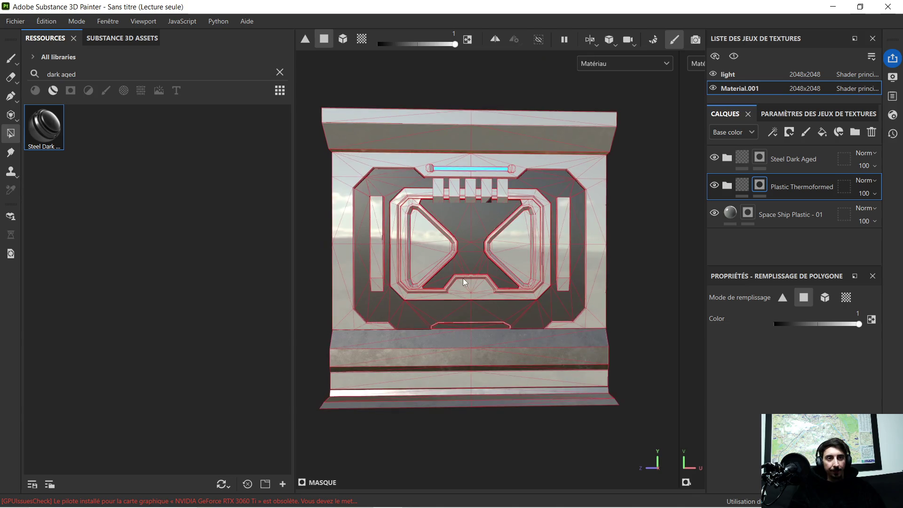
{"action": "mouse_move", "coordinate": [497, 294]}
{"action": "left_mouse_down", "text": "alt"}
{"action": "mouse_move", "coordinate": [469, 298]}
{"action": "mouse_move", "coordinate": [495, 293]}
{"action": "left_mouse_up", "text": "alt"}
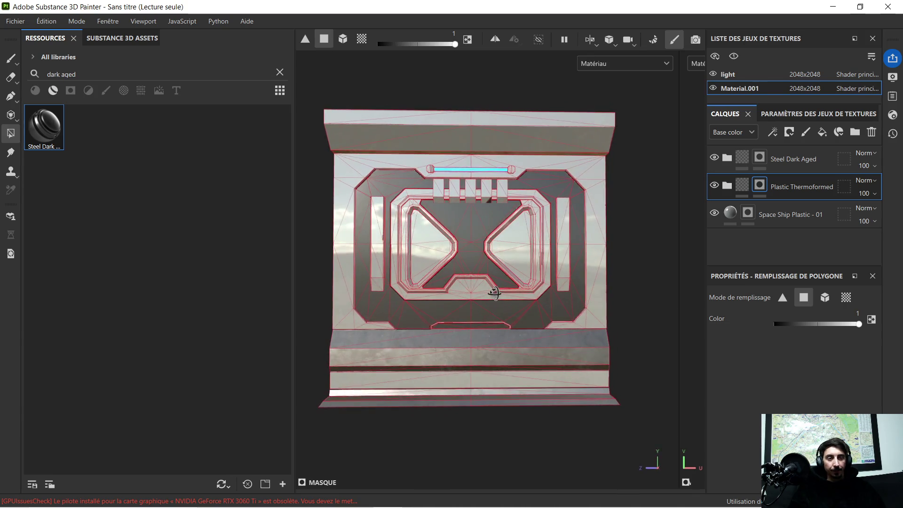
{"action": "scroll", "coordinate": [480, 335], "scroll_direction": "up", "scroll_amount": 5}
{"action": "mouse_move", "coordinate": [448, 323]}
{"action": "left_mouse_down", "text": "alt"}
{"action": "mouse_move", "coordinate": [499, 302]}
{"action": "mouse_move", "coordinate": [513, 309]}
{"action": "left_mouse_up", "text": "alt"}
{"action": "left_click", "coordinate": [510, 312]}
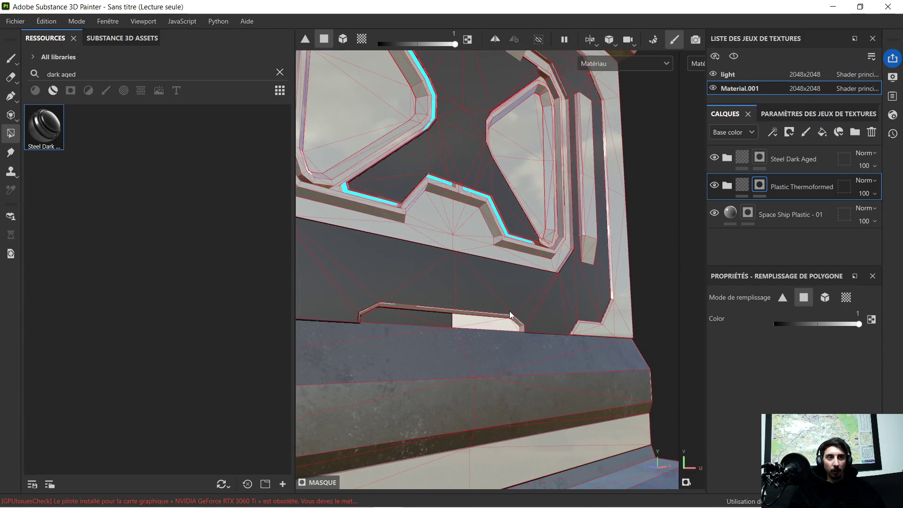
{"action": "scroll", "coordinate": [503, 311], "scroll_direction": "down", "scroll_amount": 5}
{"action": "mouse_move", "coordinate": [501, 304]}
{"action": "left_mouse_down", "text": "alt"}
{"action": "mouse_move", "coordinate": [512, 286]}
{"action": "mouse_move", "coordinate": [471, 292]}
{"action": "left_mouse_up", "text": "alt"}
{"action": "scroll", "coordinate": [469, 278], "scroll_direction": "up", "scroll_amount": 4}
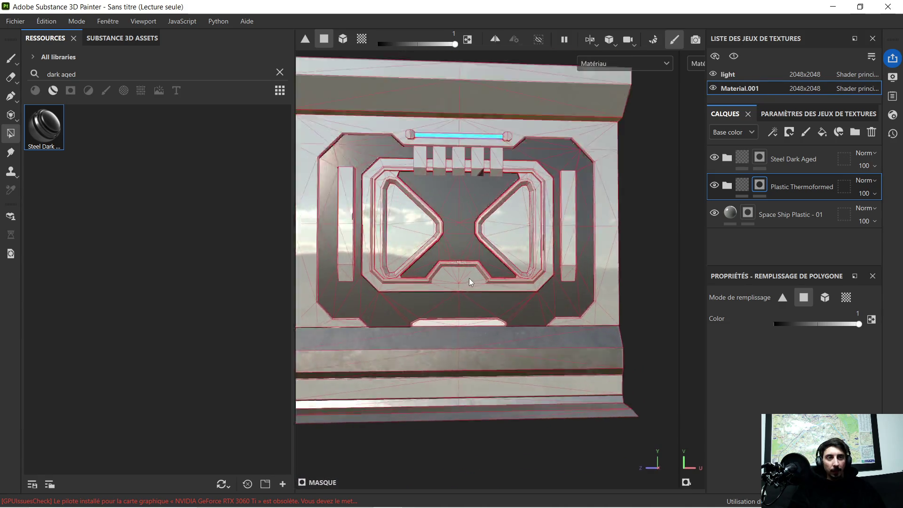
{"action": "scroll", "coordinate": [454, 218], "scroll_direction": "down", "scroll_amount": 2}
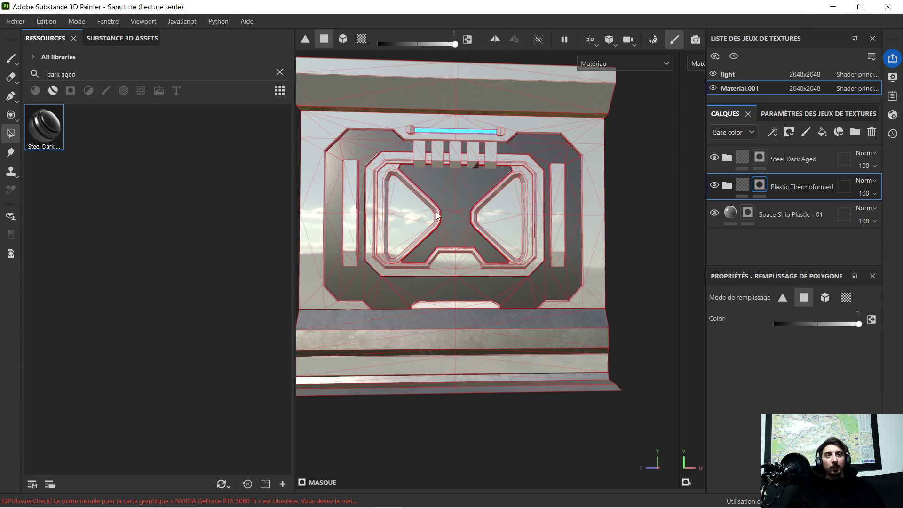
- Minimize Painter and bring the mur 4 Explorer window into full view
{"action": "left_click", "coordinate": [832, 9]}
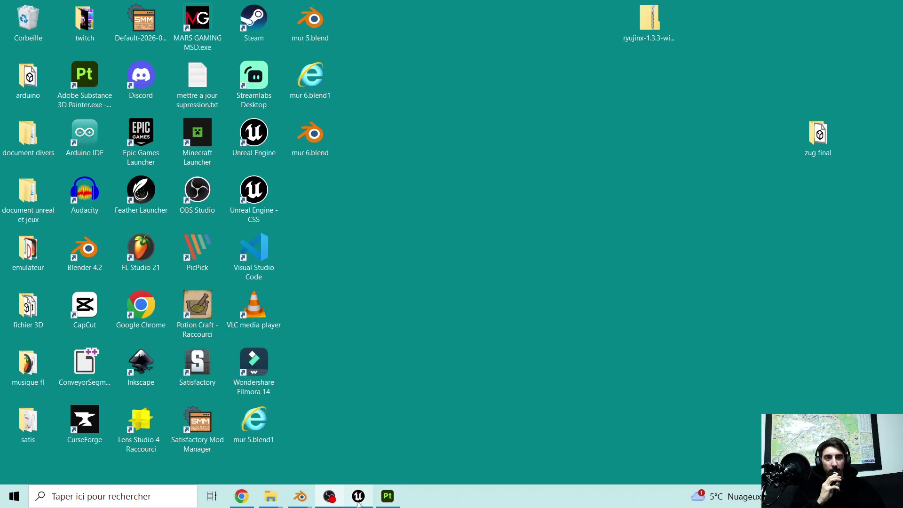
{"action": "mouse_move", "coordinate": [271, 496]}
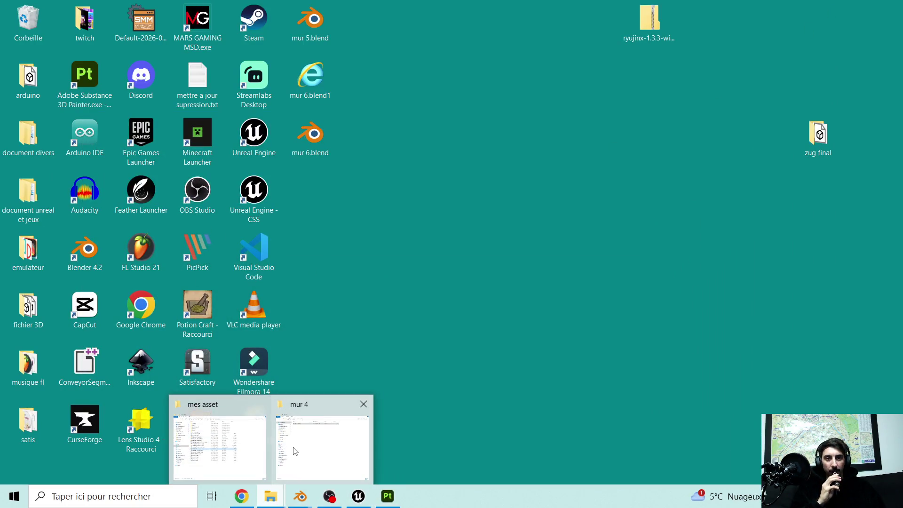
{"action": "left_click", "coordinate": [216, 442]}
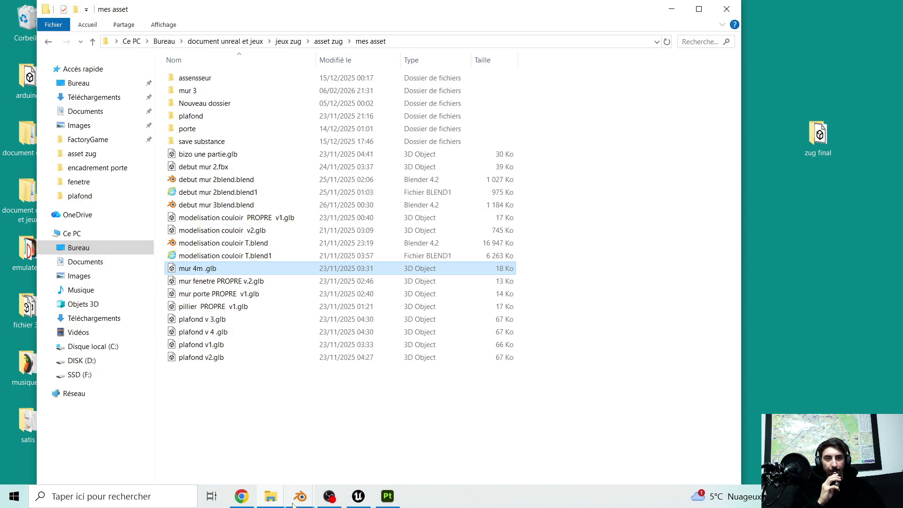
{"action": "mouse_move", "coordinate": [282, 497]}
{"action": "left_click", "coordinate": [325, 438]}
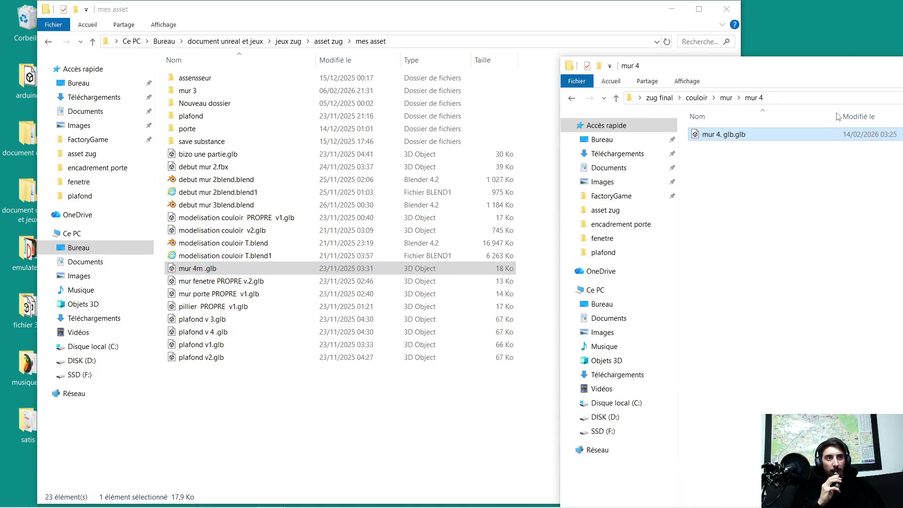
{"action": "left_click_drag", "start_coordinate": [829, 72], "coordinate": [540, 51]}
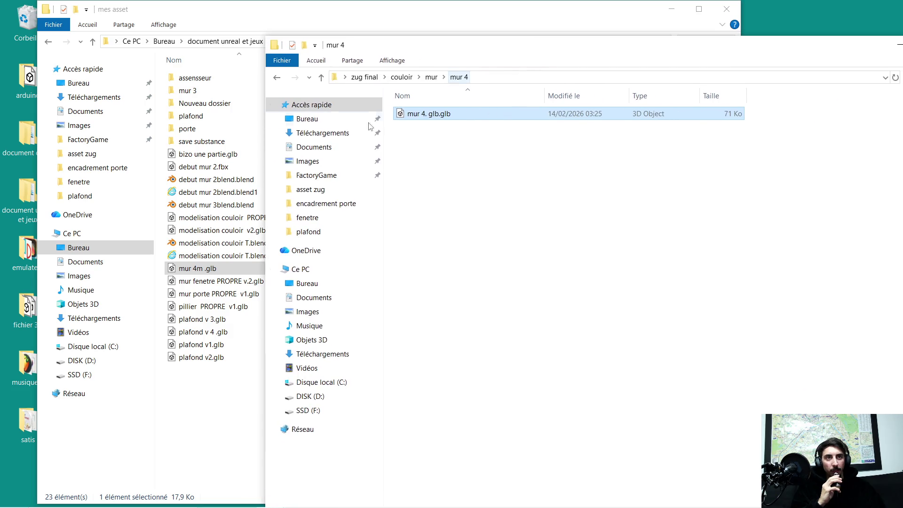
- Go up to the mur folder, enter mur 1 and preview mur 1.glb
{"action": "left_click", "coordinate": [430, 78]}
{"action": "double_click", "coordinate": [429, 118]}
{"action": "double_click", "coordinate": [434, 132]}
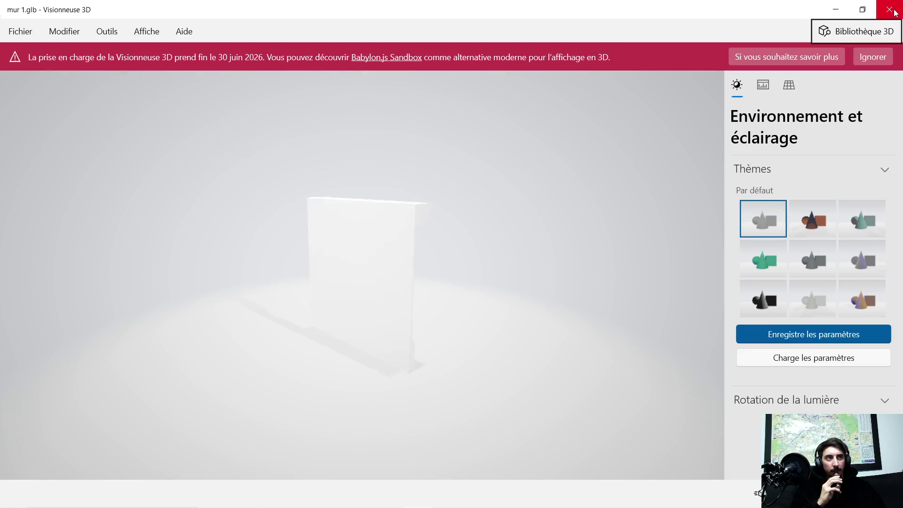
{"action": "left_click", "coordinate": [889, 10]}
- Open substance couloir mur 1.spp with Substance 3D Painter
{"action": "left_click", "coordinate": [663, 129]}
{"action": "double_click", "coordinate": [662, 126]}
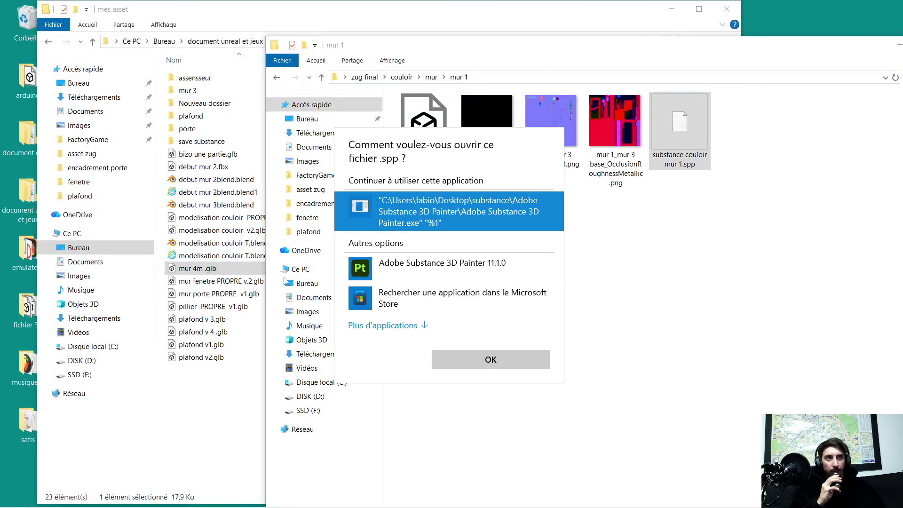
{"action": "left_click", "coordinate": [447, 268]}
{"action": "left_click", "coordinate": [498, 365]}
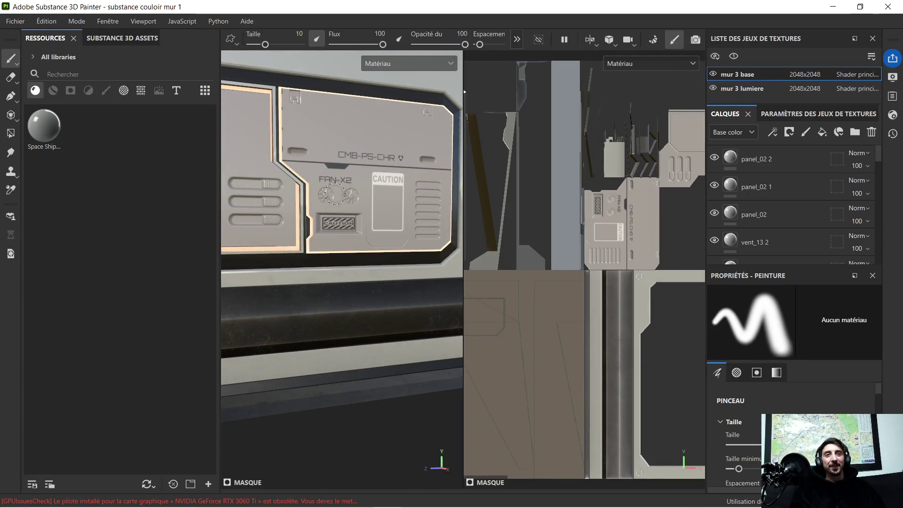
- Widen the 3D viewport over the UV view, then orbit, pan and zoom around the panel
{"action": "left_click_drag", "start_coordinate": [310, 174], "coordinate": [475, 129], "text": "alt"}
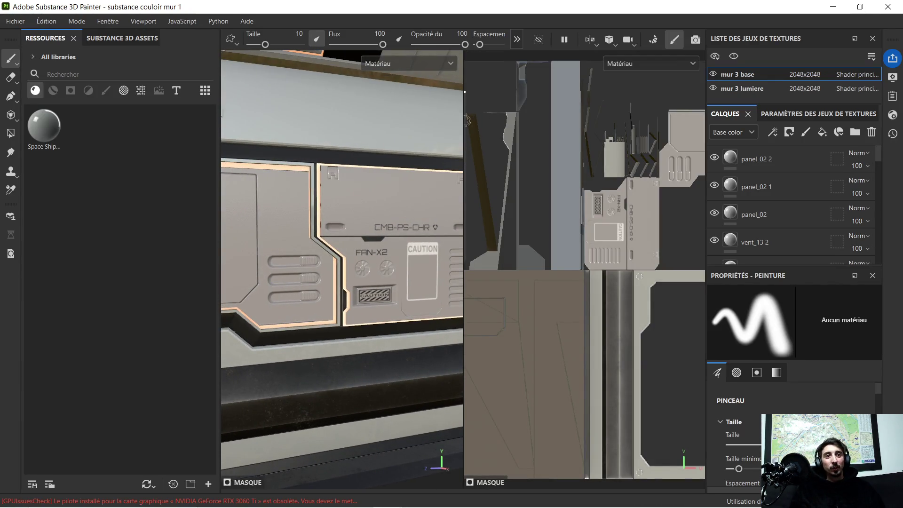
{"action": "left_click_drag", "start_coordinate": [464, 149], "coordinate": [641, 148]}
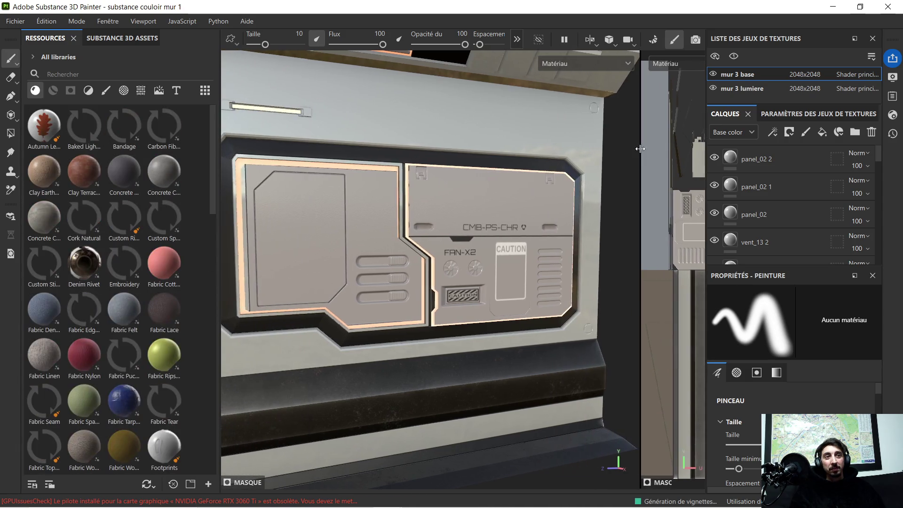
{"action": "scroll", "coordinate": [463, 153], "scroll_direction": "down", "scroll_amount": 3}
{"action": "scroll", "coordinate": [462, 146], "scroll_direction": "up", "scroll_amount": 2}
{"action": "scroll", "coordinate": [462, 143], "scroll_direction": "down", "scroll_amount": 1}
{"action": "mouse_move", "coordinate": [461, 143]}
{"action": "left_mouse_down", "text": "alt"}
{"action": "mouse_move", "coordinate": [574, 165]}
{"action": "mouse_move", "coordinate": [559, 66]}
{"action": "mouse_move", "coordinate": [524, 177]}
{"action": "mouse_move", "coordinate": [542, 179]}
{"action": "left_mouse_up", "text": "alt"}
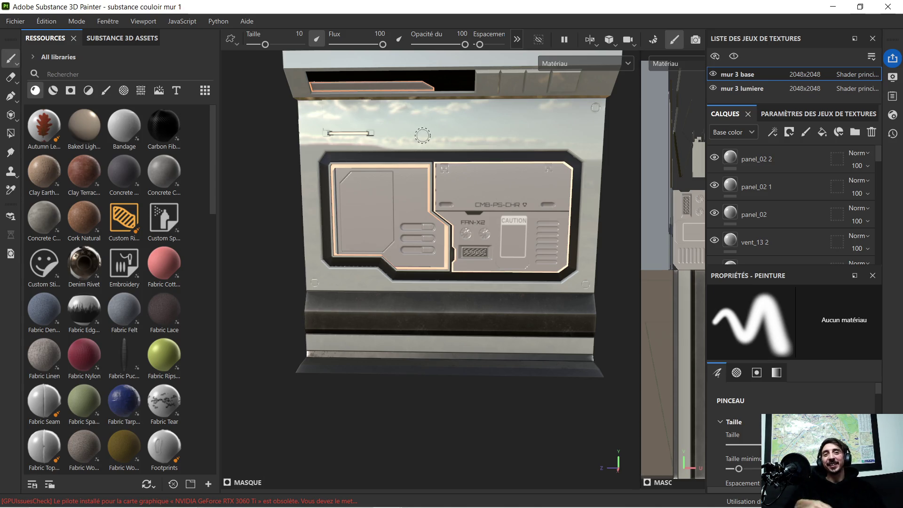
{"action": "scroll", "coordinate": [386, 125], "scroll_direction": "up", "scroll_amount": 2}
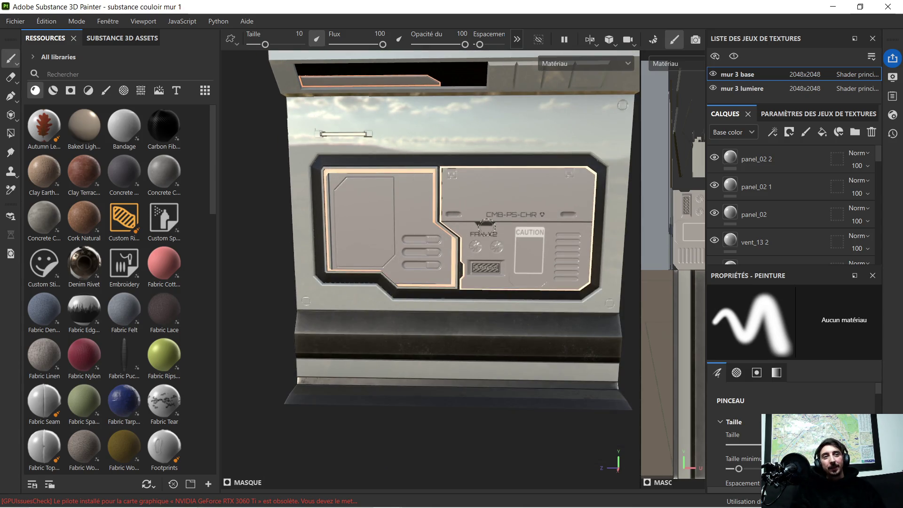
{"action": "middle_click_drag", "start_coordinate": [484, 226], "coordinate": [469, 142]}
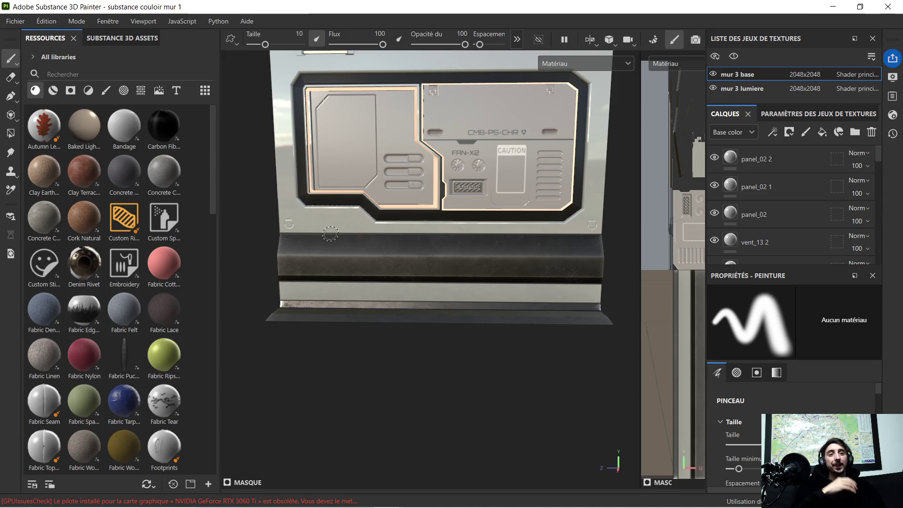
{"action": "key", "text": "shift"}
{"action": "scroll", "coordinate": [377, 231], "scroll_direction": "up", "scroll_amount": 5}
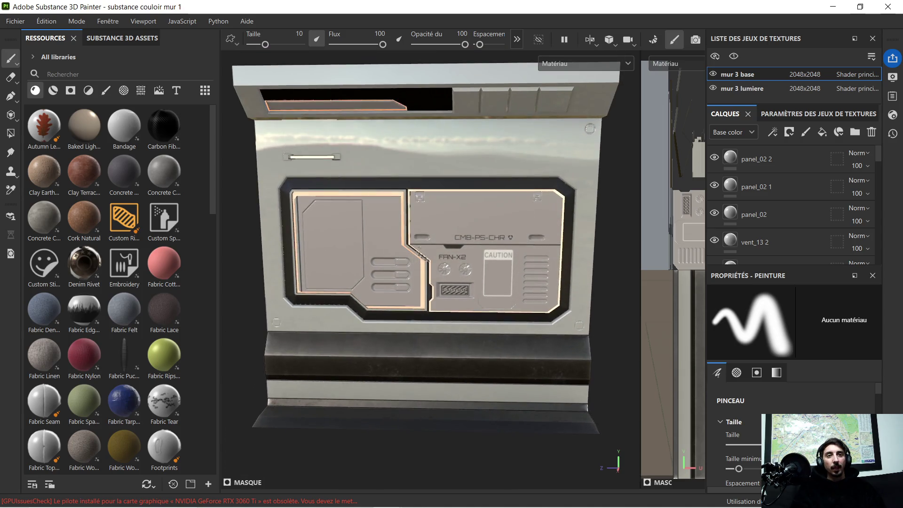
{"action": "left_click_drag", "start_coordinate": [410, 241], "coordinate": [362, 245], "text": "alt"}
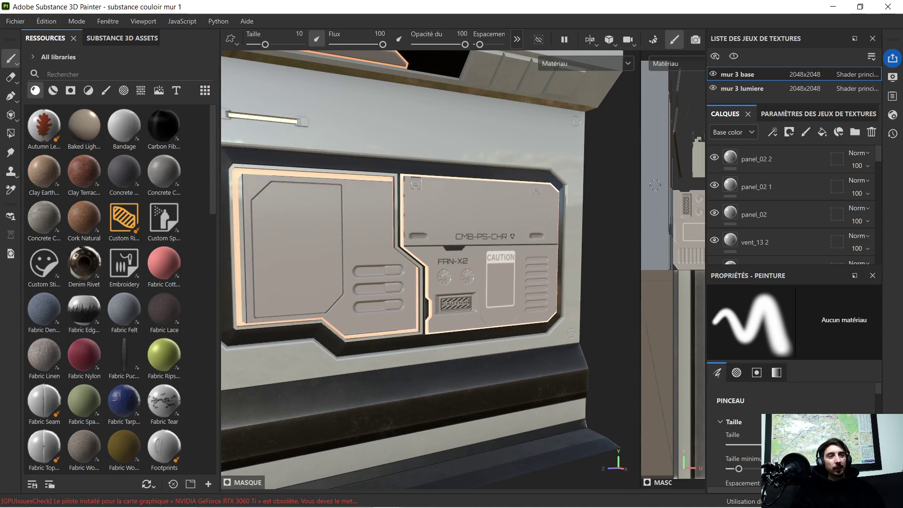
{"action": "scroll", "coordinate": [763, 196], "scroll_direction": "down", "scroll_amount": 10}
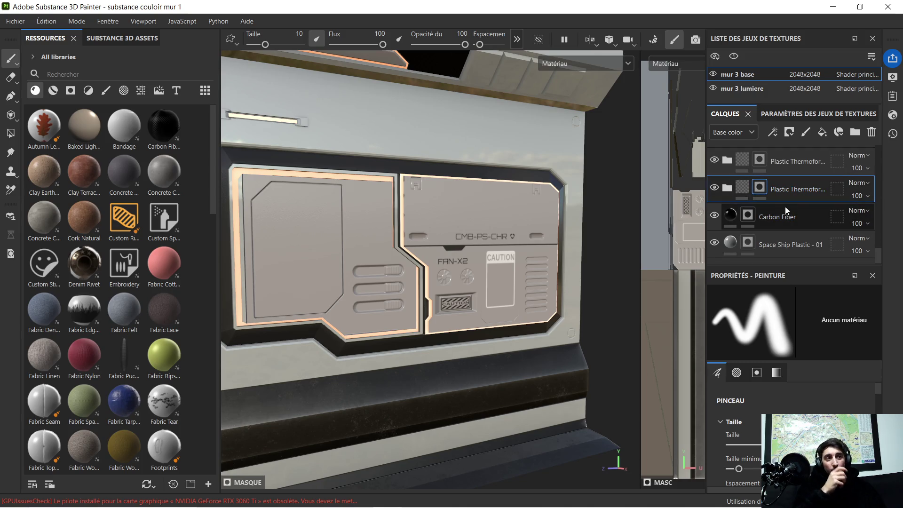
- Expand the Plastic Thermoformed group and select its Plastic layer
{"action": "scroll", "coordinate": [744, 193], "scroll_direction": "up", "scroll_amount": 1}
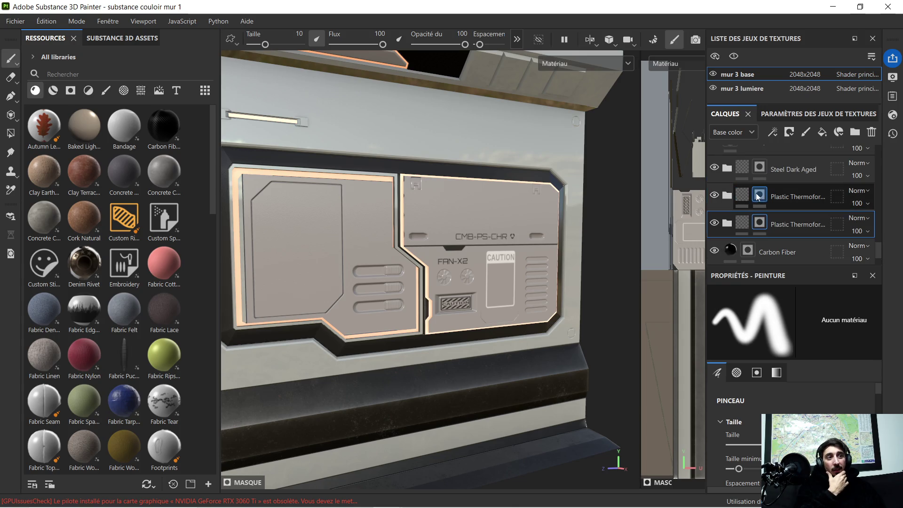
{"action": "scroll", "coordinate": [786, 193], "scroll_direction": "up", "scroll_amount": 1}
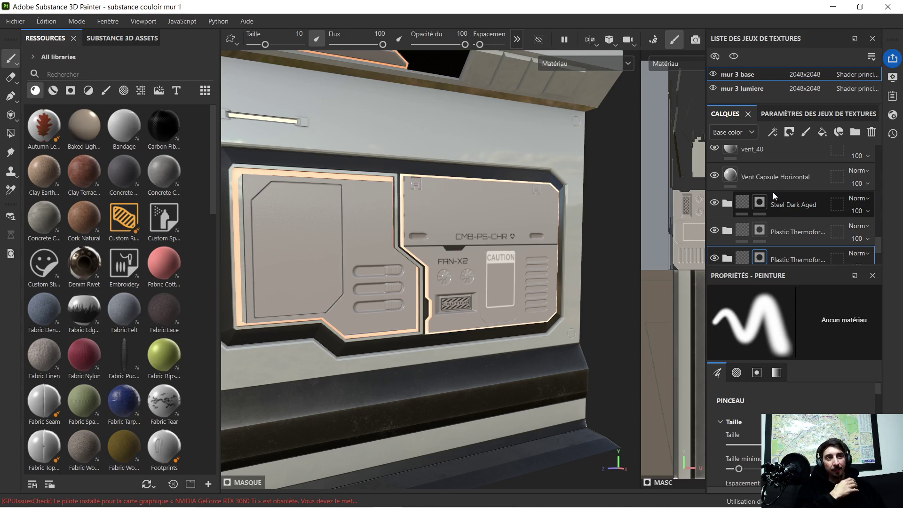
{"action": "scroll", "coordinate": [782, 187], "scroll_direction": "down", "scroll_amount": 1}
{"action": "scroll", "coordinate": [780, 186], "scroll_direction": "up", "scroll_amount": 1}
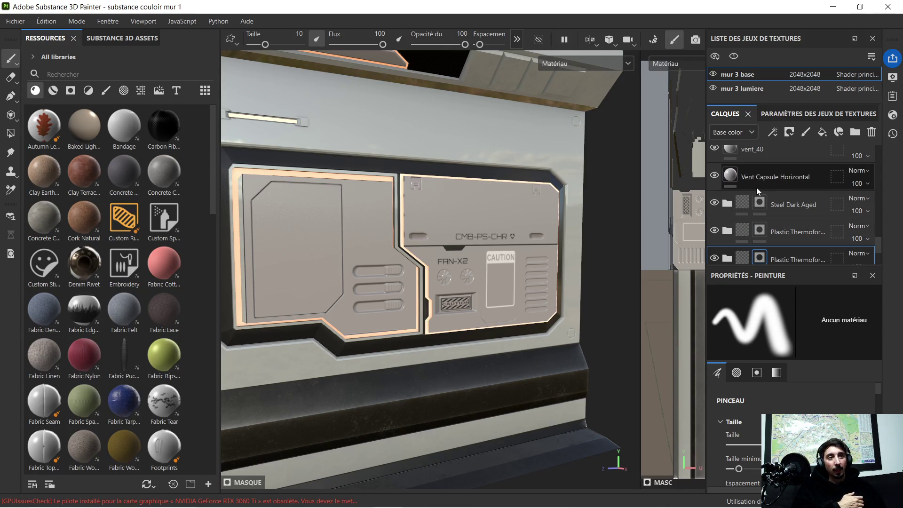
{"action": "scroll", "coordinate": [779, 191], "scroll_direction": "up", "scroll_amount": 1}
{"action": "scroll", "coordinate": [777, 192], "scroll_direction": "down", "scroll_amount": 3}
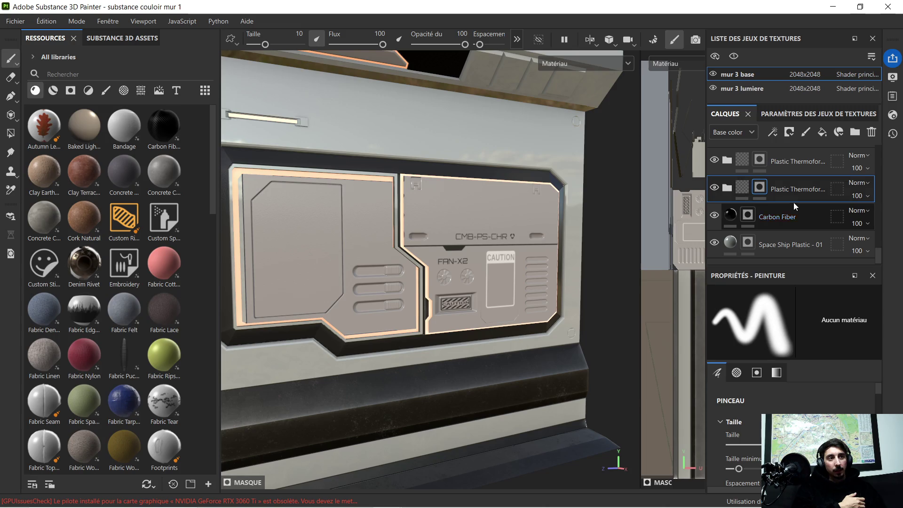
{"action": "left_click", "coordinate": [724, 187]}
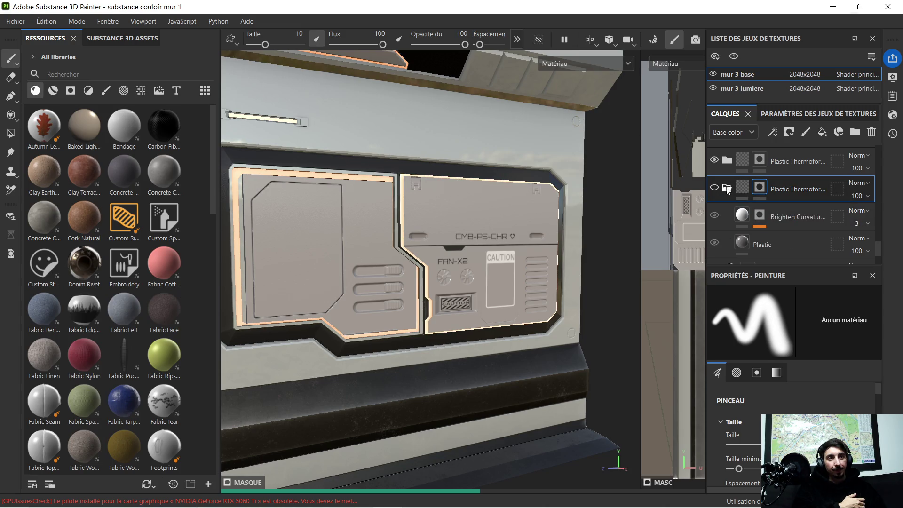
{"action": "scroll", "coordinate": [776, 217], "scroll_direction": "down", "scroll_amount": 2}
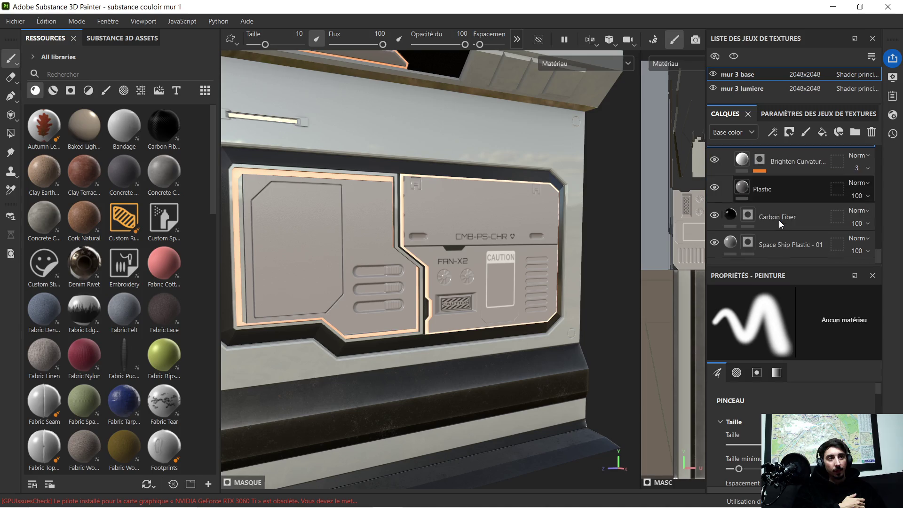
{"action": "left_click", "coordinate": [790, 195]}
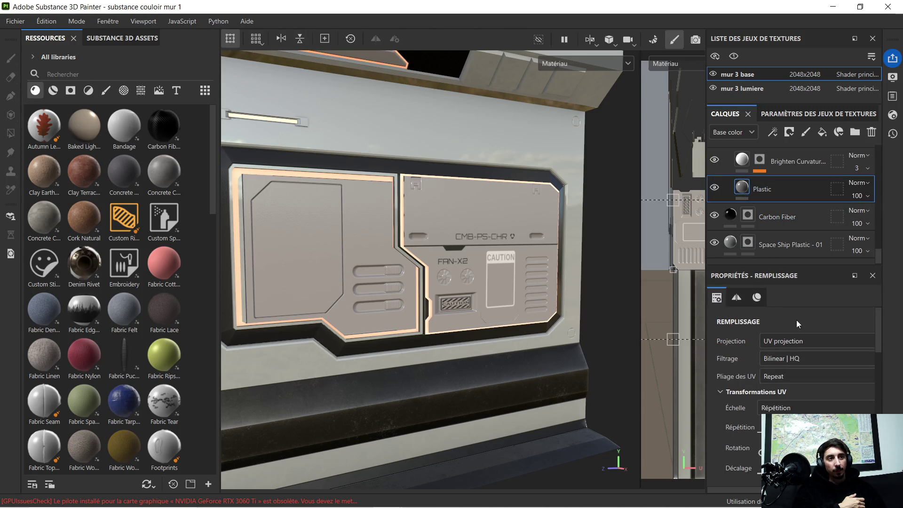
- Open the Plastic layer's base colour, then close Painter discarding unsaved changes
{"action": "scroll", "coordinate": [798, 329], "scroll_direction": "down", "scroll_amount": 5}
{"action": "scroll", "coordinate": [807, 372], "scroll_direction": "down", "scroll_amount": 1}
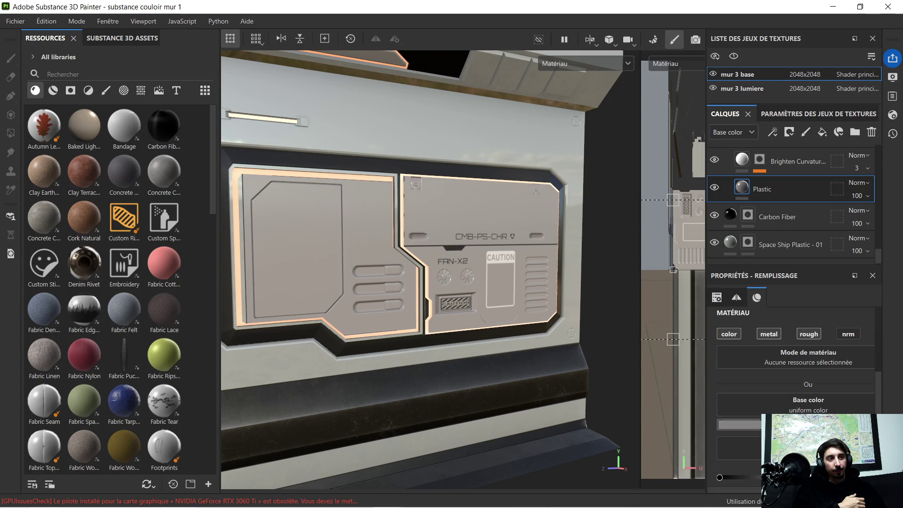
{"action": "left_click", "coordinate": [739, 424]}
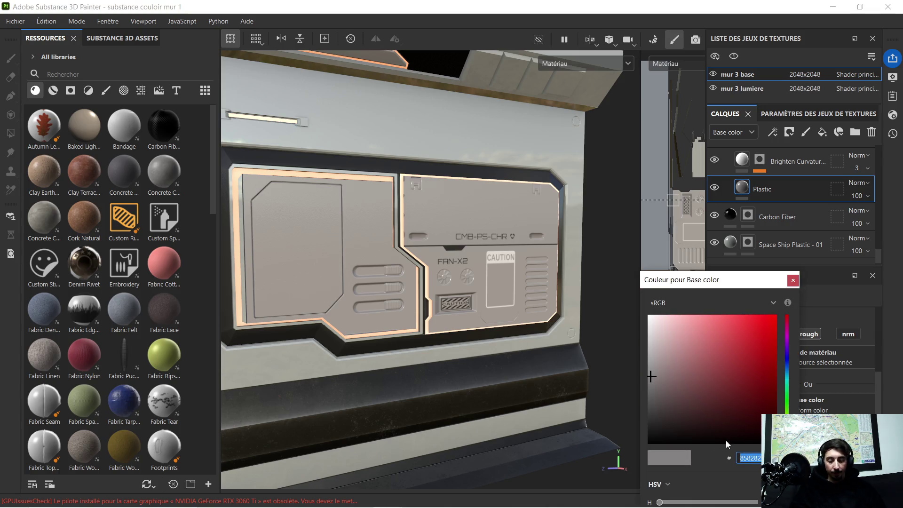
{"action": "left_click", "coordinate": [888, 7]}
{"action": "left_click", "coordinate": [413, 269]}
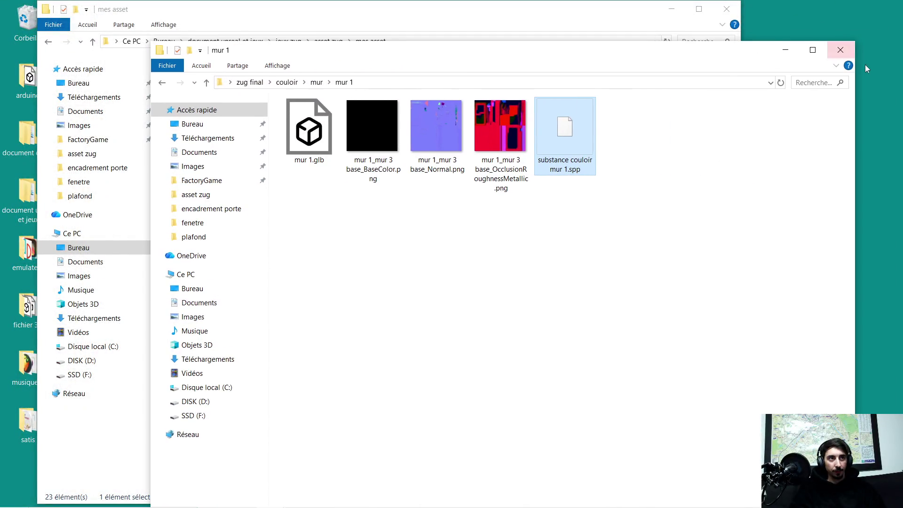
- Minimize the Explorer windows and bring Substance Painter back up
{"action": "left_click", "coordinate": [898, 44]}
{"action": "left_click", "coordinate": [671, 9]}
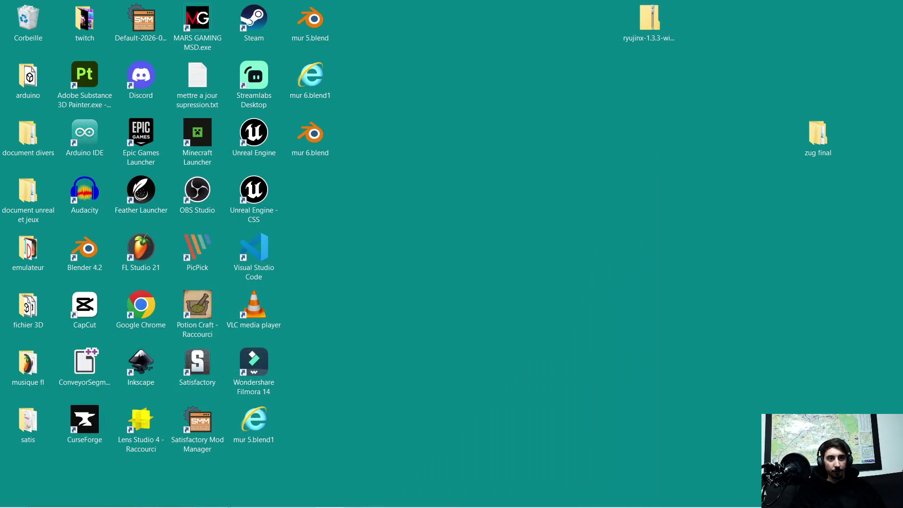
{"action": "left_click", "coordinate": [386, 497]}
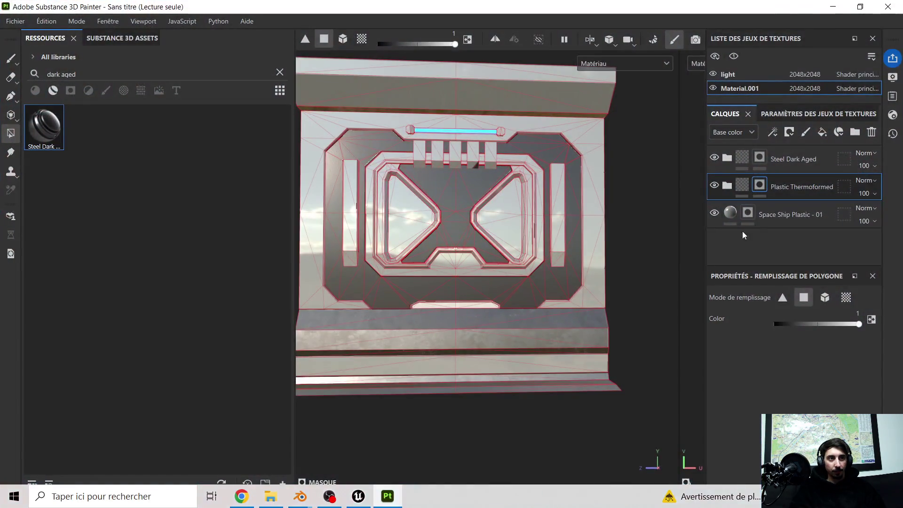
- Set the Plastic layer's base colour in Plastic Thermoformed to hex 858282
{"action": "left_click", "coordinate": [728, 190]}
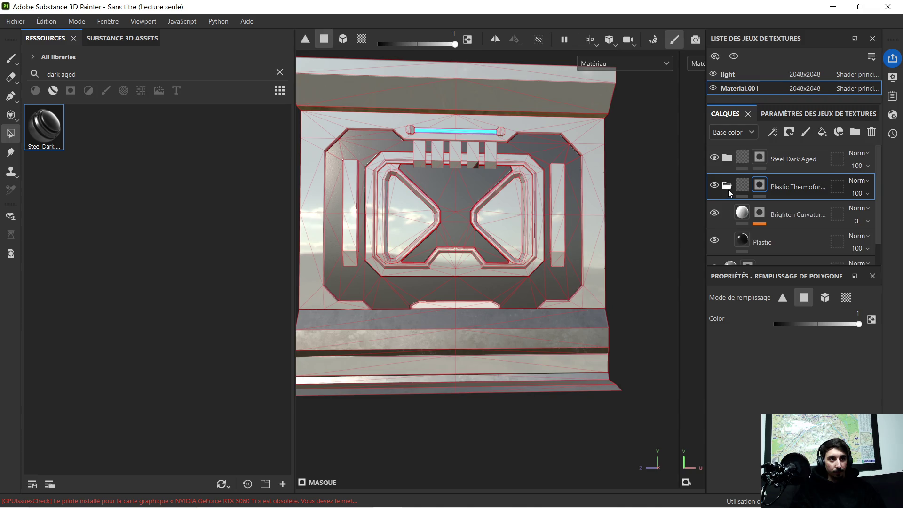
{"action": "left_click", "coordinate": [777, 240]}
{"action": "scroll", "coordinate": [823, 336], "scroll_direction": "down", "scroll_amount": 5}
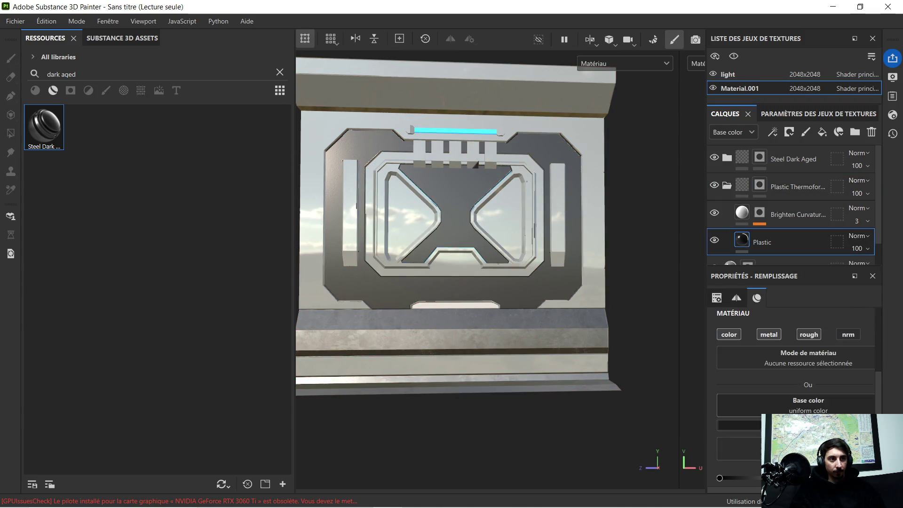
{"action": "left_click", "coordinate": [738, 426]}
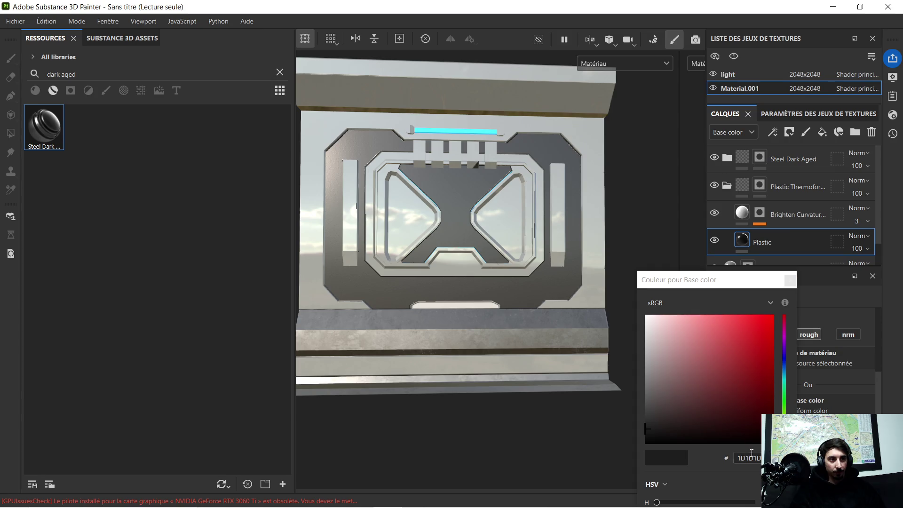
{"action": "triple_click", "coordinate": [748, 458]}
{"action": "type", "text": "858282"}
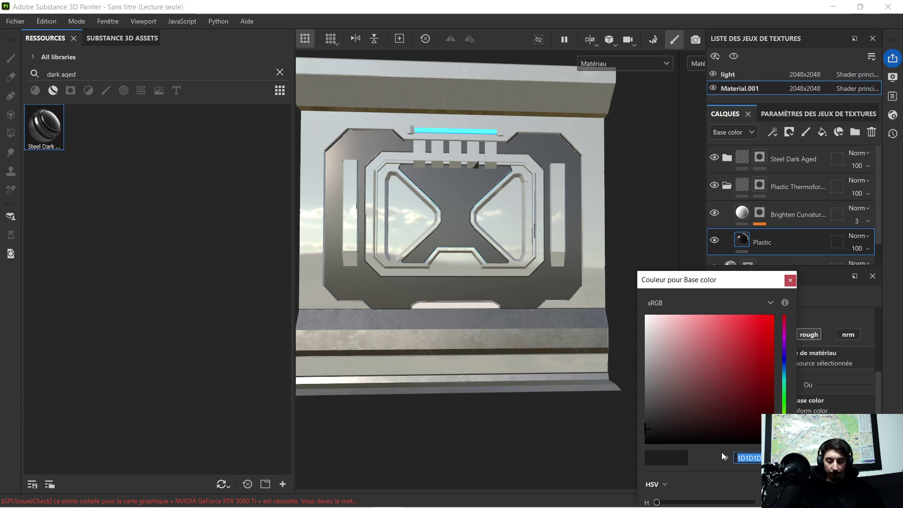
{"action": "key", "text": "Return"}
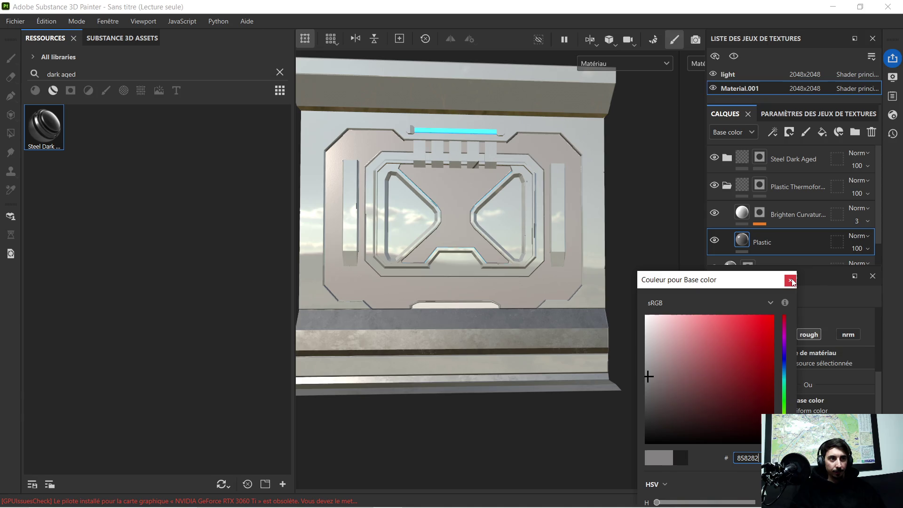
{"action": "left_click", "coordinate": [792, 281]}
- Inspect the top vents, collapse Plastic Thermoformed and select Steel Dark Aged
{"action": "scroll", "coordinate": [475, 146], "scroll_direction": "up", "scroll_amount": 2}
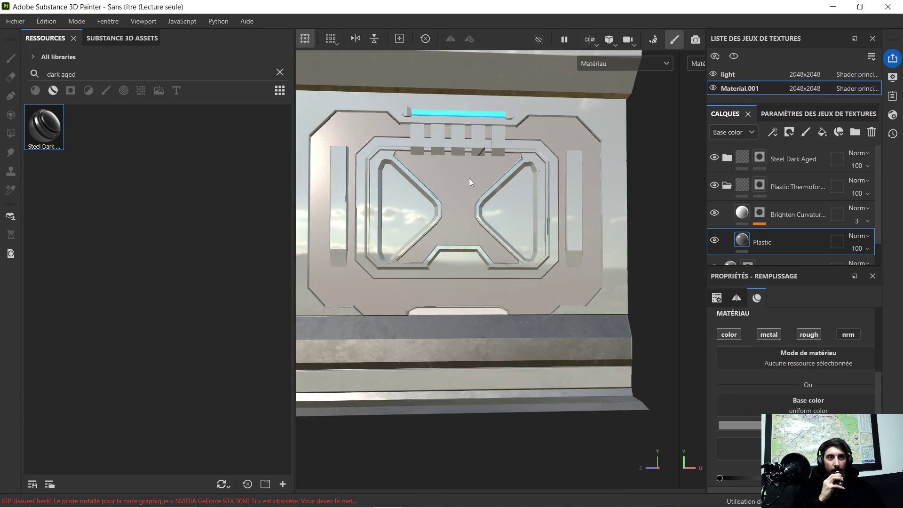
{"action": "scroll", "coordinate": [470, 179], "scroll_direction": "down", "scroll_amount": 1}
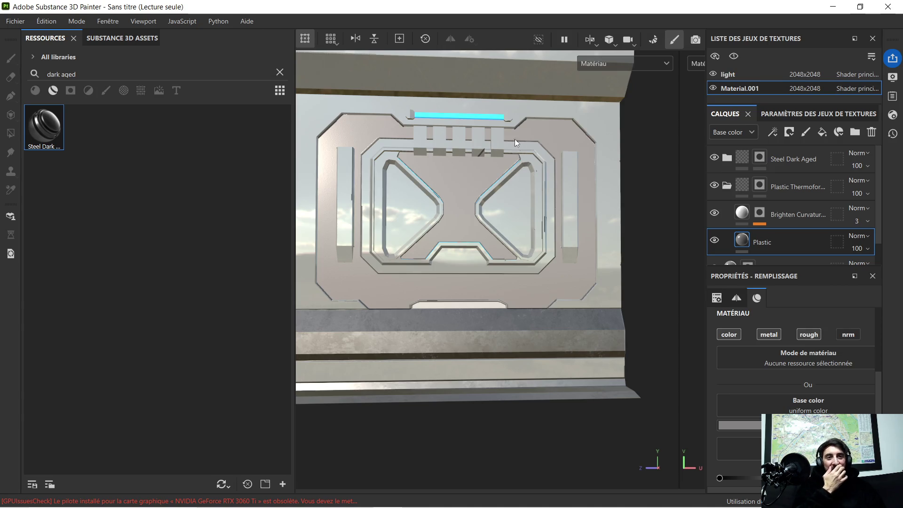
{"action": "scroll", "coordinate": [512, 135], "scroll_direction": "up", "scroll_amount": 5}
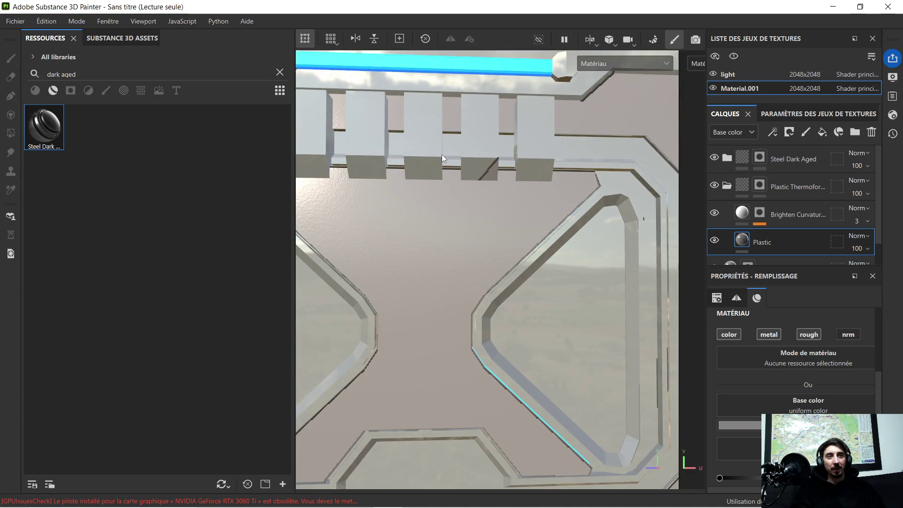
{"action": "mouse_move", "coordinate": [464, 151]}
{"action": "left_mouse_down", "text": "alt"}
{"action": "mouse_move", "coordinate": [503, 210]}
{"action": "mouse_move", "coordinate": [525, 214]}
{"action": "left_mouse_up", "text": "alt"}
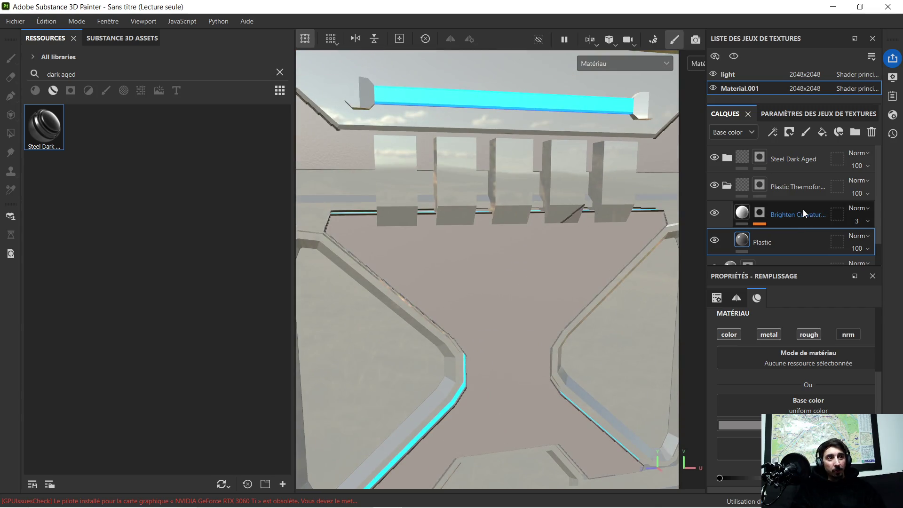
{"action": "scroll", "coordinate": [803, 210], "scroll_direction": "down", "scroll_amount": 1}
{"action": "scroll", "coordinate": [777, 219], "scroll_direction": "up", "scroll_amount": 1}
{"action": "left_click", "coordinate": [726, 187]}
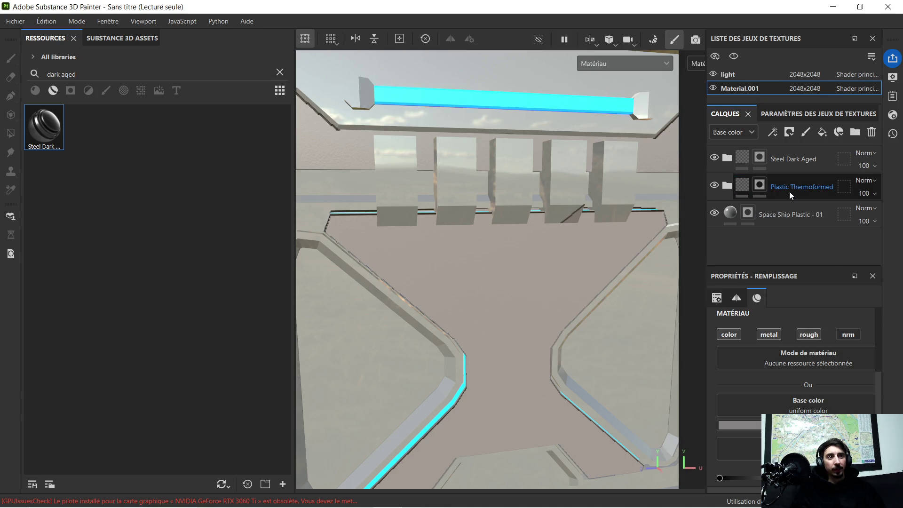
{"action": "left_click", "coordinate": [800, 160]}
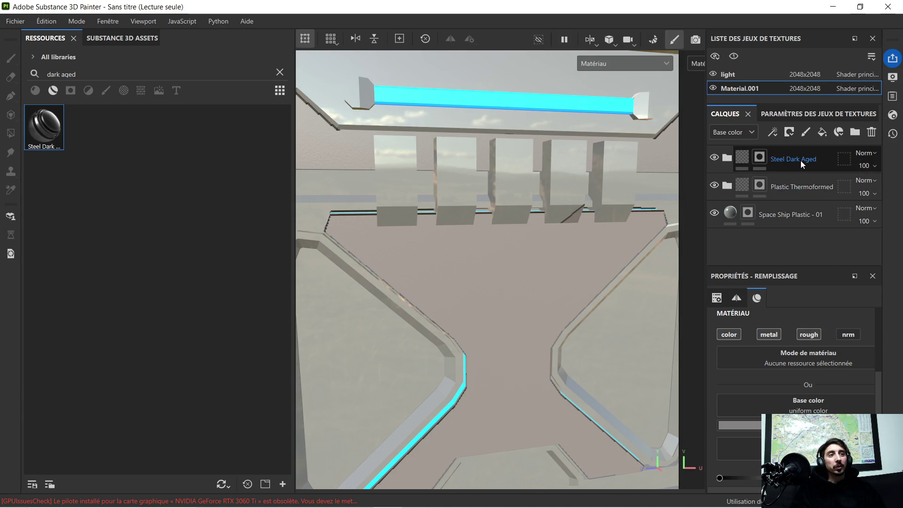
- On Space Ship Plastic - 01, set polygon fill value to 0 and mask the first box's front
{"action": "key", "text": "4"}
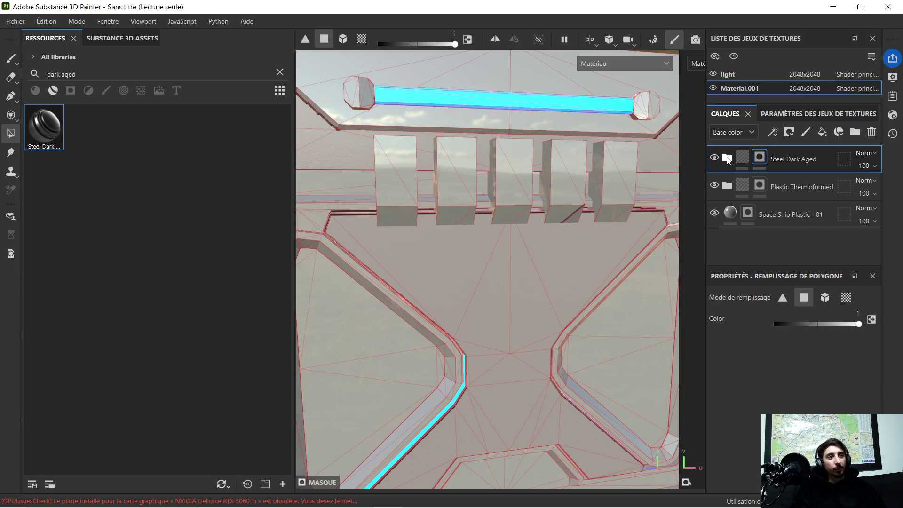
{"action": "left_click", "coordinate": [727, 159]}
{"action": "left_click", "coordinate": [727, 159]}
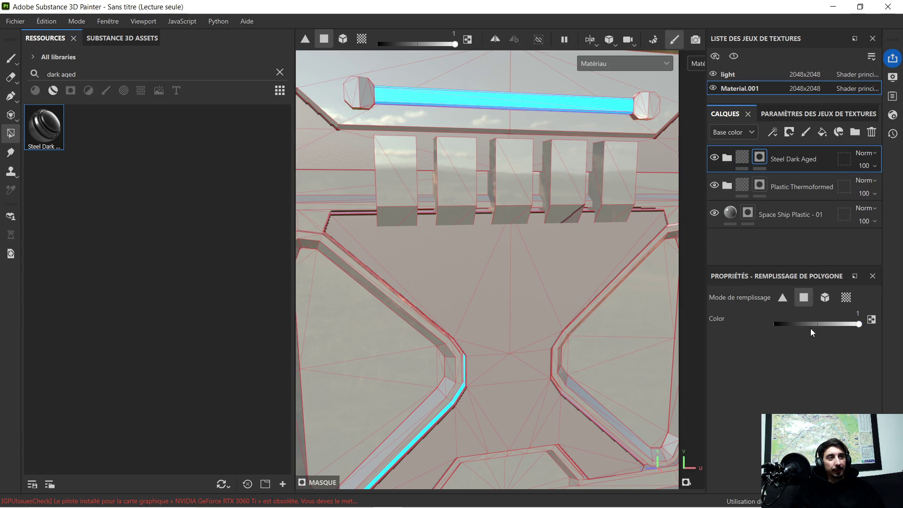
{"action": "left_click_drag", "start_coordinate": [527, 198], "coordinate": [445, 184], "text": "alt"}
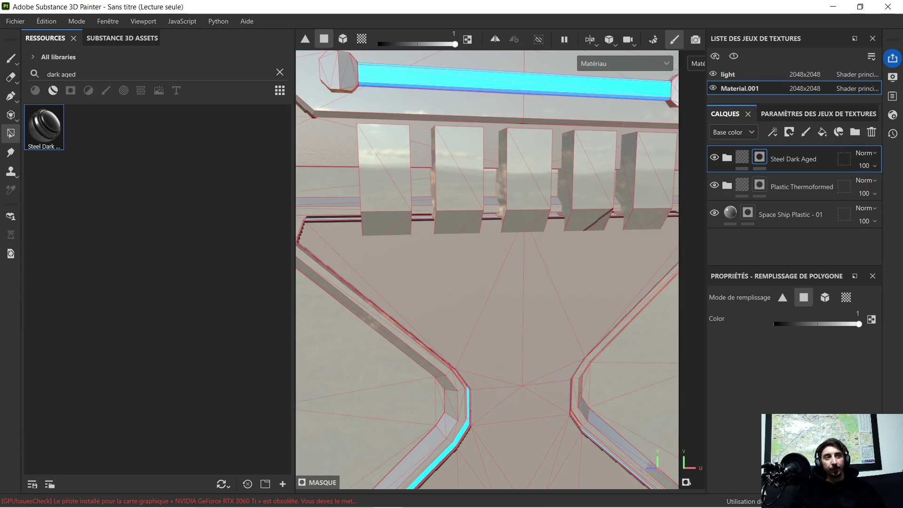
{"action": "left_click", "coordinate": [793, 217]}
{"action": "left_click_drag", "start_coordinate": [823, 322], "coordinate": [751, 323]}
{"action": "left_click", "coordinate": [392, 142]}
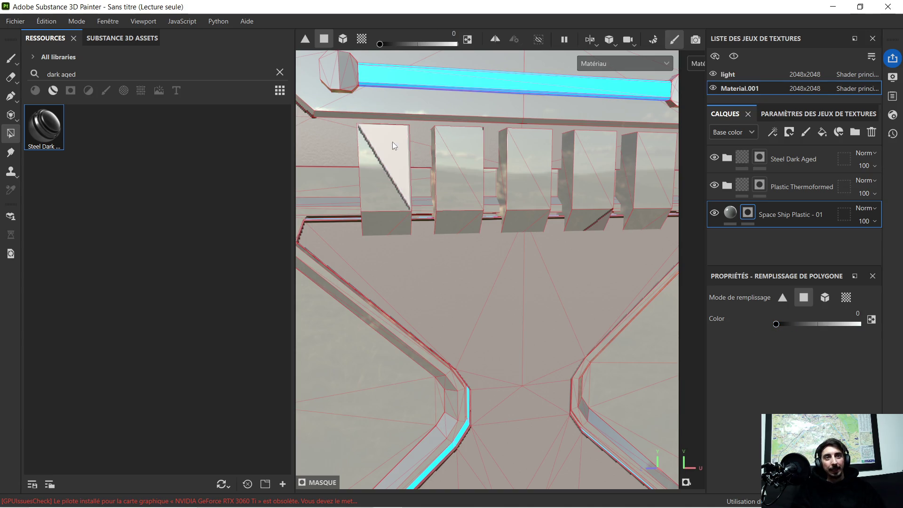
- Mask the left sides of the first two boxes and the third and fourth box faces
{"action": "scroll", "coordinate": [388, 204], "scroll_direction": "up", "scroll_amount": 2}
{"action": "left_click_drag", "start_coordinate": [389, 224], "coordinate": [326, 162], "text": "alt"}
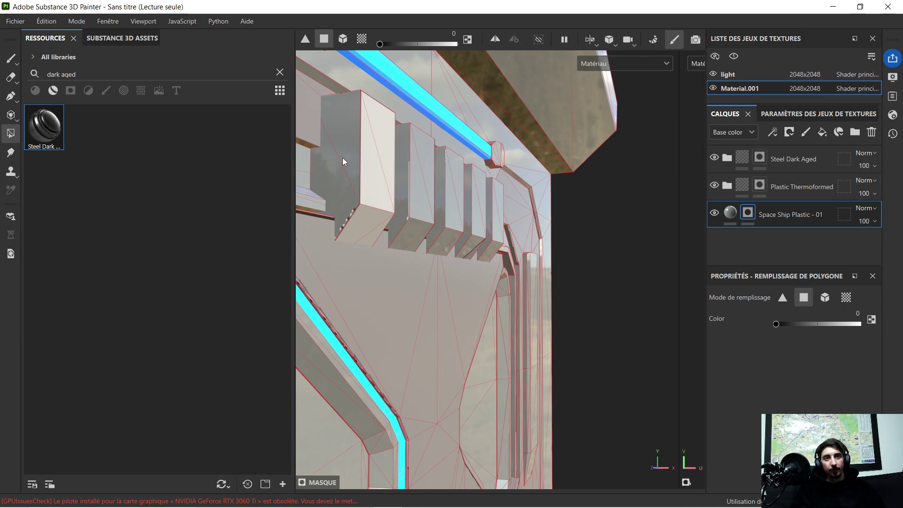
{"action": "left_click", "coordinate": [345, 125]}
{"action": "left_click", "coordinate": [325, 151]}
{"action": "left_click_drag", "start_coordinate": [437, 163], "coordinate": [380, 168], "text": "alt"}
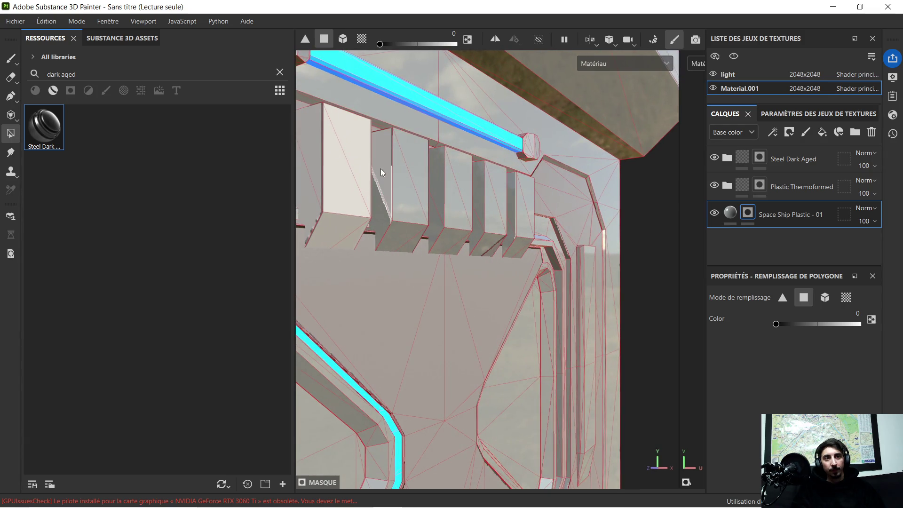
{"action": "left_click", "coordinate": [366, 217]}
{"action": "left_click", "coordinate": [391, 231]}
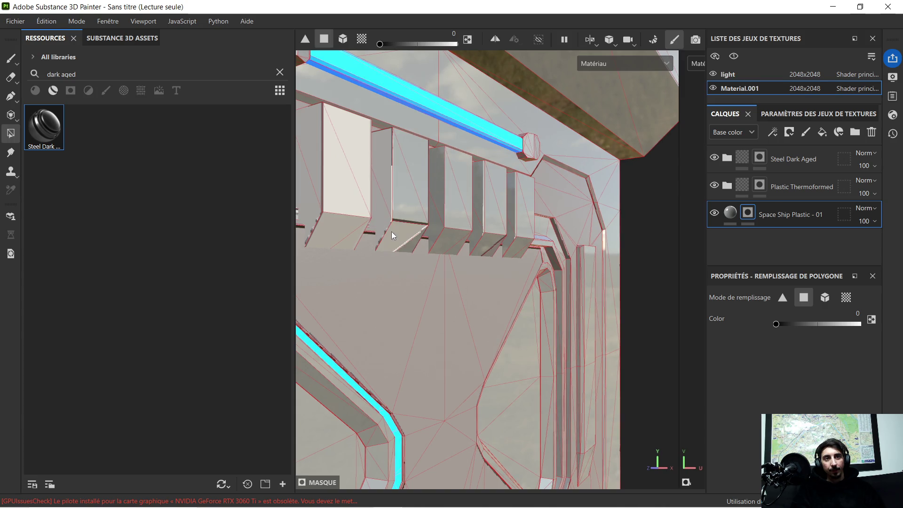
{"action": "left_click", "coordinate": [412, 188]}
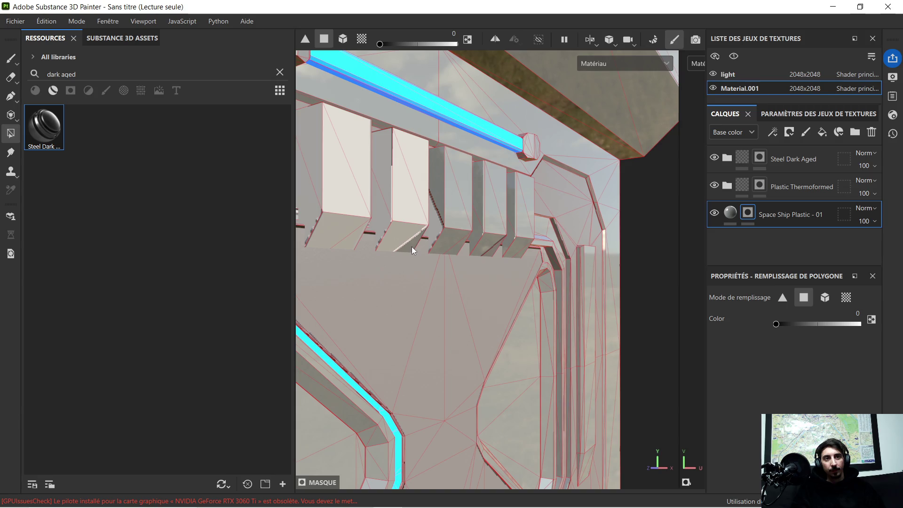
{"action": "left_click", "coordinate": [457, 202]}
{"action": "left_click", "coordinate": [460, 169]}
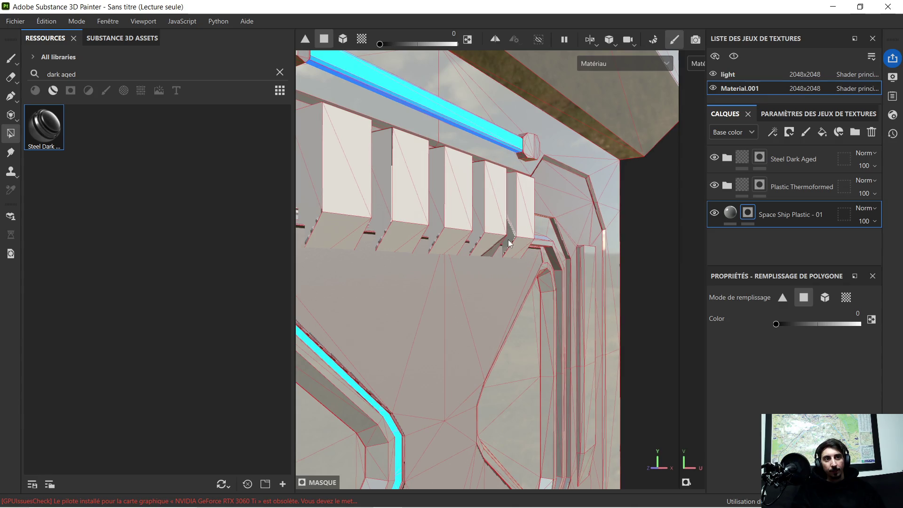
- Mask a box's top face and the left block's dark top face
{"action": "left_click_drag", "start_coordinate": [385, 181], "coordinate": [434, 253], "text": "alt"}
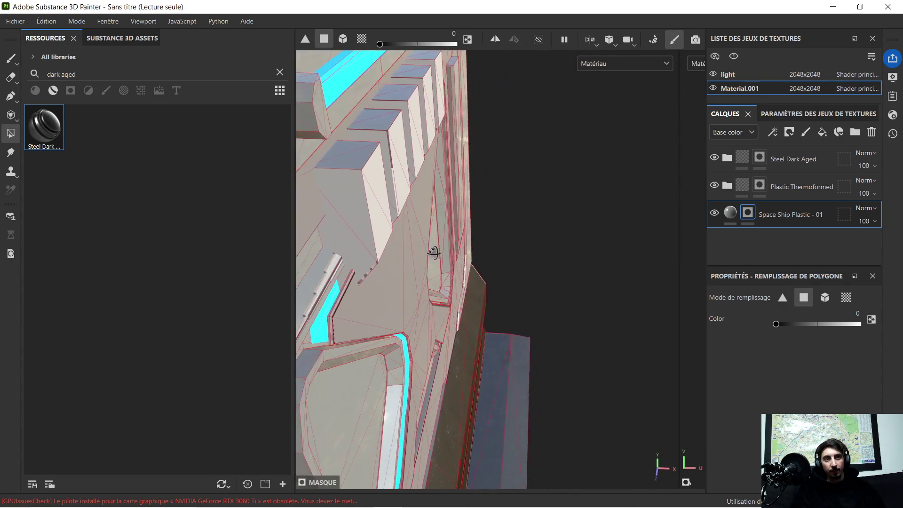
{"action": "left_click", "coordinate": [361, 148]}
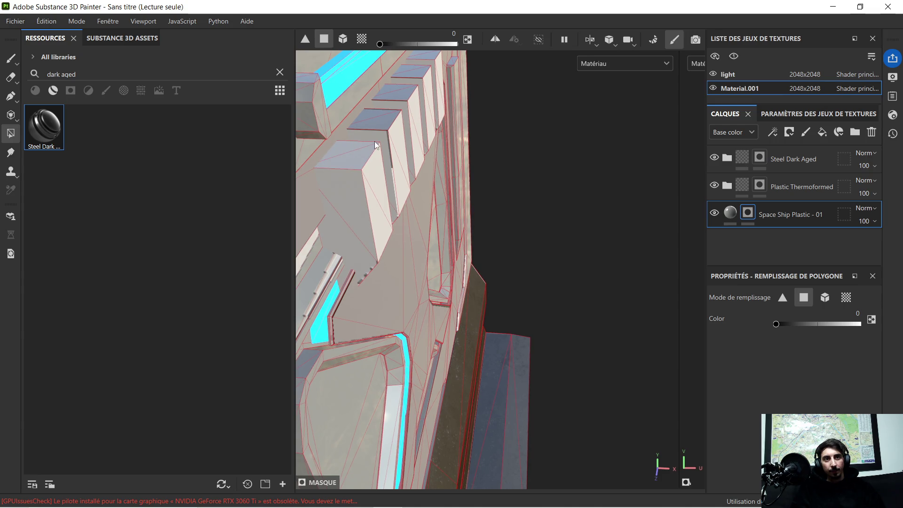
{"action": "mouse_move", "coordinate": [404, 167]}
{"action": "left_mouse_down", "text": "alt"}
{"action": "mouse_move", "coordinate": [377, 168]}
{"action": "mouse_move", "coordinate": [338, 143]}
{"action": "mouse_move", "coordinate": [507, 184]}
{"action": "left_mouse_up", "text": "alt"}
{"action": "mouse_move", "coordinate": [504, 148]}
{"action": "left_mouse_down", "text": "alt"}
{"action": "mouse_move", "coordinate": [503, 272]}
{"action": "mouse_move", "coordinate": [499, 224]}
{"action": "mouse_move", "coordinate": [468, 228]}
{"action": "mouse_move", "coordinate": [462, 215]}
{"action": "left_mouse_up", "text": "alt"}
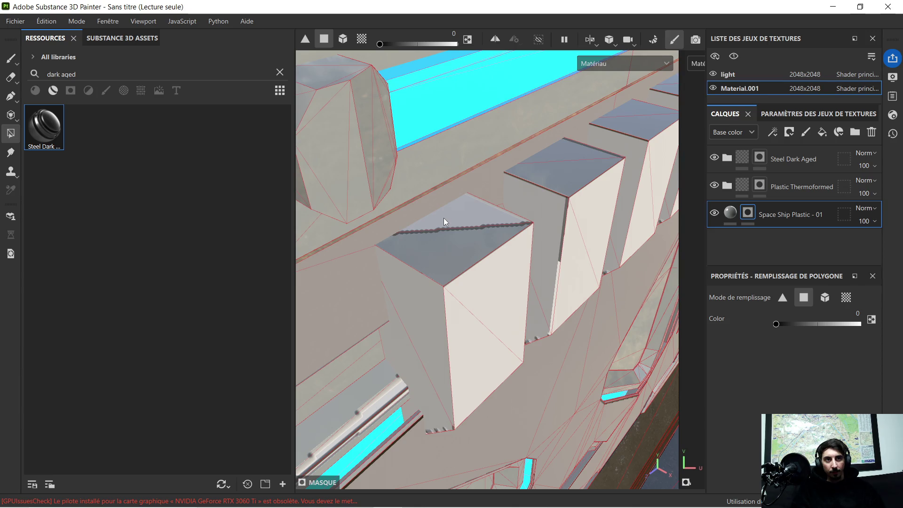
{"action": "mouse_move", "coordinate": [482, 227]}
{"action": "left_mouse_down", "text": "alt"}
{"action": "mouse_move", "coordinate": [508, 210]}
{"action": "mouse_move", "coordinate": [547, 214]}
{"action": "mouse_move", "coordinate": [478, 227]}
{"action": "mouse_move", "coordinate": [467, 201]}
{"action": "mouse_move", "coordinate": [416, 188]}
{"action": "left_mouse_up", "text": "alt"}
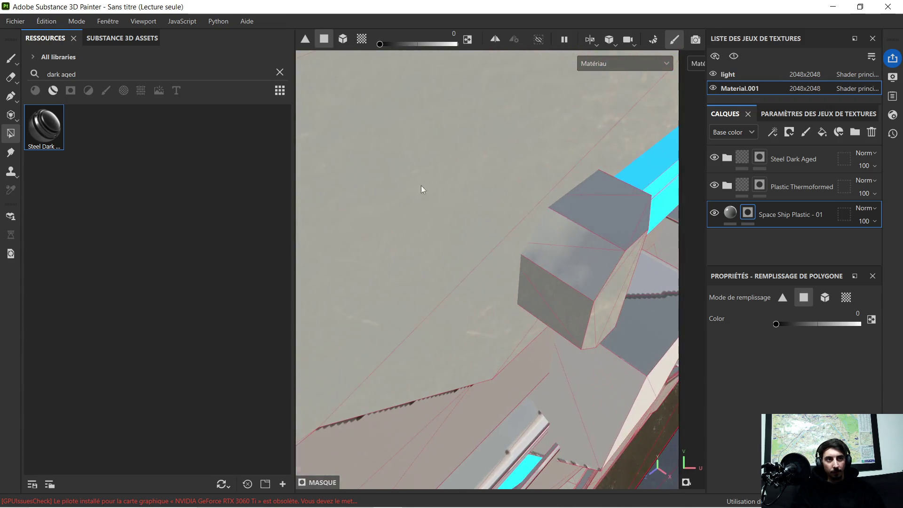
{"action": "mouse_move", "coordinate": [654, 244]}
{"action": "left_mouse_down", "text": "alt"}
{"action": "mouse_move", "coordinate": [425, 218]}
{"action": "mouse_move", "coordinate": [510, 219]}
{"action": "mouse_move", "coordinate": [526, 207]}
{"action": "mouse_move", "coordinate": [561, 221]}
{"action": "mouse_move", "coordinate": [416, 196]}
{"action": "mouse_move", "coordinate": [343, 133]}
{"action": "mouse_move", "coordinate": [484, 188]}
{"action": "left_mouse_up", "text": "alt"}
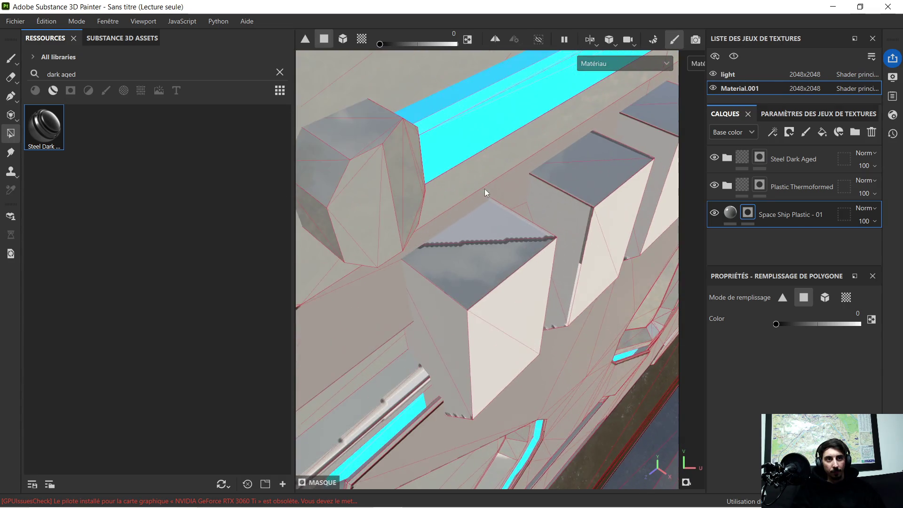
{"action": "left_click", "coordinate": [487, 252]}
- Mask the middle block's top face and the dark side faces of the blocks
{"action": "mouse_move", "coordinate": [592, 156]}
{"action": "left_mouse_down", "text": "alt"}
{"action": "mouse_move", "coordinate": [607, 161]}
{"action": "mouse_move", "coordinate": [284, 236]}
{"action": "left_mouse_up", "text": "alt"}
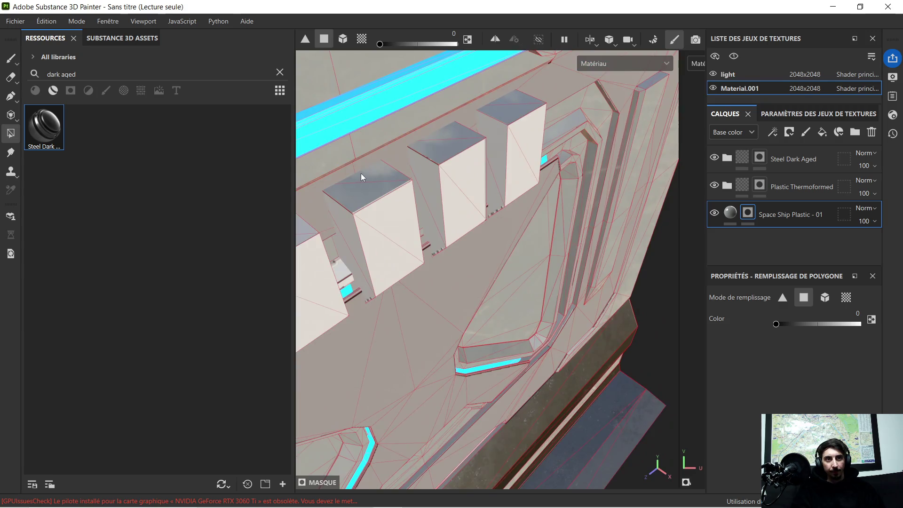
{"action": "left_click_drag", "start_coordinate": [360, 173], "coordinate": [372, 171], "text": "alt"}
{"action": "left_click", "coordinate": [461, 145]}
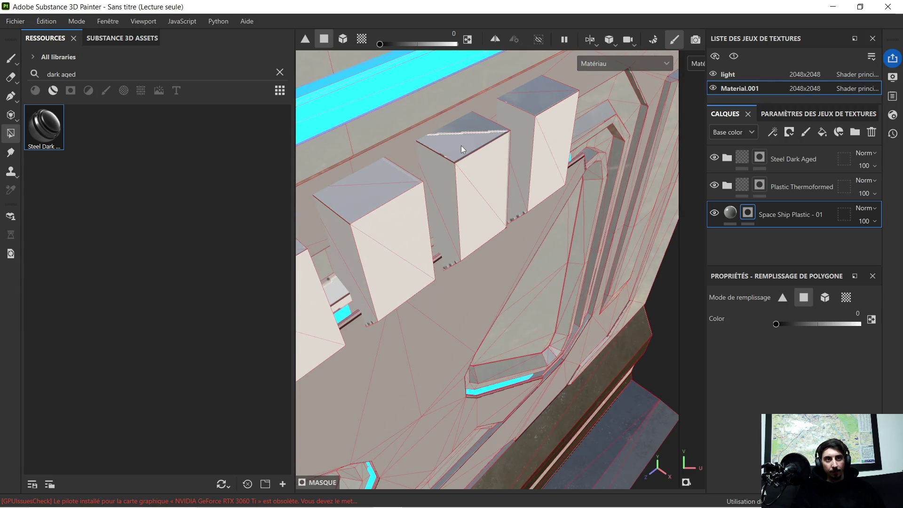
{"action": "mouse_move", "coordinate": [542, 88]}
{"action": "left_mouse_down", "text": "alt"}
{"action": "mouse_move", "coordinate": [526, 171]}
{"action": "mouse_move", "coordinate": [441, 128]}
{"action": "left_mouse_up", "text": "alt"}
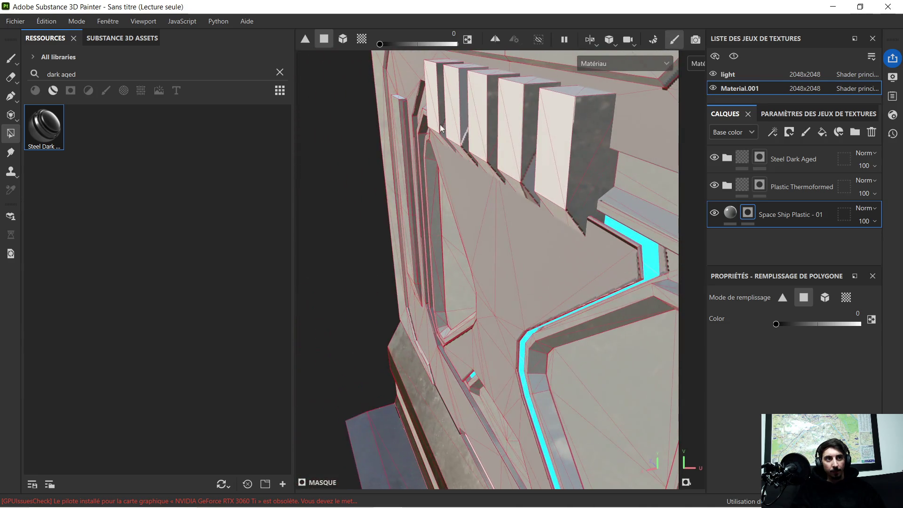
{"action": "left_click", "coordinate": [581, 187]}
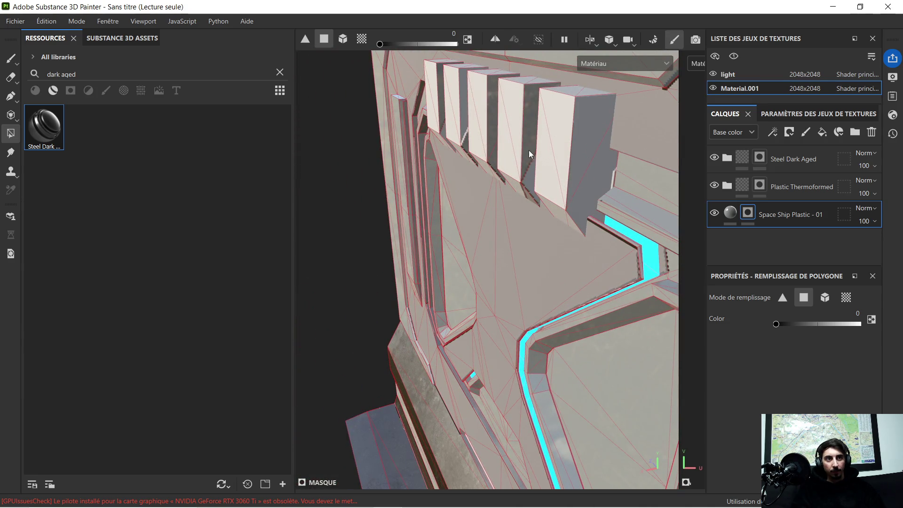
{"action": "left_click", "coordinate": [529, 111]}
{"action": "mouse_move", "coordinate": [529, 111]}
{"action": "left_mouse_down", "text": "alt"}
{"action": "mouse_move", "coordinate": [489, 109]}
{"action": "mouse_move", "coordinate": [495, 263]}
{"action": "mouse_move", "coordinate": [486, 301]}
{"action": "mouse_move", "coordinate": [492, 155]}
{"action": "left_mouse_up", "text": "alt"}
{"action": "left_click", "coordinate": [495, 122]}
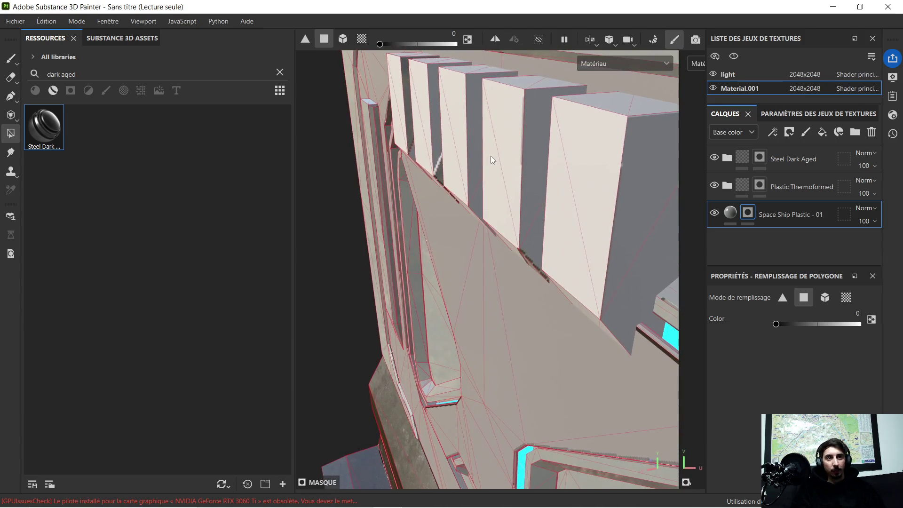
- Frame the cyan strip's end and the row of blocks in a close front view
{"action": "mouse_move", "coordinate": [493, 246]}
{"action": "left_mouse_down", "text": "alt"}
{"action": "mouse_move", "coordinate": [546, 196]}
{"action": "mouse_move", "coordinate": [545, 209]}
{"action": "mouse_move", "coordinate": [450, 181]}
{"action": "left_mouse_up", "text": "alt"}
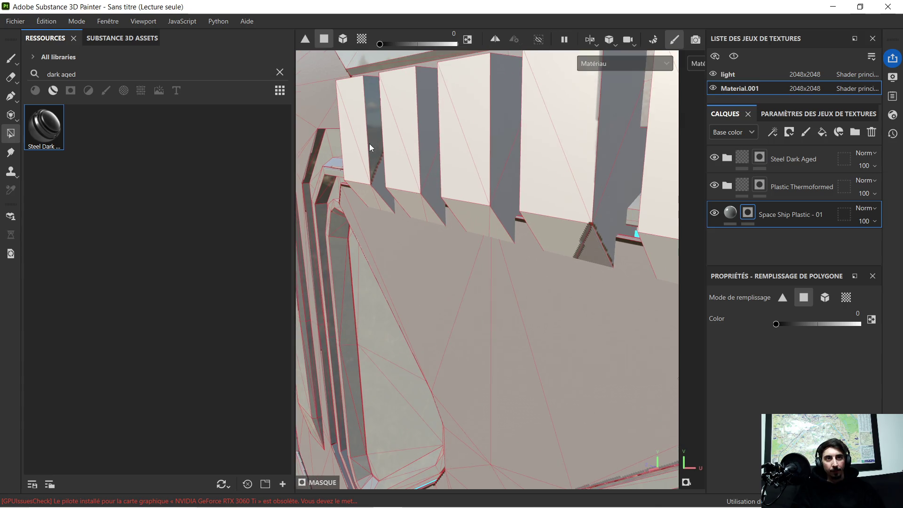
{"action": "mouse_move", "coordinate": [376, 136]}
{"action": "left_mouse_down", "text": "alt"}
{"action": "mouse_move", "coordinate": [385, 126]}
{"action": "mouse_move", "coordinate": [501, 320]}
{"action": "mouse_move", "coordinate": [502, 286]}
{"action": "left_mouse_up", "text": "alt"}
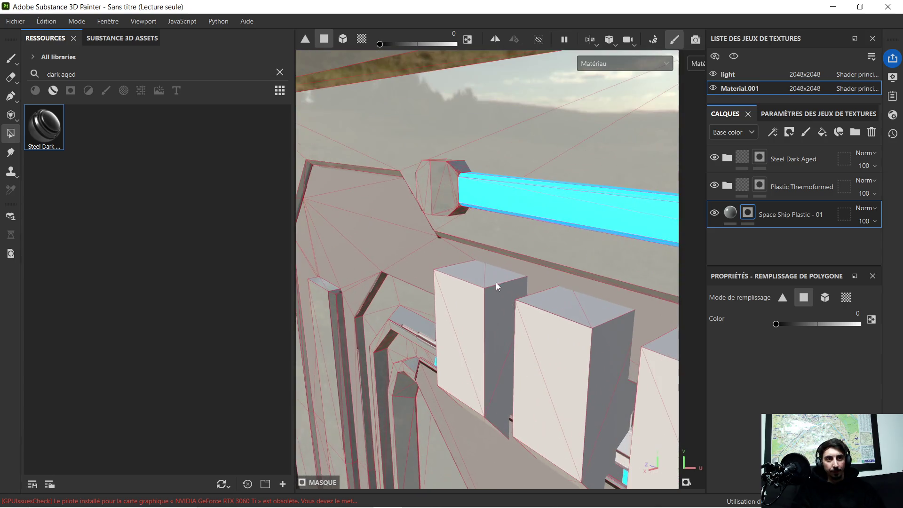
{"action": "left_click_drag", "start_coordinate": [440, 254], "coordinate": [575, 248], "text": "alt"}
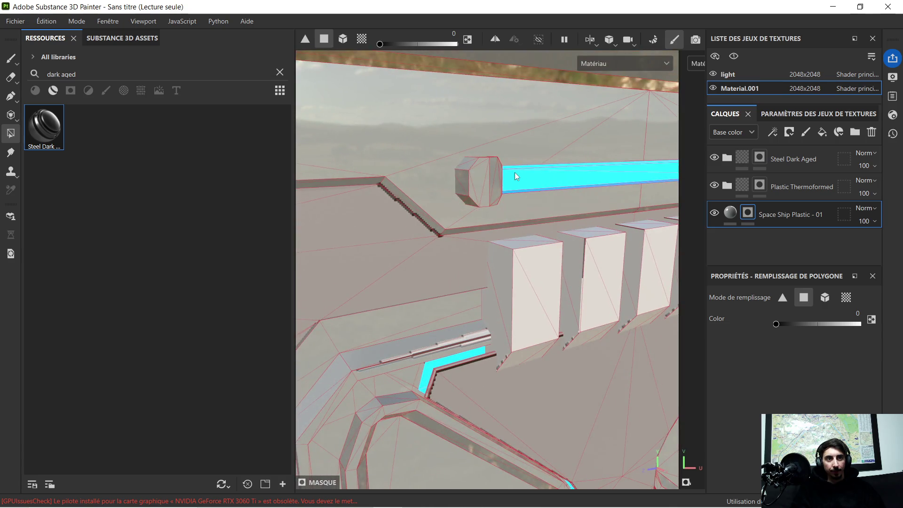
- Give the cap's top-left, front and top facets aged steel, leaving the left facet unfilled
{"action": "scroll", "coordinate": [512, 172], "scroll_direction": "up", "scroll_amount": 2}
{"action": "mouse_move", "coordinate": [422, 177]}
{"action": "left_mouse_down", "text": "alt"}
{"action": "mouse_move", "coordinate": [486, 305]}
{"action": "mouse_move", "coordinate": [489, 292]}
{"action": "left_mouse_up", "text": "alt"}
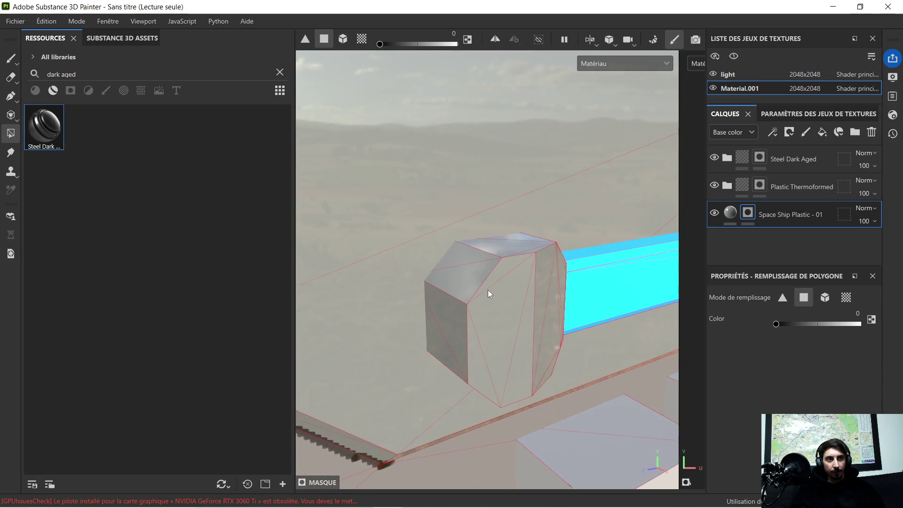
{"action": "left_click", "coordinate": [473, 260]}
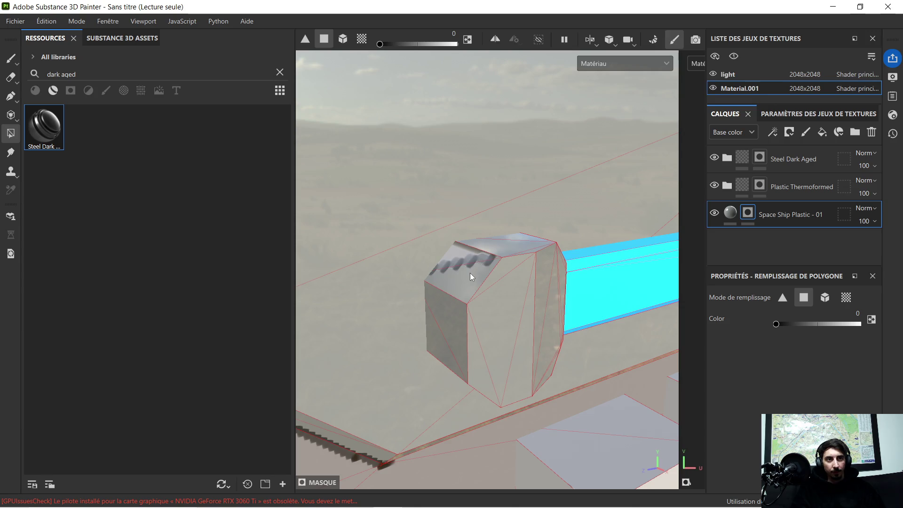
{"action": "left_click", "coordinate": [444, 339]}
{"action": "left_click", "coordinate": [440, 343], "text": "ctrl"}
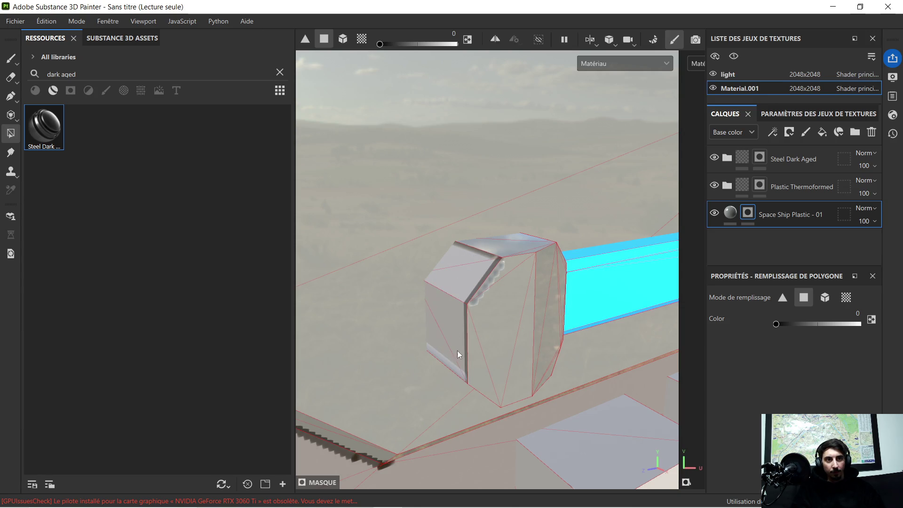
{"action": "left_click", "coordinate": [496, 331]}
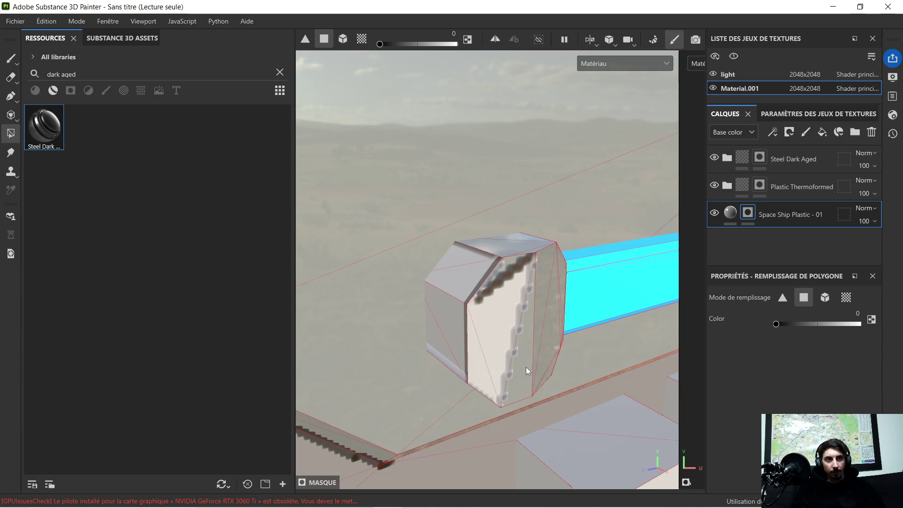
{"action": "left_click", "coordinate": [512, 252]}
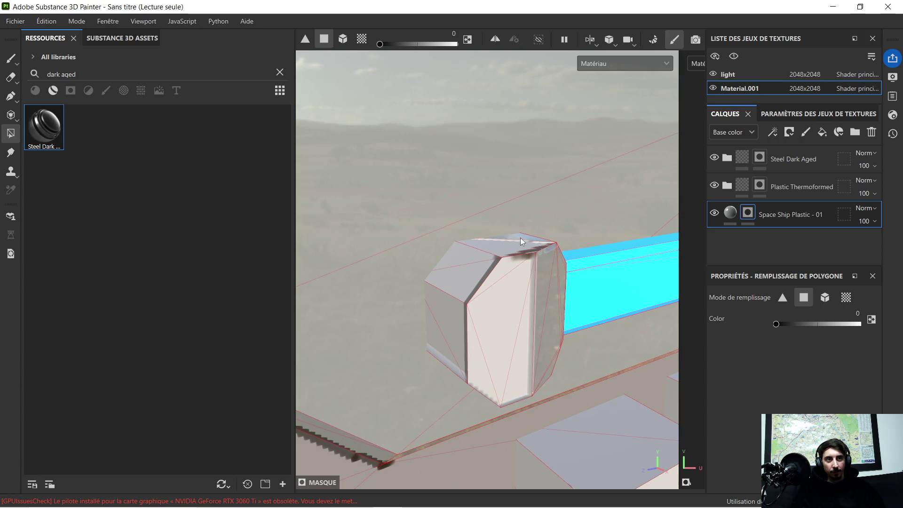
- Return the cap's middle and right slanted facets to white plastic and check the steel under rotated lighting
{"action": "mouse_move", "coordinate": [543, 266]}
{"action": "left_mouse_down", "text": "alt"}
{"action": "mouse_move", "coordinate": [478, 287]}
{"action": "mouse_move", "coordinate": [546, 321]}
{"action": "left_mouse_up", "text": "alt"}
{"action": "left_click", "coordinate": [553, 298]}
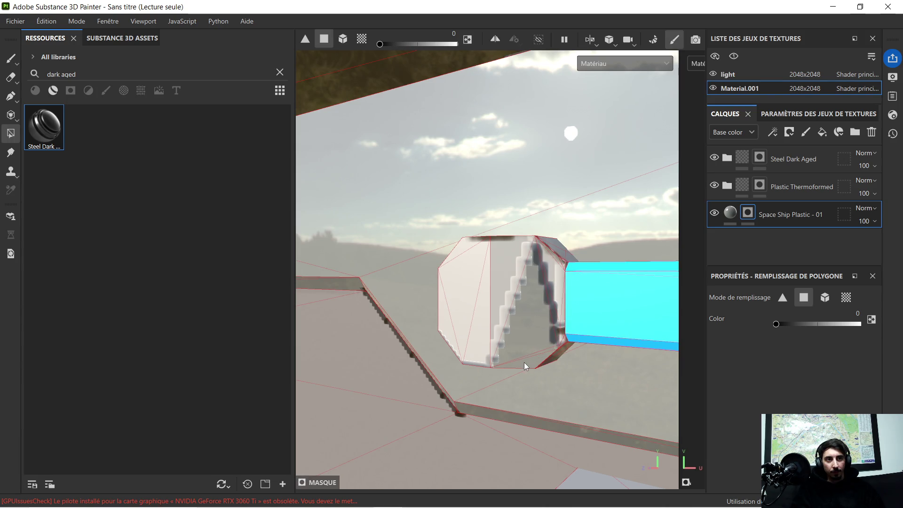
{"action": "left_click", "coordinate": [521, 319]}
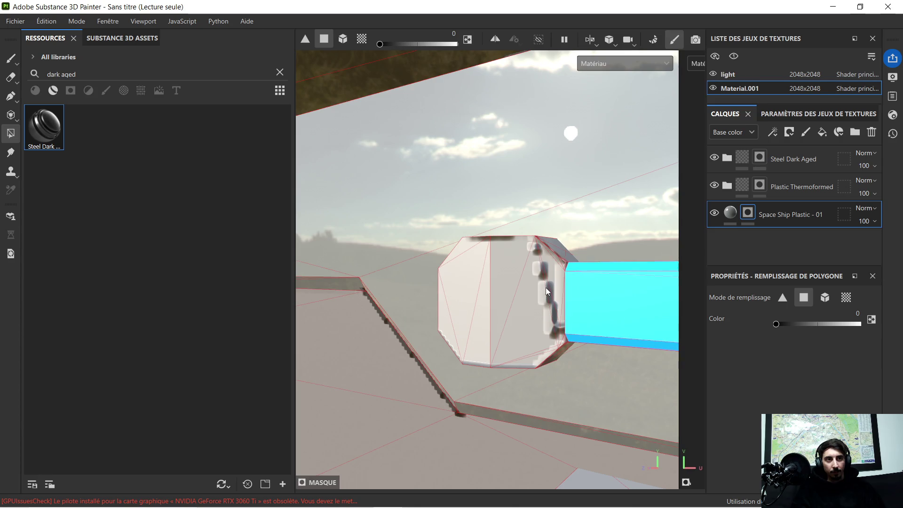
{"action": "left_click", "coordinate": [552, 305]}
{"action": "mouse_move", "coordinate": [569, 347]}
{"action": "left_mouse_down", "text": "alt"}
{"action": "mouse_move", "coordinate": [555, 264]}
{"action": "mouse_move", "coordinate": [472, 301]}
{"action": "mouse_move", "coordinate": [506, 306]}
{"action": "mouse_move", "coordinate": [562, 258]}
{"action": "mouse_move", "coordinate": [523, 287]}
{"action": "left_mouse_up", "text": "alt"}
{"action": "mouse_move", "coordinate": [523, 287]}
{"action": "middle_mouse_down"}
{"action": "mouse_move", "coordinate": [534, 262]}
{"action": "mouse_move", "coordinate": [460, 339]}
{"action": "mouse_move", "coordinate": [639, 121]}
{"action": "mouse_move", "coordinate": [780, 19]}
{"action": "mouse_move", "coordinate": [517, 247]}
{"action": "mouse_move", "coordinate": [509, 279]}
{"action": "mouse_move", "coordinate": [565, 120]}
{"action": "middle_mouse_up"}
{"action": "mouse_move", "coordinate": [566, 121]}
{"action": "right_mouse_down", "text": "alt"}
{"action": "mouse_move", "coordinate": [544, 132]}
{"action": "mouse_move", "coordinate": [464, 304]}
{"action": "mouse_move", "coordinate": [493, 318]}
{"action": "mouse_move", "coordinate": [523, 286]}
{"action": "mouse_move", "coordinate": [520, 360]}
{"action": "mouse_move", "coordinate": [528, 351]}
{"action": "mouse_move", "coordinate": [492, 269]}
{"action": "right_mouse_up", "text": "alt"}
{"action": "right_click_drag", "start_coordinate": [467, 205], "coordinate": [370, 232], "text": "shift"}
{"action": "mouse_move", "coordinate": [412, 213]}
{"action": "left_mouse_down", "text": "alt"}
{"action": "mouse_move", "coordinate": [608, 316]}
{"action": "mouse_move", "coordinate": [460, 353]}
{"action": "mouse_move", "coordinate": [482, 317]}
{"action": "mouse_move", "coordinate": [501, 338]}
{"action": "mouse_move", "coordinate": [582, 374]}
{"action": "mouse_move", "coordinate": [546, 382]}
{"action": "mouse_move", "coordinate": [537, 353]}
{"action": "mouse_move", "coordinate": [534, 385]}
{"action": "mouse_move", "coordinate": [484, 162]}
{"action": "mouse_move", "coordinate": [490, 279]}
{"action": "mouse_move", "coordinate": [507, 310]}
{"action": "mouse_move", "coordinate": [496, 250]}
{"action": "left_mouse_up", "text": "alt"}
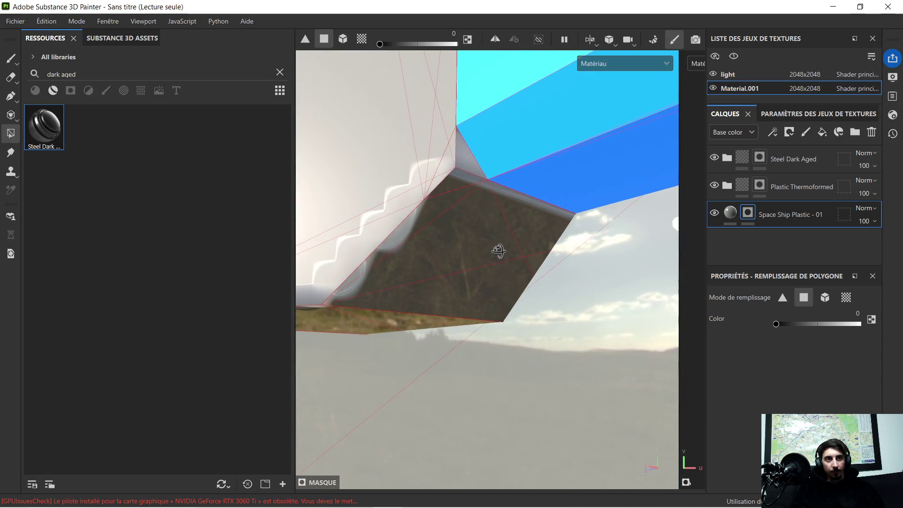
- Fill the smudged corner faces with white plastic and the lower face with metallic steel
{"action": "mouse_move", "coordinate": [454, 189]}
{"action": "left_mouse_down", "text": "alt"}
{"action": "mouse_move", "coordinate": [450, 198]}
{"action": "mouse_move", "coordinate": [453, 186]}
{"action": "mouse_move", "coordinate": [557, 260]}
{"action": "mouse_move", "coordinate": [554, 292]}
{"action": "mouse_move", "coordinate": [572, 289]}
{"action": "mouse_move", "coordinate": [583, 258]}
{"action": "mouse_move", "coordinate": [641, 262]}
{"action": "mouse_move", "coordinate": [628, 303]}
{"action": "mouse_move", "coordinate": [488, 175]}
{"action": "mouse_move", "coordinate": [430, 242]}
{"action": "mouse_move", "coordinate": [457, 241]}
{"action": "left_mouse_up", "text": "alt"}
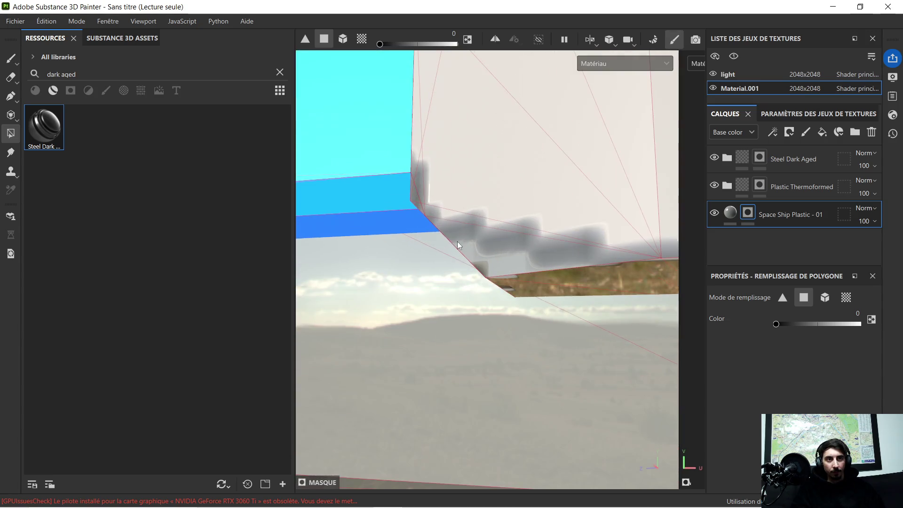
{"action": "left_click", "coordinate": [413, 196]}
{"action": "mouse_move", "coordinate": [414, 192]}
{"action": "left_mouse_down", "text": "alt"}
{"action": "mouse_move", "coordinate": [499, 224]}
{"action": "mouse_move", "coordinate": [529, 224]}
{"action": "mouse_move", "coordinate": [407, 197]}
{"action": "left_mouse_up", "text": "alt"}
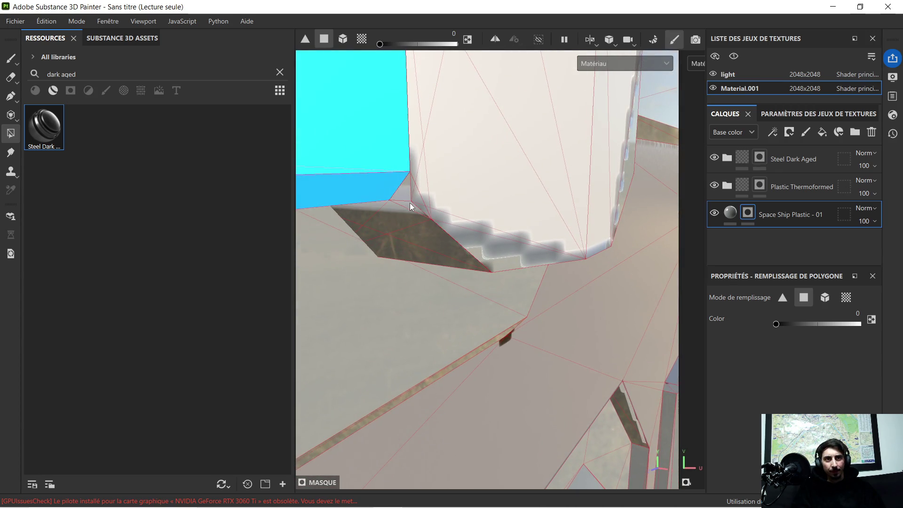
{"action": "left_click", "coordinate": [410, 206]}
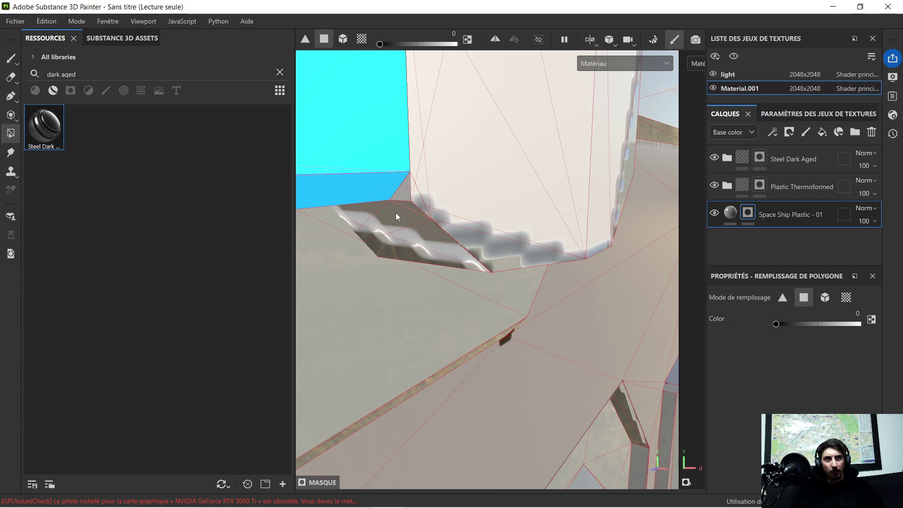
- Start applying dark steel to the box faces beneath the cyan strip
{"action": "mouse_move", "coordinate": [379, 249]}
{"action": "left_mouse_down", "text": "alt"}
{"action": "mouse_move", "coordinate": [393, 261]}
{"action": "mouse_move", "coordinate": [448, 232]}
{"action": "mouse_move", "coordinate": [424, 227]}
{"action": "left_mouse_up", "text": "alt"}
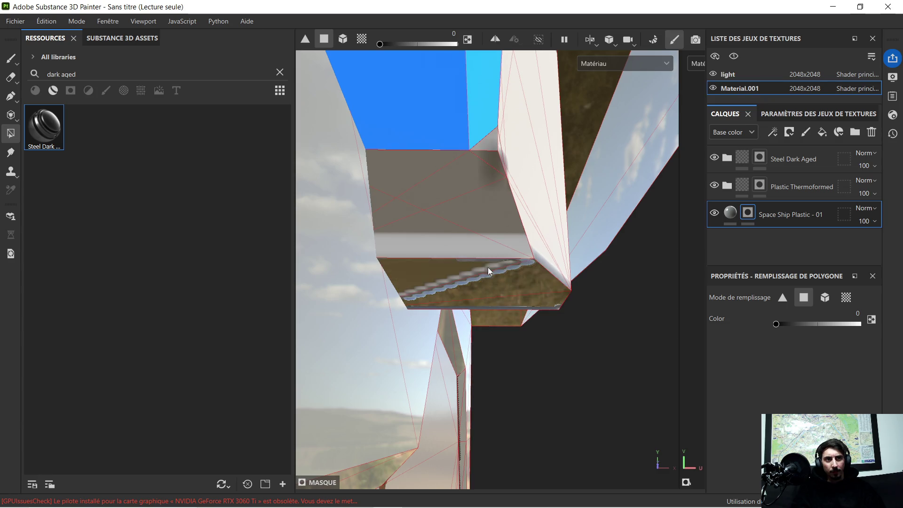
{"action": "scroll", "coordinate": [531, 283], "scroll_direction": "up", "scroll_amount": 3}
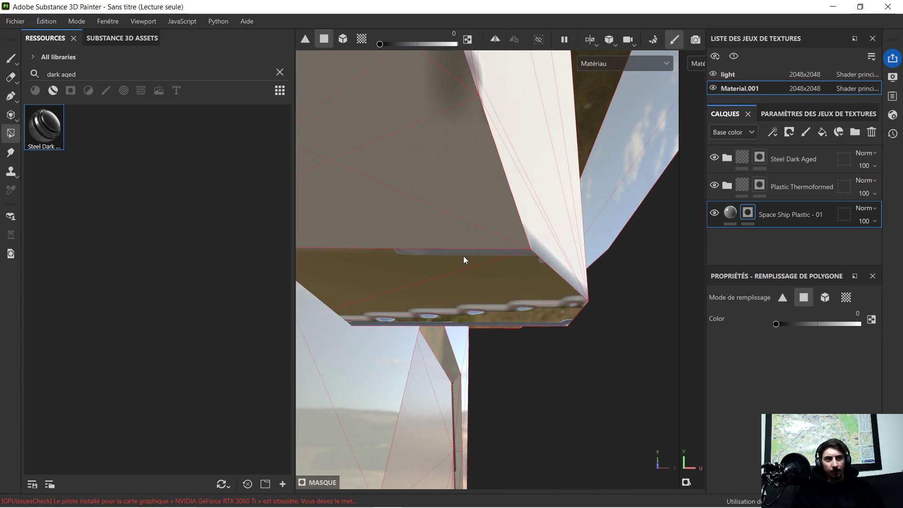
{"action": "mouse_move", "coordinate": [553, 292]}
{"action": "left_mouse_down", "text": "alt"}
{"action": "mouse_move", "coordinate": [437, 184]}
{"action": "mouse_move", "coordinate": [475, 241]}
{"action": "mouse_move", "coordinate": [563, 276]}
{"action": "mouse_move", "coordinate": [391, 306]}
{"action": "left_mouse_up", "text": "alt"}
{"action": "left_click", "coordinate": [430, 315]}
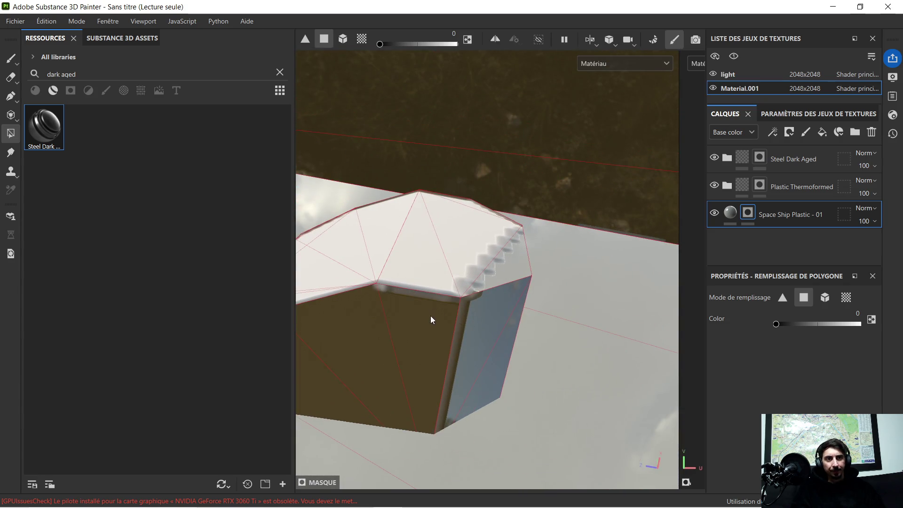
- Fill the remaining box faces, including the bumped face, with dark aged steel
{"action": "left_click", "coordinate": [486, 314]}
{"action": "mouse_move", "coordinate": [495, 314]}
{"action": "left_mouse_down", "text": "alt"}
{"action": "mouse_move", "coordinate": [403, 333]}
{"action": "mouse_move", "coordinate": [631, 326]}
{"action": "left_mouse_up", "text": "alt"}
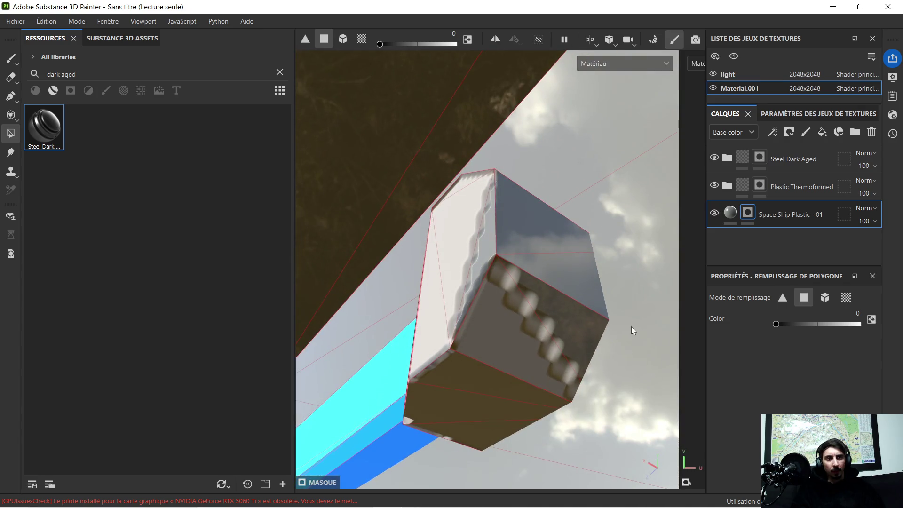
{"action": "left_click", "coordinate": [567, 316]}
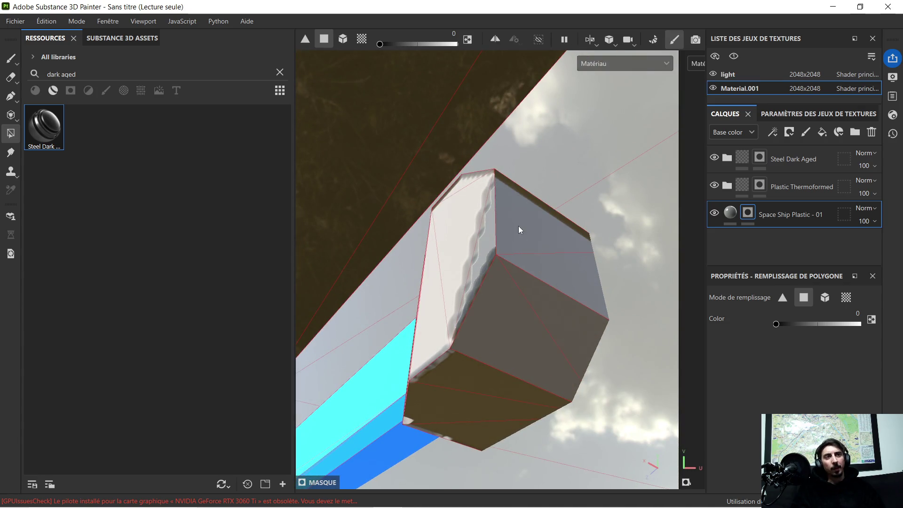
{"action": "mouse_move", "coordinate": [518, 226]}
{"action": "left_mouse_down", "text": "alt"}
{"action": "mouse_move", "coordinate": [560, 282]}
{"action": "mouse_move", "coordinate": [489, 287]}
{"action": "left_mouse_up", "text": "alt"}
{"action": "mouse_move", "coordinate": [500, 256]}
{"action": "left_mouse_down", "text": "alt"}
{"action": "mouse_move", "coordinate": [465, 297]}
{"action": "mouse_move", "coordinate": [518, 217]}
{"action": "mouse_move", "coordinate": [495, 308]}
{"action": "mouse_move", "coordinate": [490, 204]}
{"action": "mouse_move", "coordinate": [411, 173]}
{"action": "mouse_move", "coordinate": [544, 197]}
{"action": "mouse_move", "coordinate": [428, 203]}
{"action": "mouse_move", "coordinate": [572, 297]}
{"action": "mouse_move", "coordinate": [439, 316]}
{"action": "mouse_move", "coordinate": [420, 345]}
{"action": "left_mouse_up", "text": "alt"}
{"action": "mouse_move", "coordinate": [419, 345]}
{"action": "right_mouse_down", "text": "shift"}
{"action": "mouse_move", "coordinate": [438, 351]}
{"action": "mouse_move", "coordinate": [388, 346]}
{"action": "mouse_move", "coordinate": [387, 362]}
{"action": "mouse_move", "coordinate": [417, 397]}
{"action": "mouse_move", "coordinate": [439, 405]}
{"action": "right_mouse_up", "text": "shift"}
- Review the whole upper panel from several angles and clear the 'dark aged' resource search
{"action": "mouse_move", "coordinate": [460, 360]}
{"action": "left_mouse_down", "text": "alt"}
{"action": "mouse_move", "coordinate": [435, 316]}
{"action": "mouse_move", "coordinate": [436, 337]}
{"action": "mouse_move", "coordinate": [451, 337]}
{"action": "mouse_move", "coordinate": [439, 356]}
{"action": "left_mouse_up", "text": "alt"}
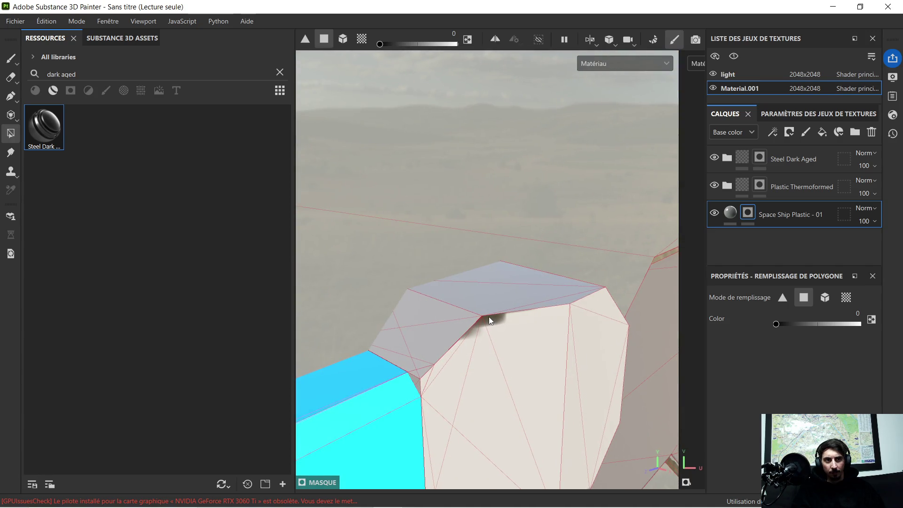
{"action": "mouse_move", "coordinate": [489, 317]}
{"action": "middle_mouse_down", "text": "alt"}
{"action": "mouse_move", "coordinate": [492, 386]}
{"action": "mouse_move", "coordinate": [506, 191]}
{"action": "middle_mouse_up", "text": "alt"}
{"action": "scroll", "coordinate": [509, 216], "scroll_direction": "down", "scroll_amount": 5}
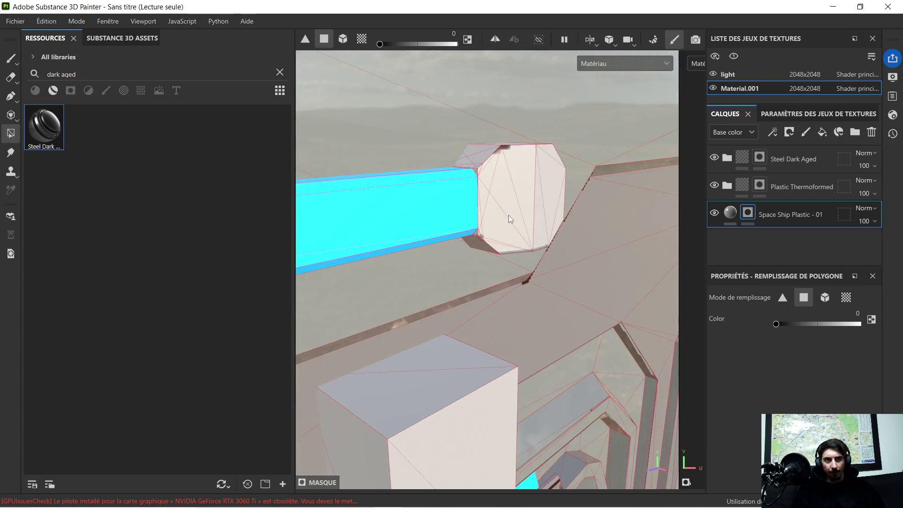
{"action": "mouse_move", "coordinate": [513, 219]}
{"action": "left_mouse_down", "text": "alt"}
{"action": "mouse_move", "coordinate": [529, 243]}
{"action": "mouse_move", "coordinate": [489, 211]}
{"action": "mouse_move", "coordinate": [457, 207]}
{"action": "mouse_move", "coordinate": [417, 220]}
{"action": "mouse_move", "coordinate": [513, 230]}
{"action": "mouse_move", "coordinate": [462, 222]}
{"action": "left_mouse_up", "text": "alt"}
{"action": "scroll", "coordinate": [490, 252], "scroll_direction": "down", "scroll_amount": 6}
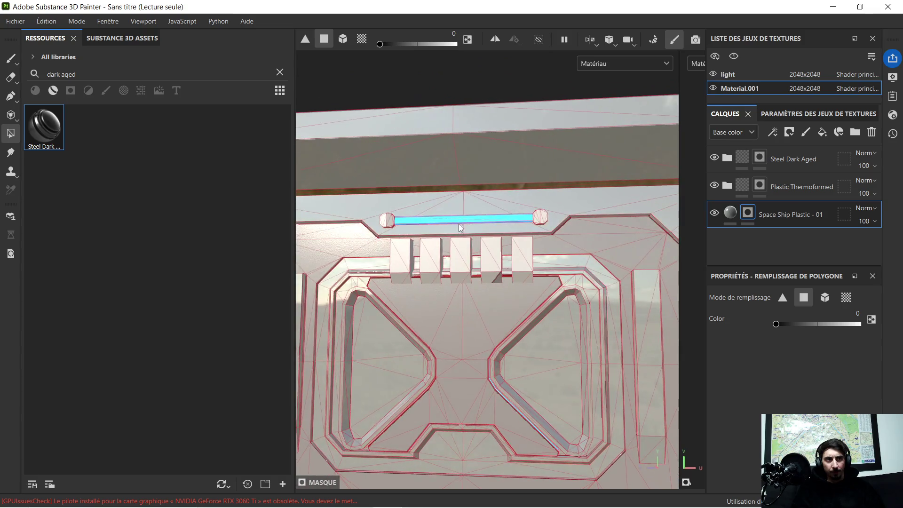
{"action": "mouse_move", "coordinate": [465, 261]}
{"action": "left_mouse_down", "text": "alt"}
{"action": "mouse_move", "coordinate": [447, 234]}
{"action": "mouse_move", "coordinate": [460, 238]}
{"action": "left_mouse_up", "text": "alt"}
{"action": "scroll", "coordinate": [417, 168], "scroll_direction": "up", "scroll_amount": 3}
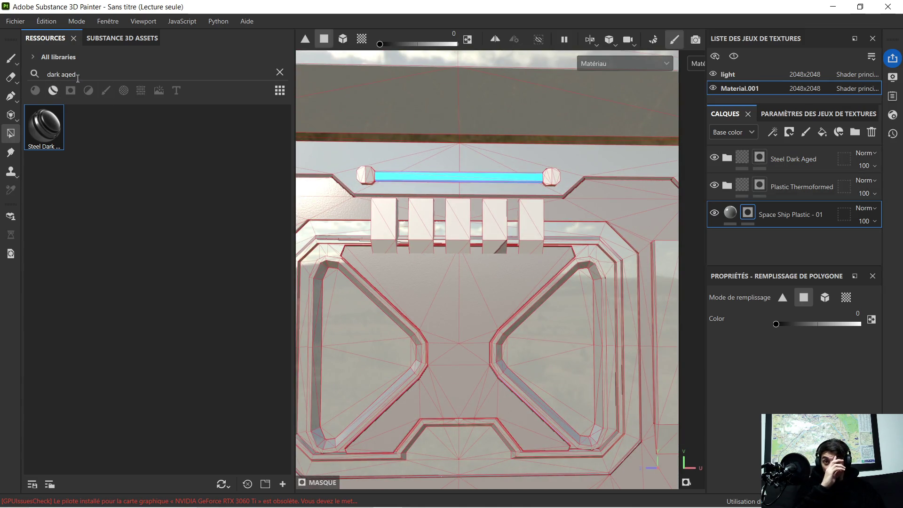
{"action": "left_click", "coordinate": [281, 72]}
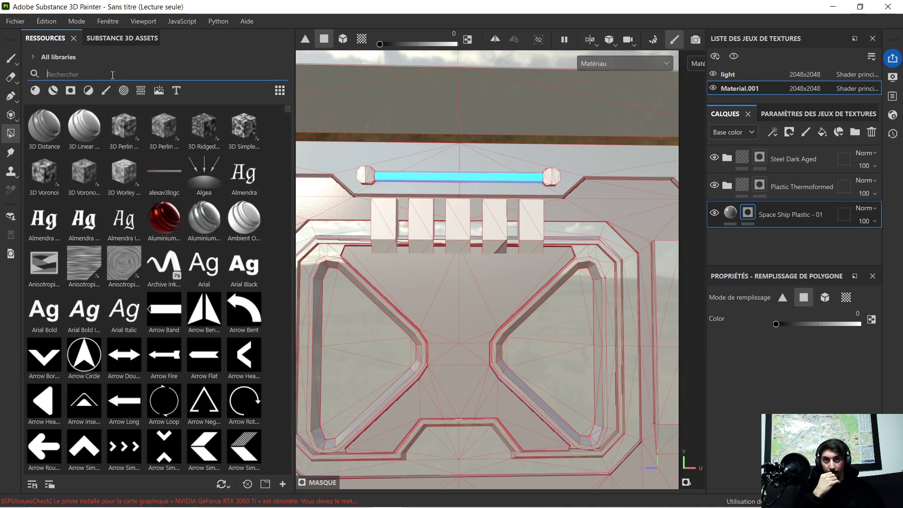
- Add Chrome Blue Tint from the Materials filter as the top layer with a black mask
{"action": "left_click", "coordinate": [54, 92]}
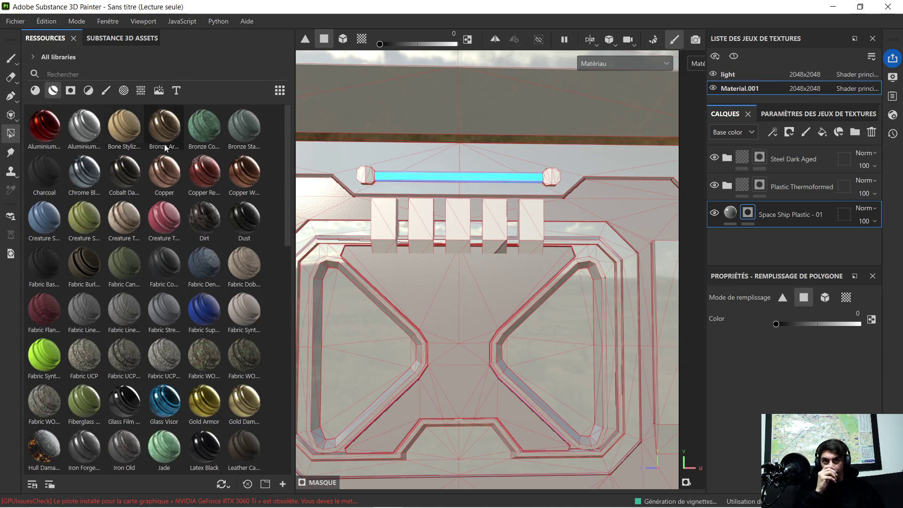
{"action": "mouse_move", "coordinate": [68, 170]}
{"action": "left_mouse_down"}
{"action": "mouse_move", "coordinate": [453, 238]}
{"action": "mouse_move", "coordinate": [753, 151]}
{"action": "left_mouse_up"}
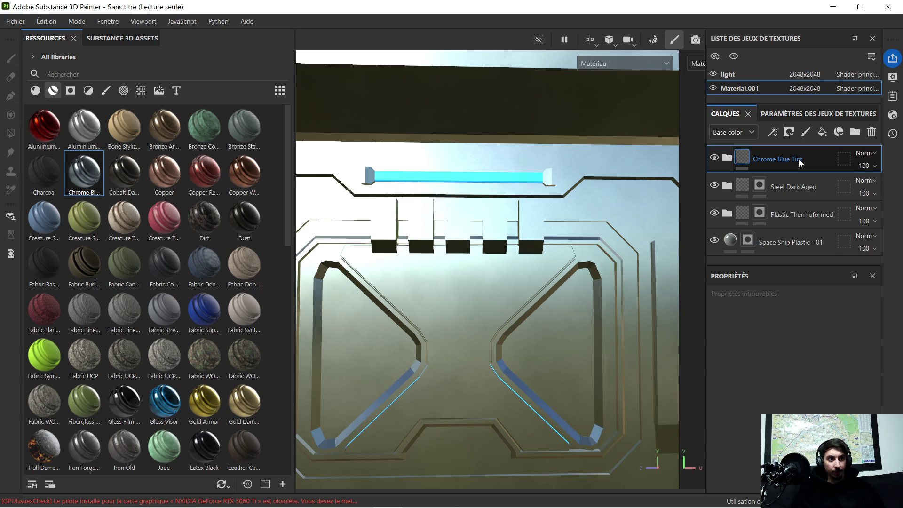
{"action": "right_click", "coordinate": [798, 158]}
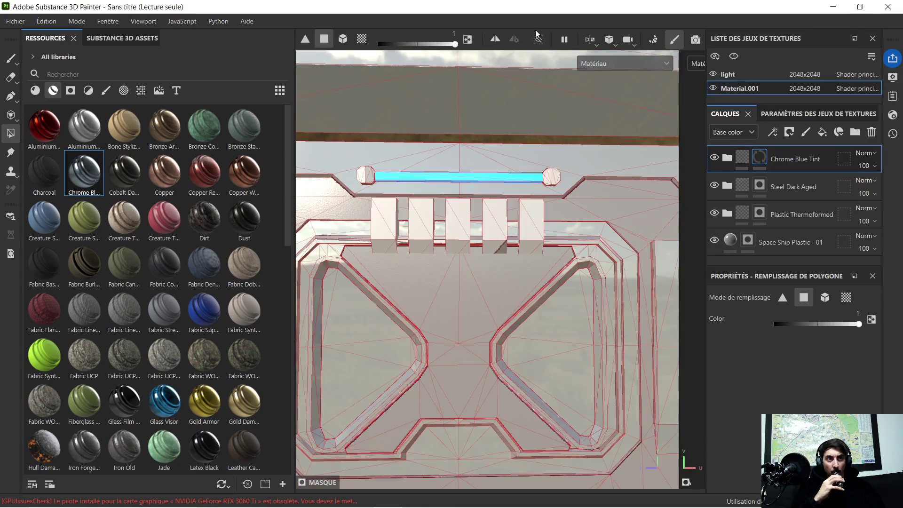
{"action": "left_click", "coordinate": [516, 22]}
{"action": "mouse_move", "coordinate": [323, 259]}
{"action": "right_mouse_down", "text": "alt"}
{"action": "mouse_move", "coordinate": [460, 177]}
{"action": "mouse_move", "coordinate": [473, 158]}
{"action": "right_mouse_up", "text": "alt"}
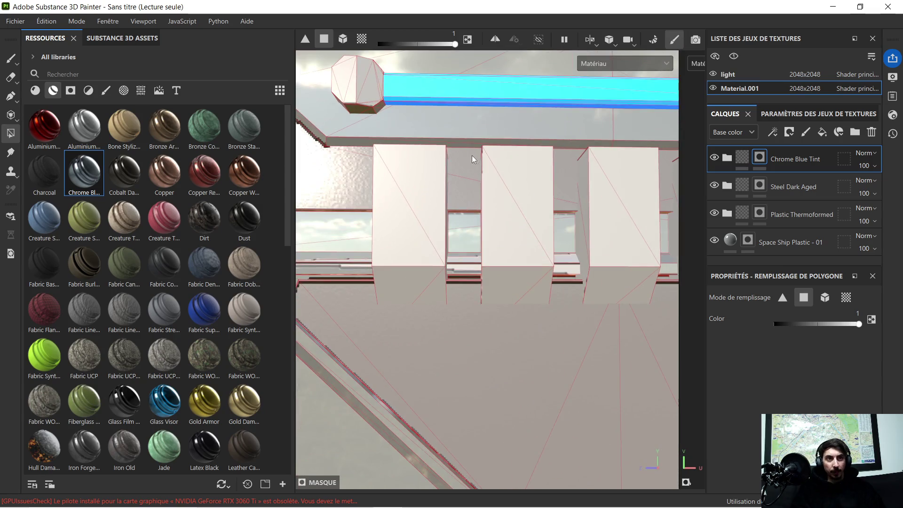
- Fill the fronts and undersides of the three fins with Chrome Blue Tint
{"action": "left_click", "coordinate": [405, 263]}
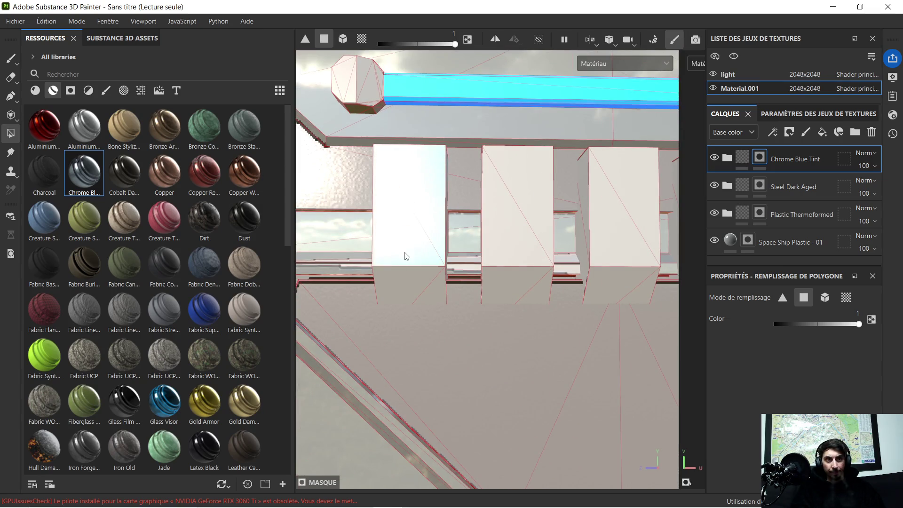
{"action": "left_click", "coordinate": [430, 292]}
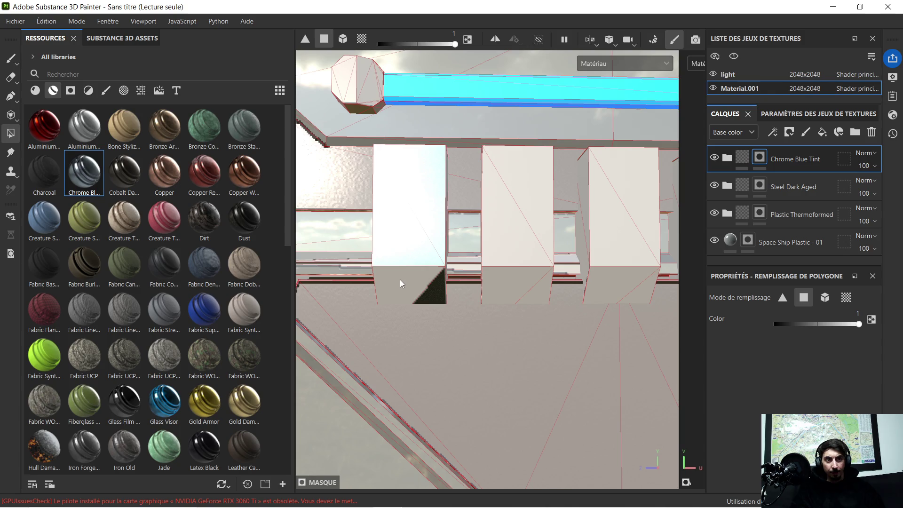
{"action": "left_click", "coordinate": [395, 282]}
{"action": "left_click", "coordinate": [496, 240]}
{"action": "left_click", "coordinate": [538, 165]}
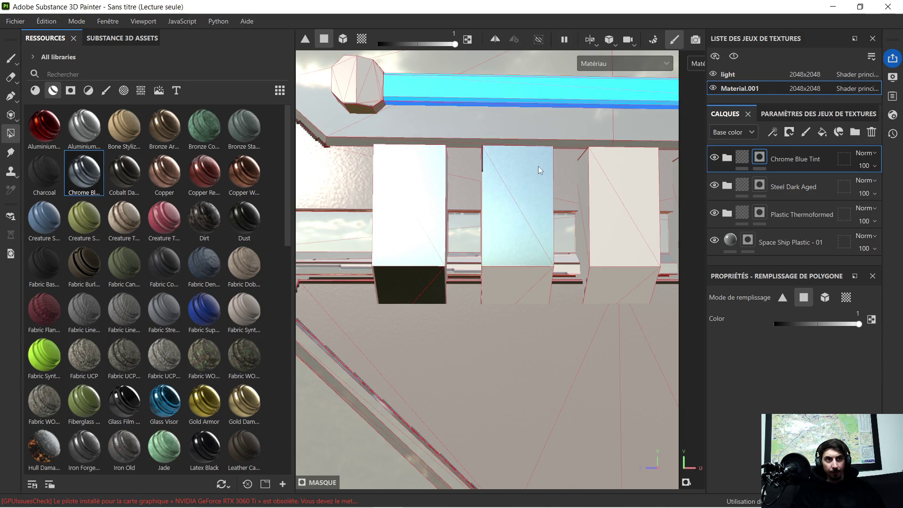
{"action": "left_click", "coordinate": [517, 292]}
{"action": "left_click", "coordinate": [539, 301]}
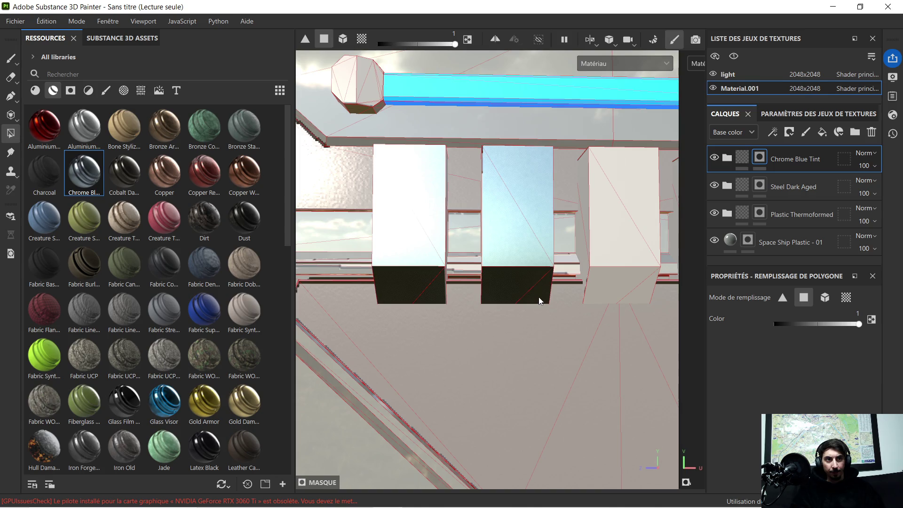
{"action": "left_click", "coordinate": [638, 178]}
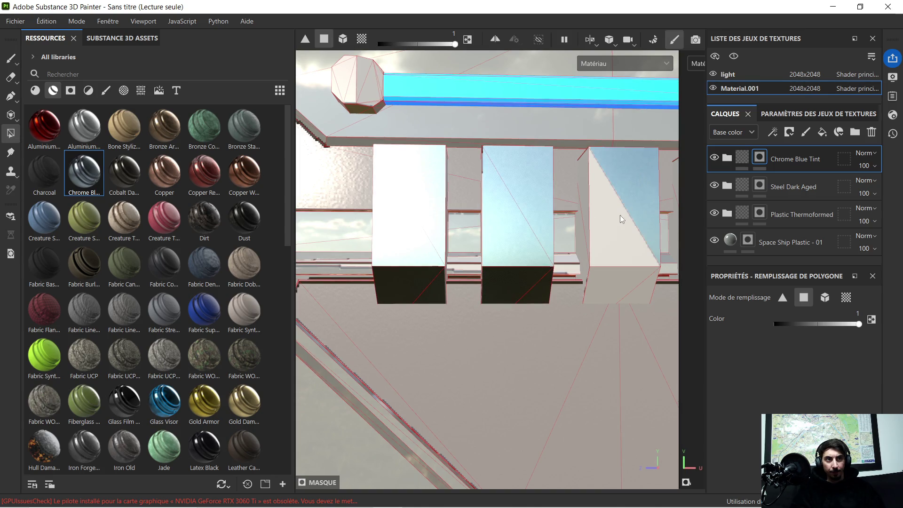
{"action": "left_click", "coordinate": [597, 259]}
{"action": "left_click", "coordinate": [602, 279]}
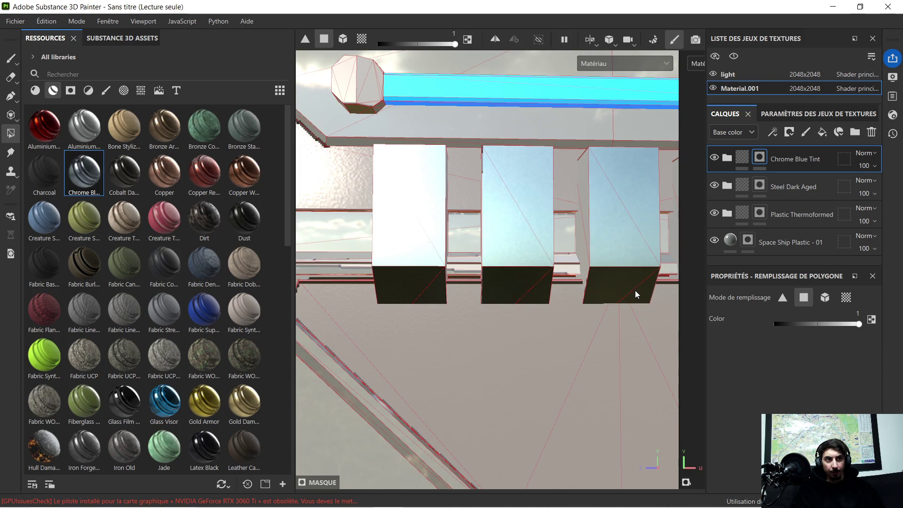
- Fill the fins' narrow side faces, undoing a stray fill on the stair strip
{"action": "mouse_move", "coordinate": [599, 233]}
{"action": "left_mouse_down", "text": "alt"}
{"action": "mouse_move", "coordinate": [635, 225]}
{"action": "mouse_move", "coordinate": [515, 207]}
{"action": "left_mouse_up", "text": "alt"}
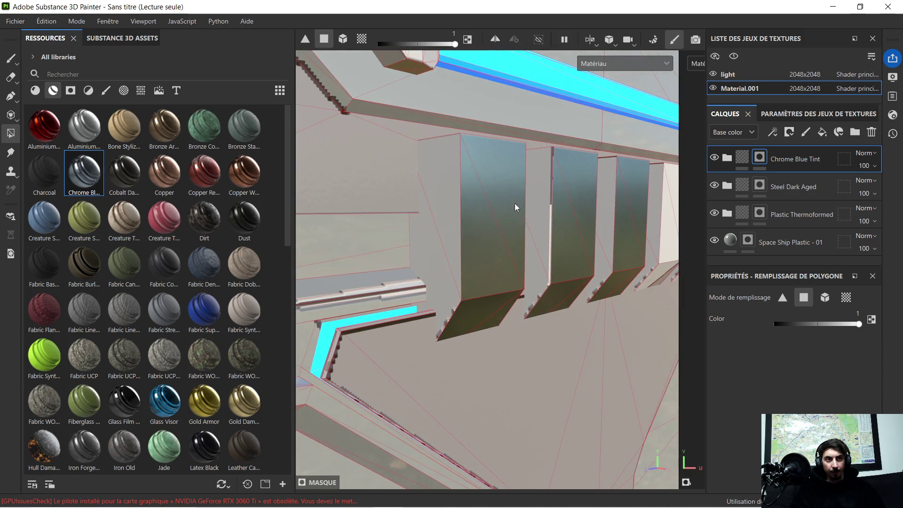
{"action": "left_click", "coordinate": [429, 217]}
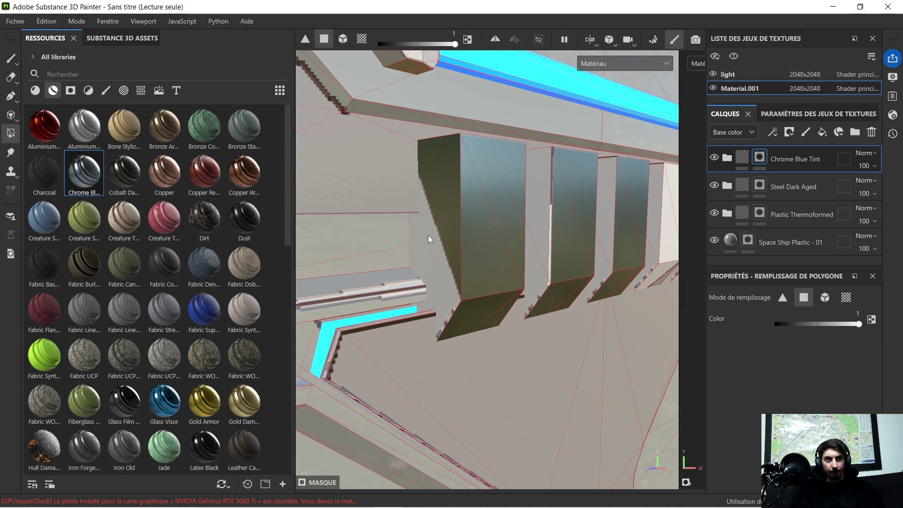
{"action": "left_click", "coordinate": [430, 259]}
{"action": "key", "text": "ctrl+z"}
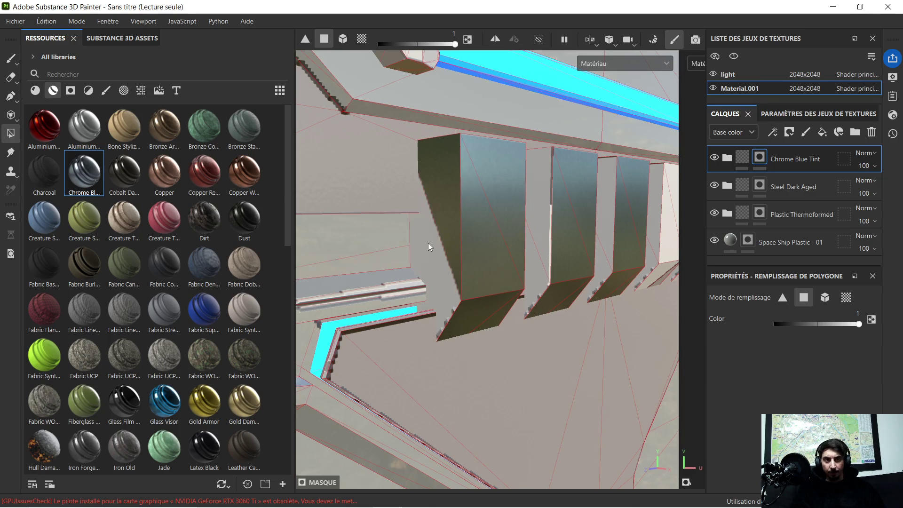
{"action": "left_click", "coordinate": [433, 276]}
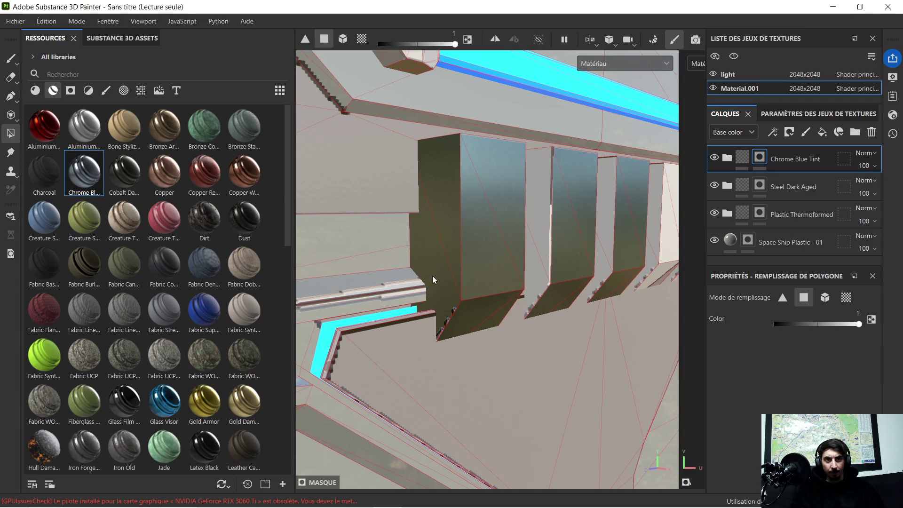
{"action": "left_click", "coordinate": [537, 258]}
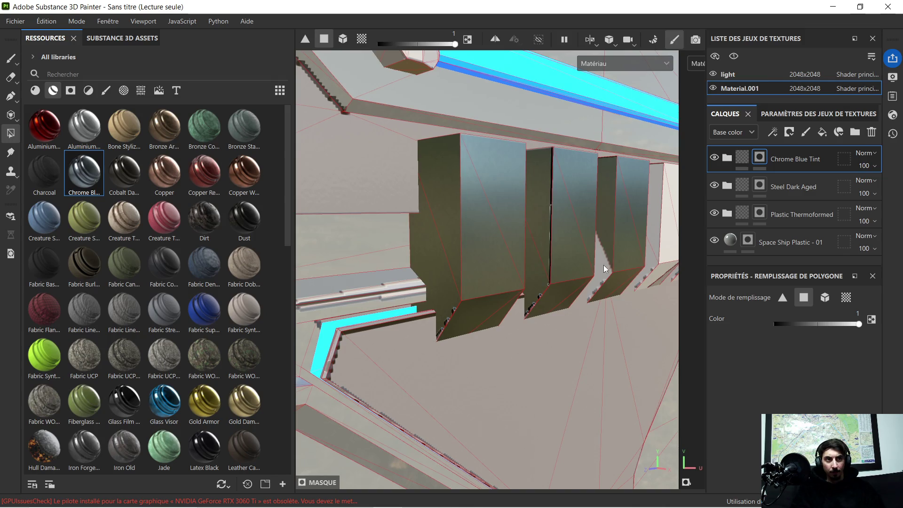
{"action": "mouse_move", "coordinate": [604, 264]}
{"action": "left_mouse_down", "text": "alt"}
{"action": "mouse_move", "coordinate": [528, 253]}
{"action": "mouse_move", "coordinate": [517, 242]}
{"action": "left_mouse_up", "text": "alt"}
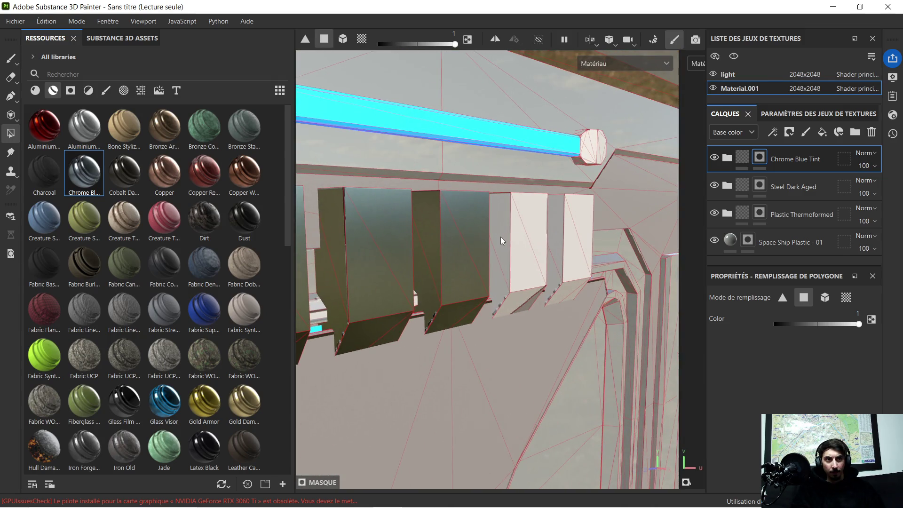
{"action": "left_click", "coordinate": [506, 253]}
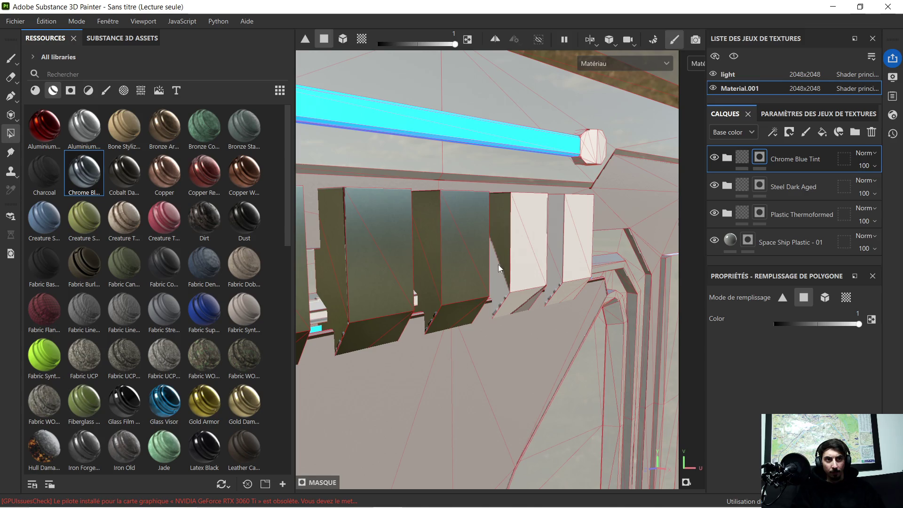
{"action": "left_click", "coordinate": [555, 231]}
{"action": "left_click", "coordinate": [537, 241]}
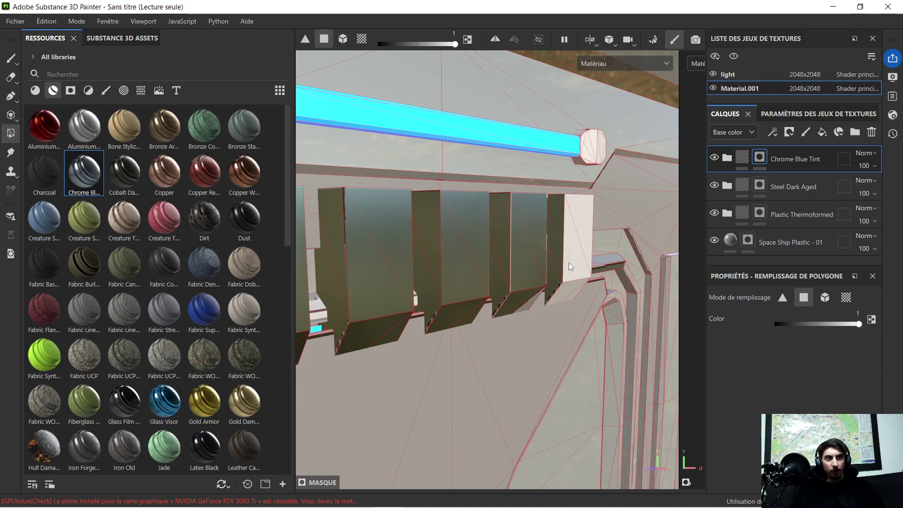
- Fill the leftover underside triangles and narrow side faces, keeping the lower fin side dark
{"action": "scroll", "coordinate": [586, 260], "scroll_direction": "up", "scroll_amount": 4}
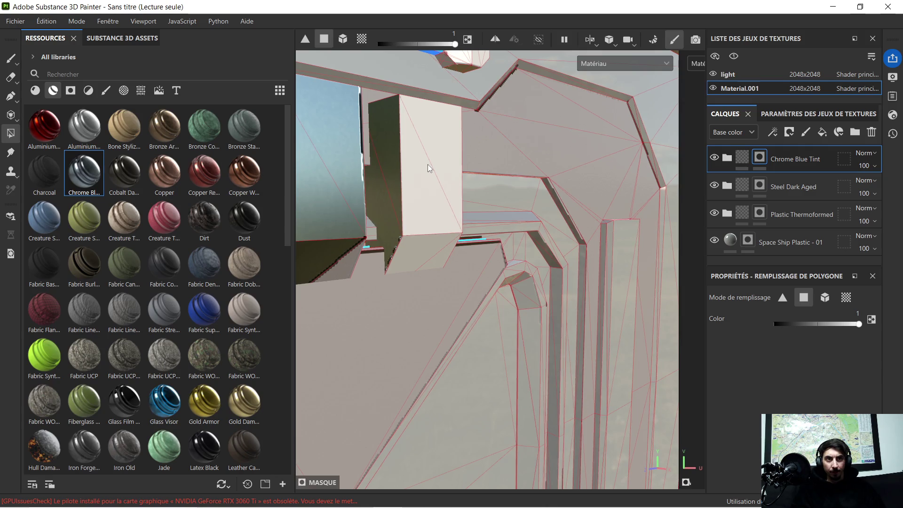
{"action": "mouse_move", "coordinate": [455, 216]}
{"action": "left_mouse_down", "text": "alt"}
{"action": "mouse_move", "coordinate": [372, 226]}
{"action": "mouse_move", "coordinate": [475, 134]}
{"action": "left_mouse_up", "text": "alt"}
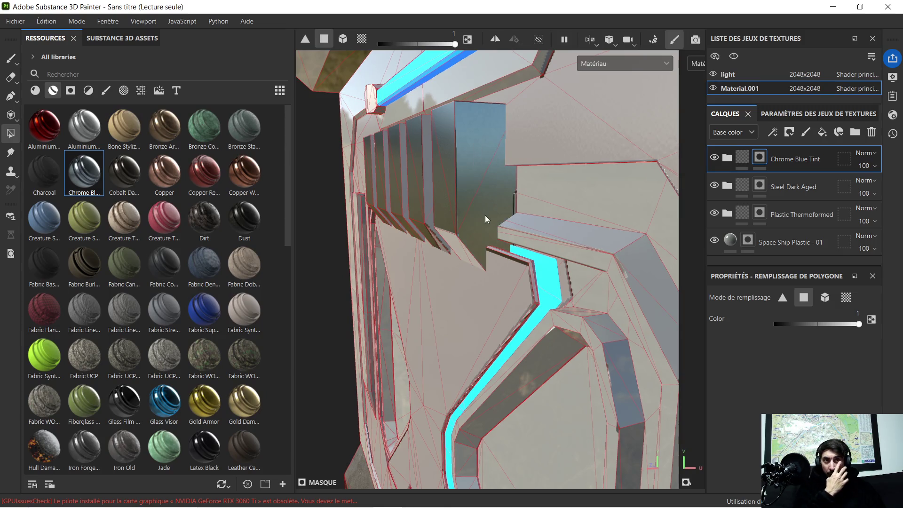
{"action": "mouse_move", "coordinate": [484, 215]}
{"action": "middle_mouse_down", "text": "alt"}
{"action": "mouse_move", "coordinate": [436, 219]}
{"action": "mouse_move", "coordinate": [436, 235]}
{"action": "mouse_move", "coordinate": [518, 216]}
{"action": "middle_mouse_up", "text": "alt"}
{"action": "left_click_drag", "start_coordinate": [517, 216], "coordinate": [569, 194], "text": "alt"}
{"action": "left_click", "coordinate": [630, 229]}
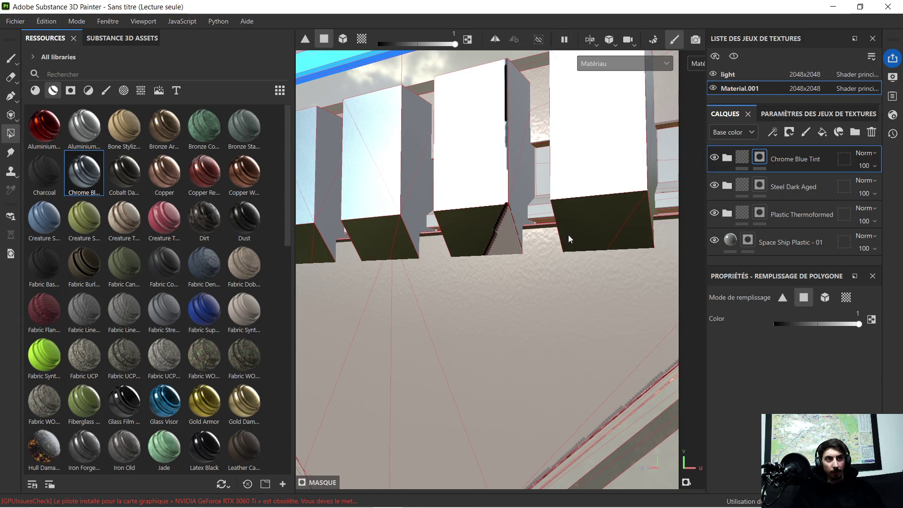
{"action": "left_click", "coordinate": [504, 234]}
{"action": "mouse_move", "coordinate": [516, 192]}
{"action": "left_mouse_down", "text": "alt"}
{"action": "mouse_move", "coordinate": [452, 214]}
{"action": "mouse_move", "coordinate": [515, 194]}
{"action": "left_mouse_up", "text": "alt"}
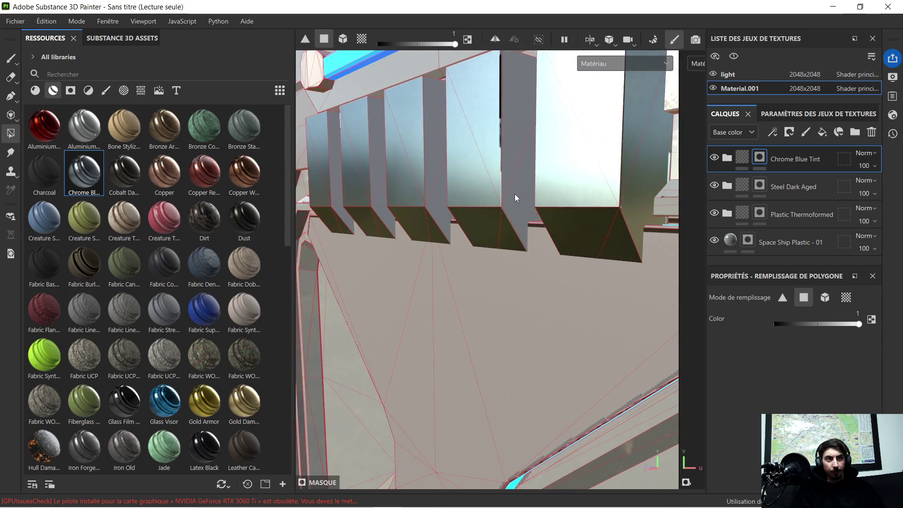
{"action": "left_click_drag", "start_coordinate": [520, 153], "coordinate": [489, 161], "text": "alt"}
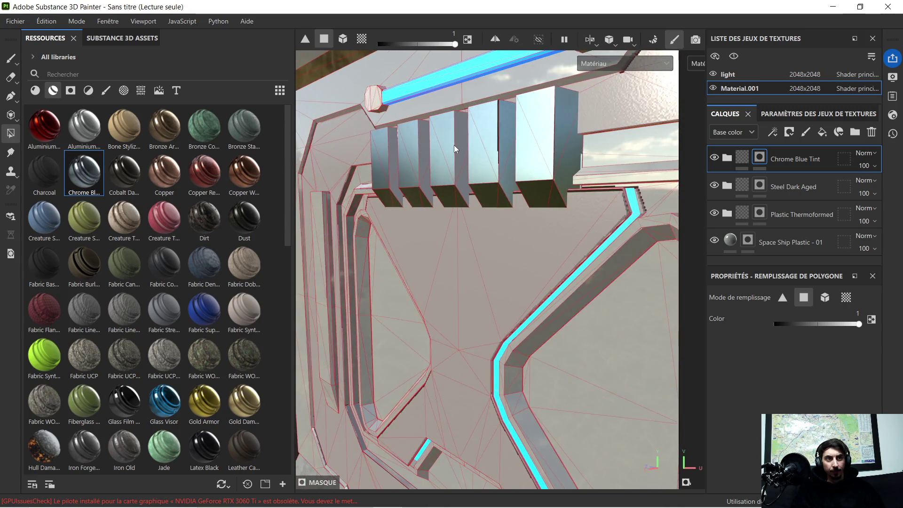
{"action": "scroll", "coordinate": [453, 145], "scroll_direction": "up", "scroll_amount": 5}
{"action": "left_click", "coordinate": [469, 230]}
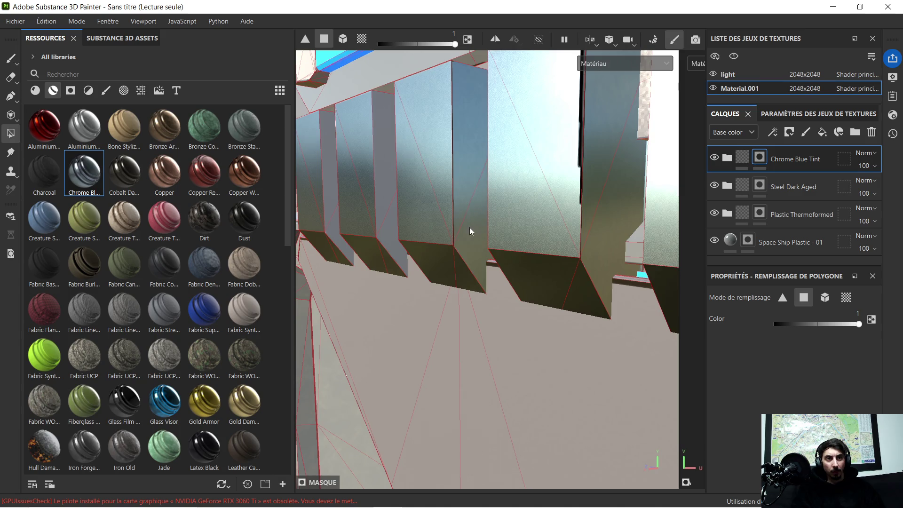
{"action": "left_click", "coordinate": [393, 193]}
{"action": "left_click", "coordinate": [393, 226]}
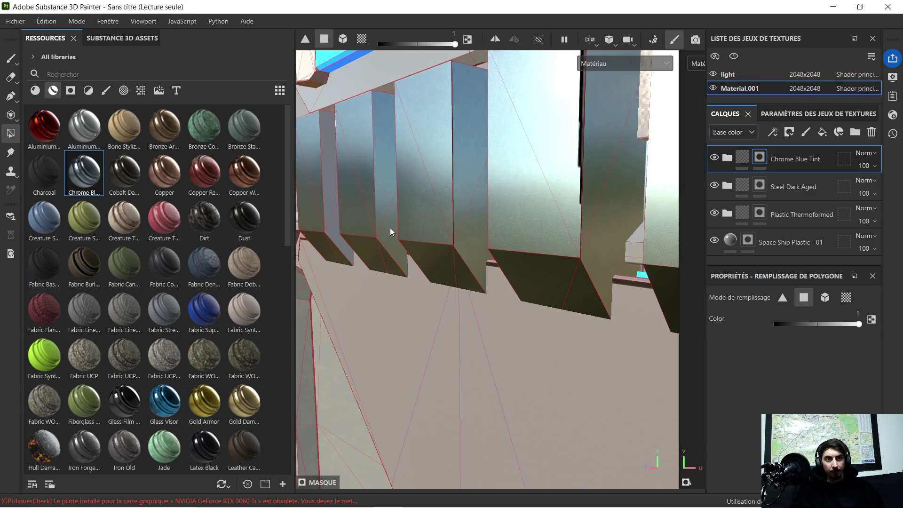
{"action": "left_click", "coordinate": [334, 198]}
- Give each fin's top face Chrome Blue Tint and start filling the top bar's end cap
{"action": "mouse_move", "coordinate": [333, 199]}
{"action": "left_mouse_down", "text": "alt"}
{"action": "mouse_move", "coordinate": [477, 194]}
{"action": "mouse_move", "coordinate": [540, 161]}
{"action": "mouse_move", "coordinate": [498, 174]}
{"action": "mouse_move", "coordinate": [598, 319]}
{"action": "mouse_move", "coordinate": [458, 253]}
{"action": "mouse_move", "coordinate": [510, 292]}
{"action": "mouse_move", "coordinate": [402, 310]}
{"action": "left_mouse_up", "text": "alt"}
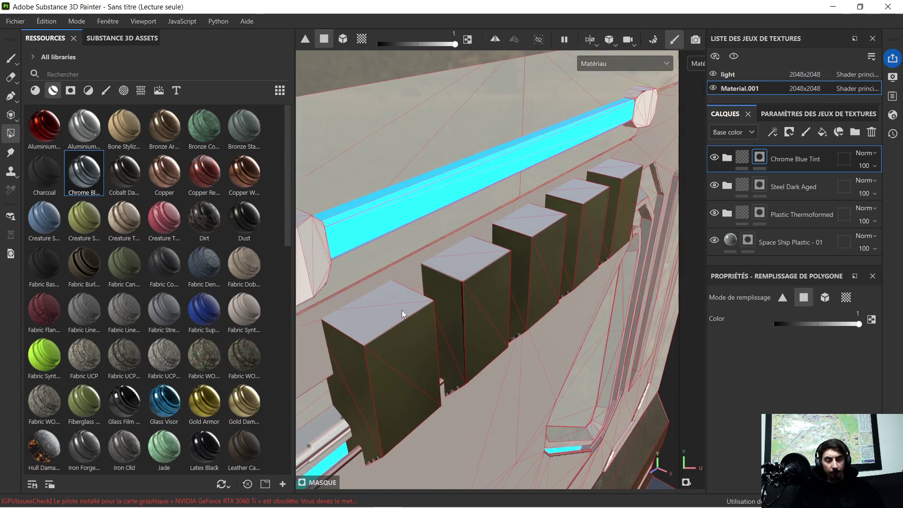
{"action": "left_click", "coordinate": [363, 320]}
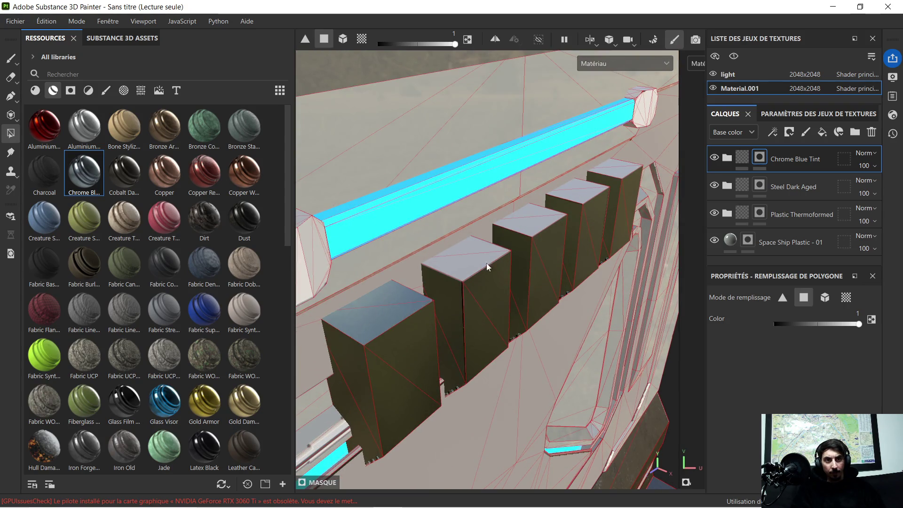
{"action": "left_click", "coordinate": [465, 261]}
{"action": "left_click", "coordinate": [529, 225]}
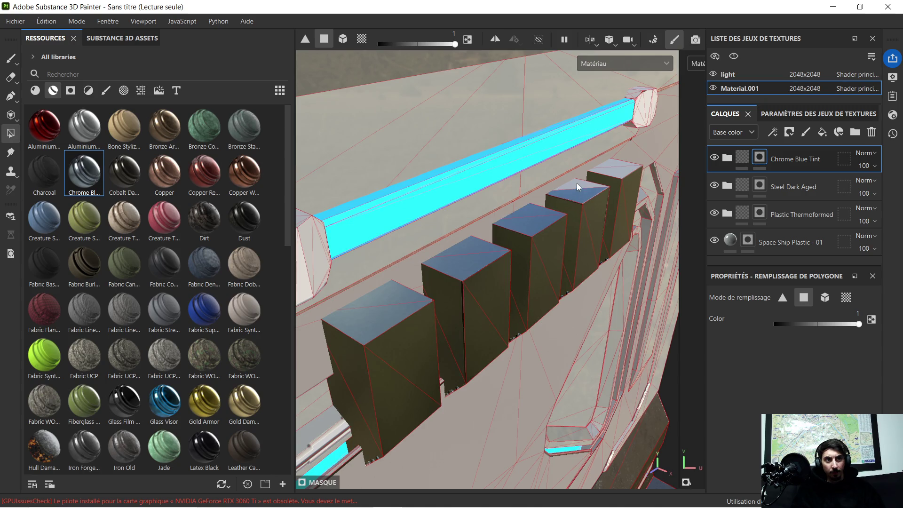
{"action": "left_click", "coordinate": [615, 174]}
{"action": "mouse_move", "coordinate": [611, 161]}
{"action": "left_mouse_down", "text": "alt"}
{"action": "mouse_move", "coordinate": [596, 231]}
{"action": "mouse_move", "coordinate": [529, 189]}
{"action": "left_mouse_up", "text": "alt"}
{"action": "scroll", "coordinate": [529, 189], "scroll_direction": "down", "scroll_amount": 4}
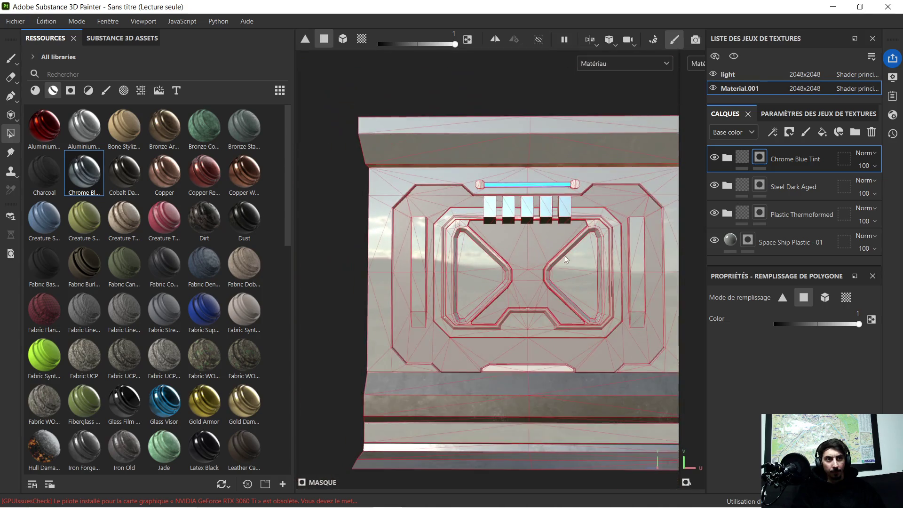
{"action": "middle_click_drag", "start_coordinate": [563, 254], "coordinate": [503, 198], "text": "alt"}
{"action": "scroll", "coordinate": [503, 197], "scroll_direction": "up", "scroll_amount": 5}
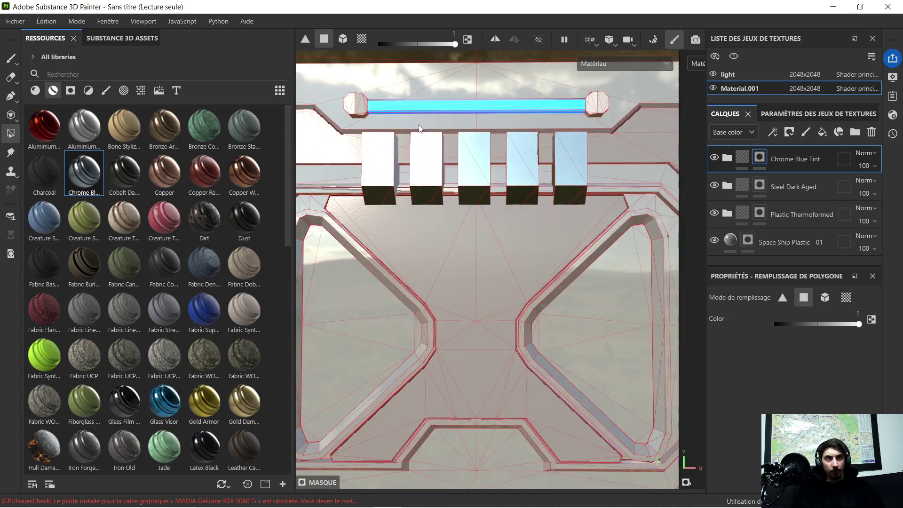
{"action": "middle_click_drag", "start_coordinate": [425, 118], "coordinate": [453, 214], "text": "alt"}
{"action": "scroll", "coordinate": [364, 177], "scroll_direction": "up", "scroll_amount": 5}
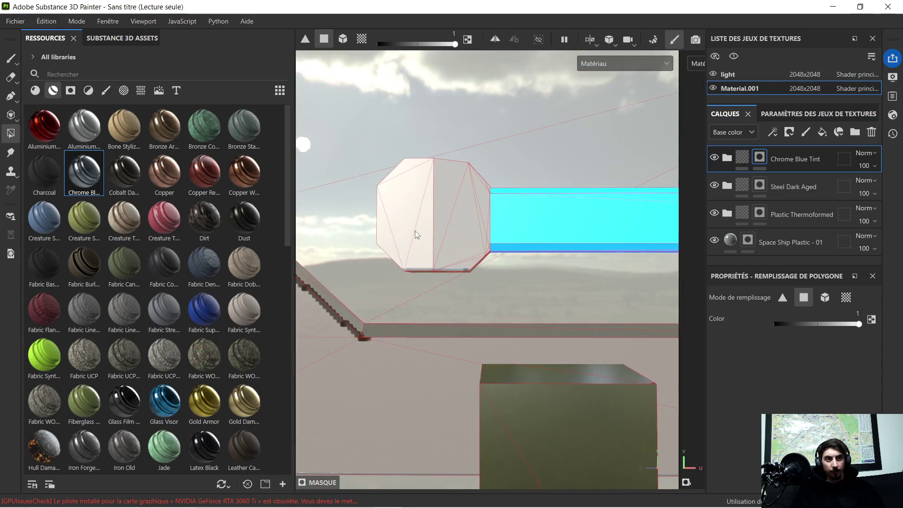
{"action": "mouse_move", "coordinate": [399, 222]}
{"action": "left_mouse_down"}
{"action": "mouse_move", "coordinate": [397, 242]}
{"action": "mouse_move", "coordinate": [433, 241]}
{"action": "mouse_move", "coordinate": [478, 208]}
{"action": "mouse_move", "coordinate": [466, 235]}
{"action": "mouse_move", "coordinate": [472, 262]}
{"action": "mouse_move", "coordinate": [483, 254]}
{"action": "mouse_move", "coordinate": [478, 199]}
{"action": "mouse_move", "coordinate": [482, 226]}
{"action": "mouse_move", "coordinate": [504, 234]}
{"action": "mouse_move", "coordinate": [504, 260]}
{"action": "mouse_move", "coordinate": [442, 226]}
{"action": "left_mouse_up"}
- Orbit and zoom around the octagonal end cap to inspect its top and underside
{"action": "scroll", "coordinate": [443, 232], "scroll_direction": "up", "scroll_amount": 5}
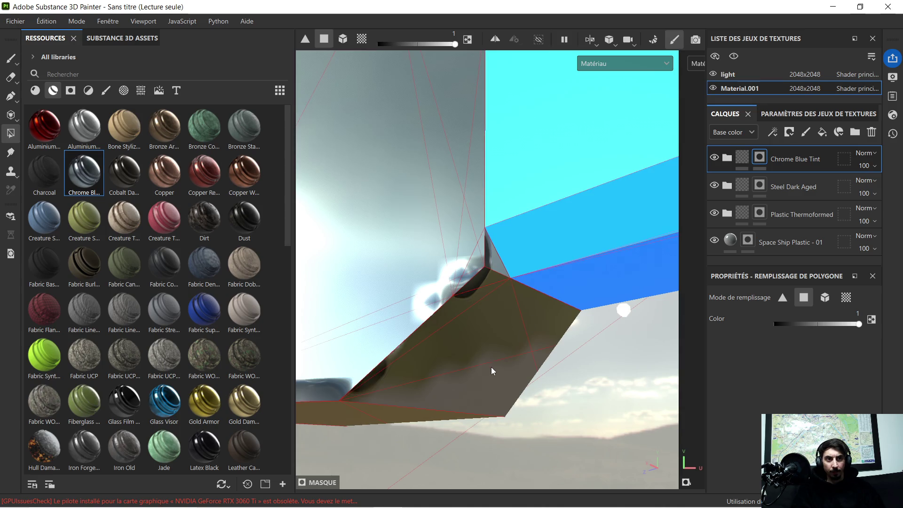
{"action": "mouse_move", "coordinate": [465, 337]}
{"action": "left_mouse_down", "text": "alt"}
{"action": "mouse_move", "coordinate": [463, 325]}
{"action": "mouse_move", "coordinate": [427, 335]}
{"action": "mouse_move", "coordinate": [525, 314]}
{"action": "left_mouse_up", "text": "alt"}
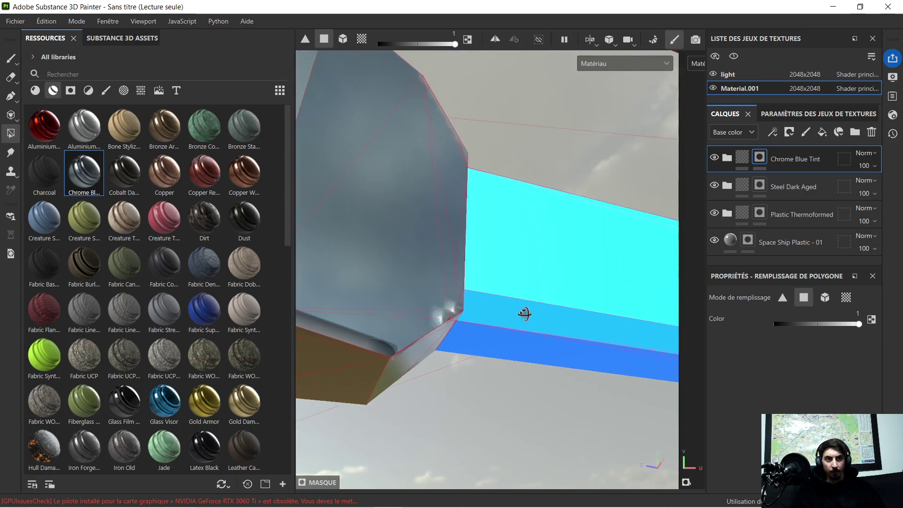
{"action": "mouse_move", "coordinate": [383, 282]}
{"action": "left_mouse_down", "text": "alt"}
{"action": "mouse_move", "coordinate": [619, 284]}
{"action": "mouse_move", "coordinate": [563, 321]}
{"action": "left_mouse_up", "text": "alt"}
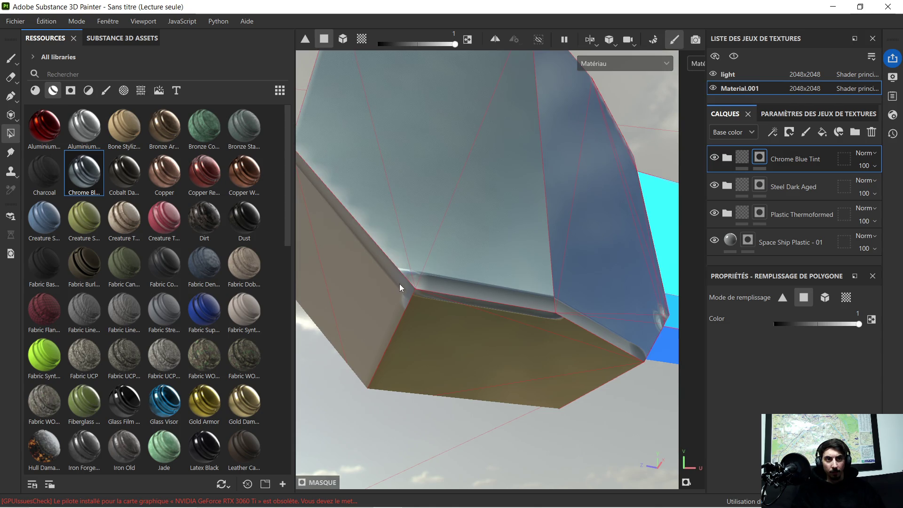
{"action": "mouse_move", "coordinate": [365, 243]}
{"action": "left_mouse_down", "text": "alt"}
{"action": "mouse_move", "coordinate": [548, 313]}
{"action": "mouse_move", "coordinate": [475, 309]}
{"action": "mouse_move", "coordinate": [411, 244]}
{"action": "mouse_move", "coordinate": [562, 322]}
{"action": "left_mouse_up", "text": "alt"}
{"action": "mouse_move", "coordinate": [436, 253]}
{"action": "left_mouse_down", "text": "alt"}
{"action": "mouse_move", "coordinate": [424, 207]}
{"action": "mouse_move", "coordinate": [432, 157]}
{"action": "mouse_move", "coordinate": [451, 155]}
{"action": "mouse_move", "coordinate": [448, 130]}
{"action": "mouse_move", "coordinate": [473, 311]}
{"action": "mouse_move", "coordinate": [466, 238]}
{"action": "mouse_move", "coordinate": [486, 195]}
{"action": "mouse_move", "coordinate": [438, 250]}
{"action": "mouse_move", "coordinate": [605, 129]}
{"action": "left_mouse_up", "text": "alt"}
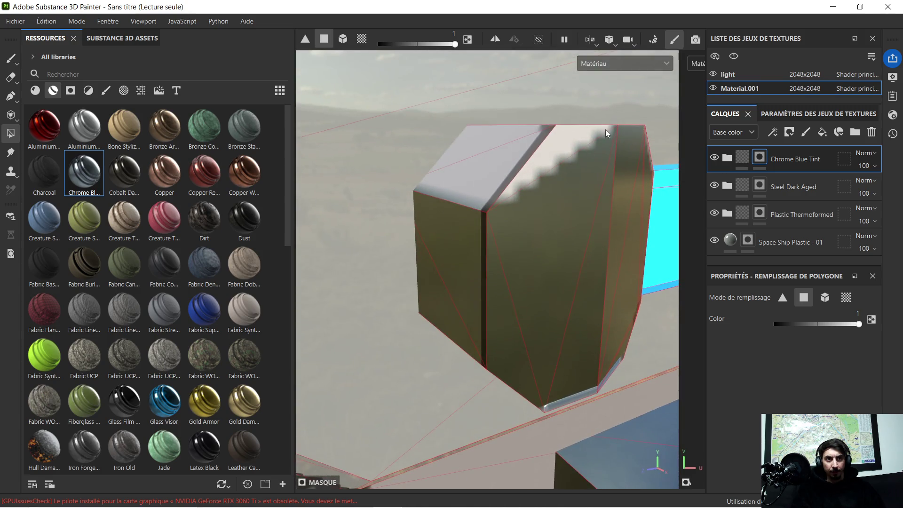
{"action": "mouse_move", "coordinate": [606, 129]}
{"action": "right_mouse_down", "text": "shift"}
{"action": "mouse_move", "coordinate": [569, 142]}
{"action": "mouse_move", "coordinate": [557, 128]}
{"action": "right_mouse_up", "text": "shift"}
{"action": "mouse_move", "coordinate": [520, 140]}
{"action": "left_mouse_down", "text": "alt"}
{"action": "mouse_move", "coordinate": [553, 202]}
{"action": "mouse_move", "coordinate": [488, 152]}
{"action": "mouse_move", "coordinate": [523, 108]}
{"action": "left_mouse_up", "text": "alt"}
{"action": "middle_click_drag", "start_coordinate": [522, 108], "coordinate": [406, 234], "text": "alt"}
{"action": "mouse_move", "coordinate": [405, 234]}
{"action": "left_mouse_down", "text": "alt"}
{"action": "mouse_move", "coordinate": [458, 243]}
{"action": "mouse_move", "coordinate": [398, 237]}
{"action": "left_mouse_up", "text": "alt"}
{"action": "mouse_move", "coordinate": [453, 229]}
{"action": "left_mouse_down", "text": "alt"}
{"action": "mouse_move", "coordinate": [423, 202]}
{"action": "mouse_move", "coordinate": [442, 171]}
{"action": "mouse_move", "coordinate": [450, 191]}
{"action": "left_mouse_up", "text": "alt"}
{"action": "scroll", "coordinate": [450, 191], "scroll_direction": "up", "scroll_amount": 6}
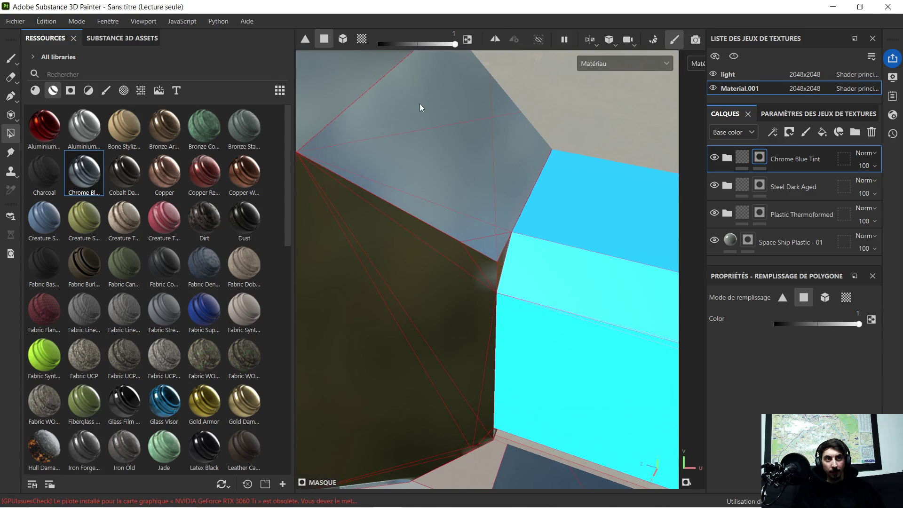
{"action": "scroll", "coordinate": [492, 117], "scroll_direction": "down", "scroll_amount": 6}
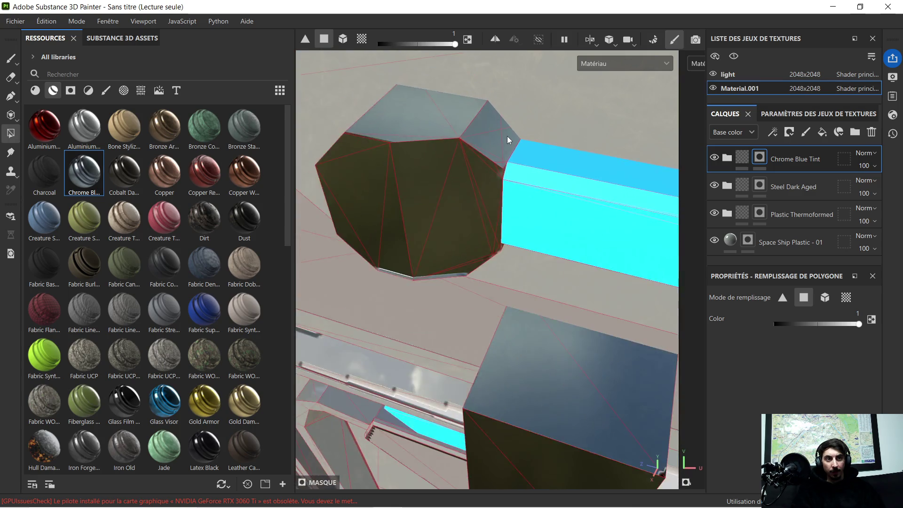
{"action": "mouse_move", "coordinate": [520, 223]}
{"action": "left_mouse_down", "text": "alt"}
{"action": "mouse_move", "coordinate": [508, 91]}
{"action": "mouse_move", "coordinate": [570, 91]}
{"action": "mouse_move", "coordinate": [560, 143]}
{"action": "mouse_move", "coordinate": [584, 195]}
{"action": "left_mouse_up", "text": "alt"}
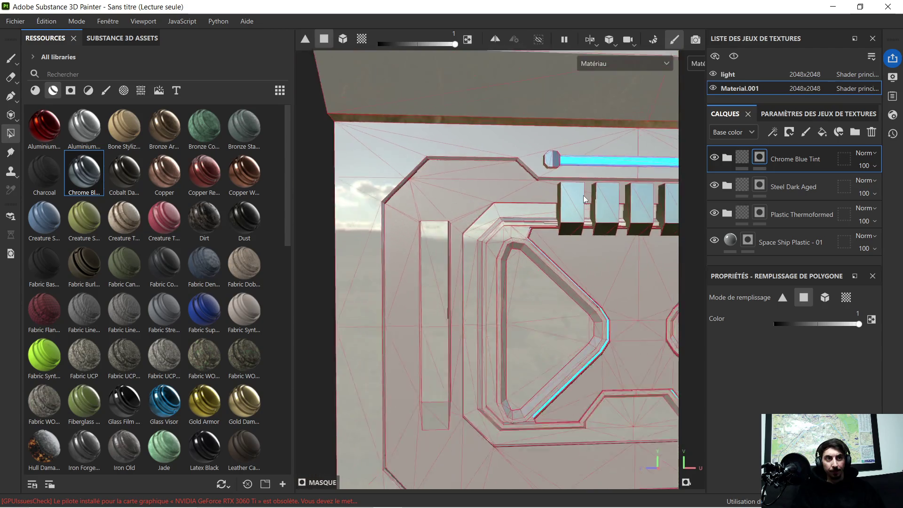
{"action": "middle_click_drag", "start_coordinate": [583, 196], "coordinate": [602, 208], "text": "alt"}
{"action": "scroll", "coordinate": [603, 208], "scroll_direction": "down", "scroll_amount": 3}
{"action": "scroll", "coordinate": [552, 149], "scroll_direction": "up", "scroll_amount": 8}
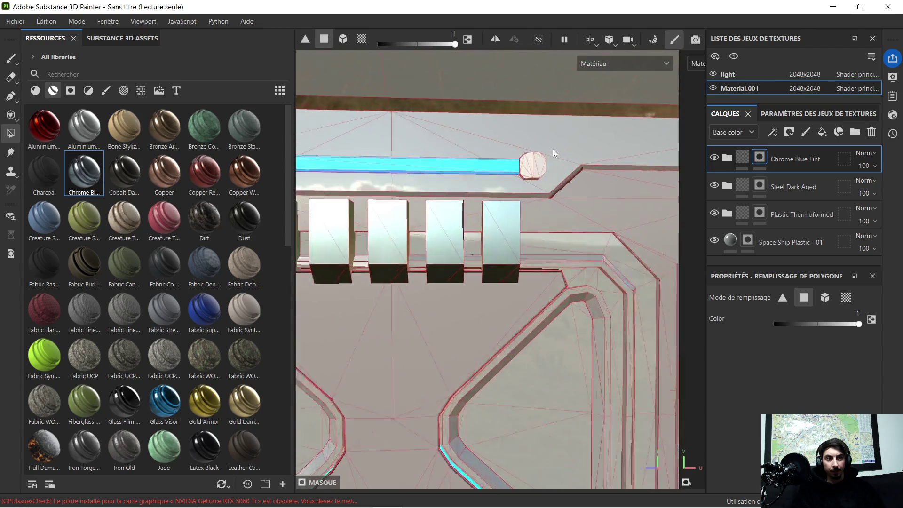
{"action": "scroll", "coordinate": [513, 160], "scroll_direction": "up", "scroll_amount": 3}
{"action": "scroll", "coordinate": [487, 177], "scroll_direction": "down", "scroll_amount": 5}
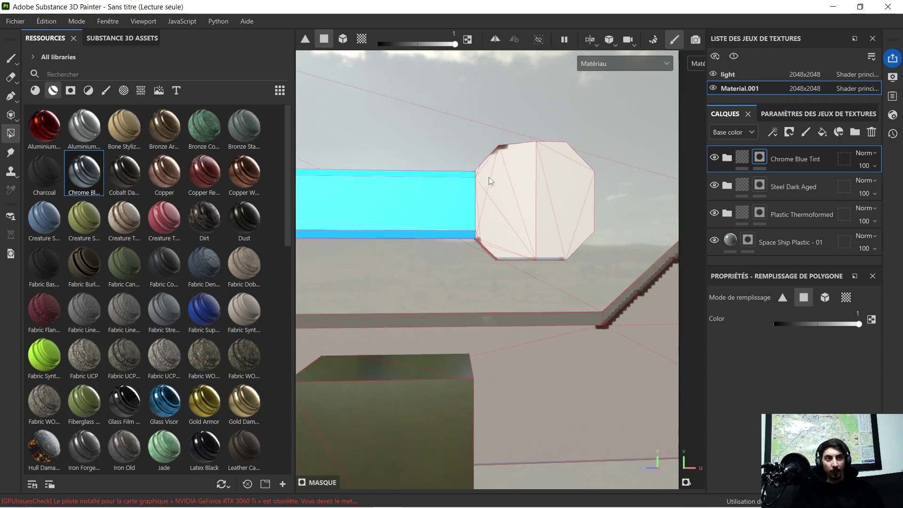
- Box-select the octagonal end cap's faces to fill them with Chrome Blue Tint, then set fill colour to 0
{"action": "left_click_drag", "start_coordinate": [496, 148], "coordinate": [589, 249]}
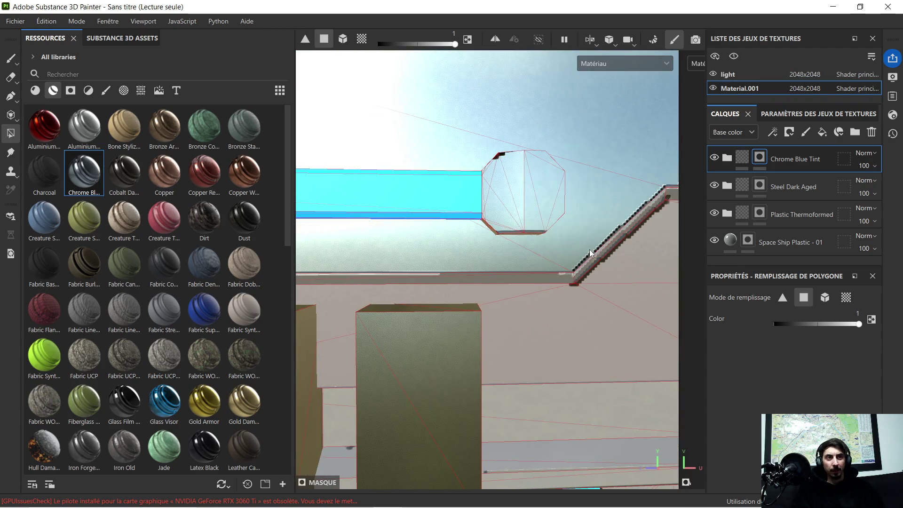
{"action": "scroll", "coordinate": [549, 177], "scroll_direction": "down", "scroll_amount": 5}
{"action": "scroll", "coordinate": [551, 164], "scroll_direction": "up", "scroll_amount": 4}
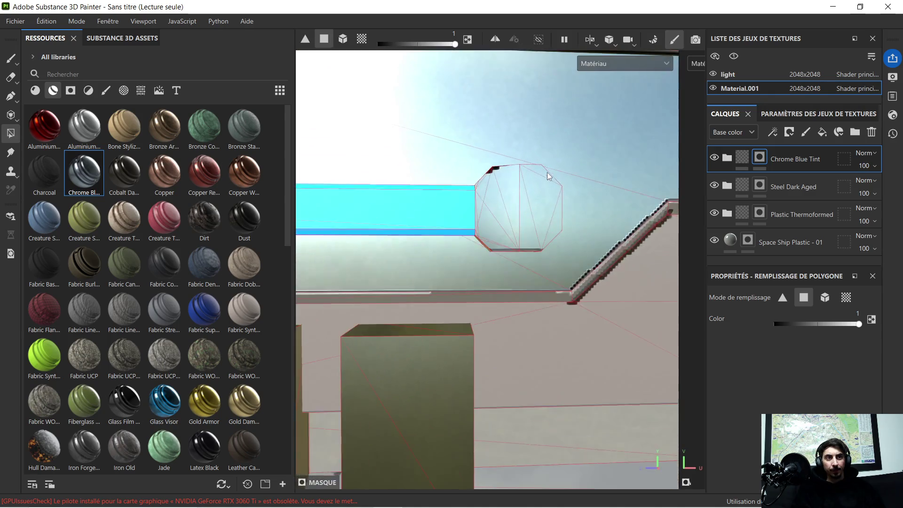
{"action": "left_click_drag", "start_coordinate": [515, 148], "coordinate": [489, 194], "text": "alt"}
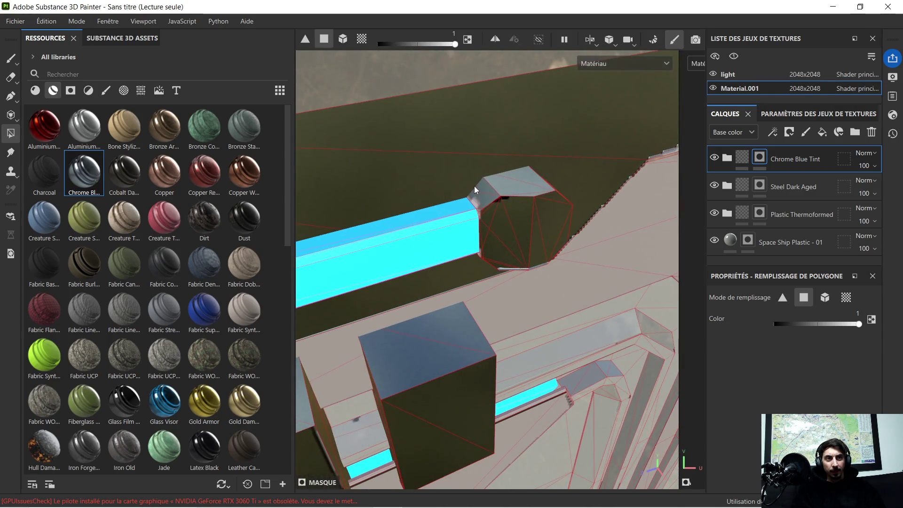
{"action": "mouse_move", "coordinate": [545, 177]}
{"action": "left_mouse_down", "text": "alt"}
{"action": "mouse_move", "coordinate": [512, 187]}
{"action": "mouse_move", "coordinate": [509, 147]}
{"action": "left_mouse_up", "text": "alt"}
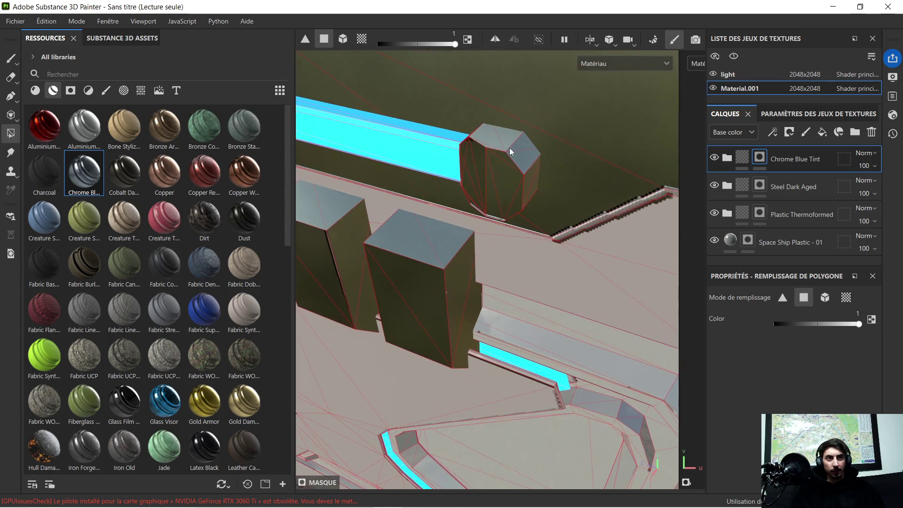
{"action": "mouse_move", "coordinate": [548, 183]}
{"action": "left_mouse_down", "text": "alt"}
{"action": "mouse_move", "coordinate": [545, 164]}
{"action": "mouse_move", "coordinate": [594, 98]}
{"action": "left_mouse_up", "text": "alt"}
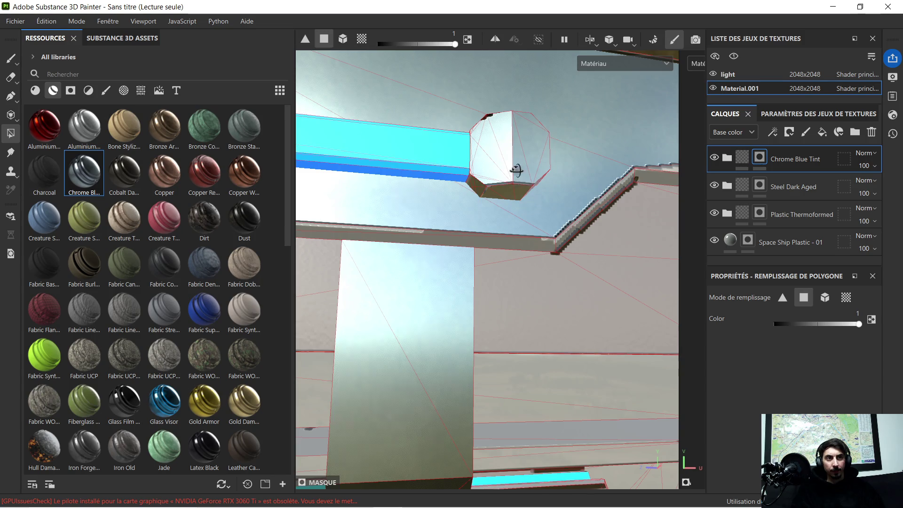
{"action": "mouse_move", "coordinate": [516, 171]}
{"action": "left_mouse_down", "text": "alt"}
{"action": "mouse_move", "coordinate": [544, 196]}
{"action": "mouse_move", "coordinate": [444, 181]}
{"action": "mouse_move", "coordinate": [520, 161]}
{"action": "mouse_move", "coordinate": [571, 200]}
{"action": "mouse_move", "coordinate": [527, 193]}
{"action": "mouse_move", "coordinate": [629, 195]}
{"action": "mouse_move", "coordinate": [588, 178]}
{"action": "mouse_move", "coordinate": [476, 201]}
{"action": "mouse_move", "coordinate": [517, 183]}
{"action": "mouse_move", "coordinate": [482, 203]}
{"action": "mouse_move", "coordinate": [549, 223]}
{"action": "mouse_move", "coordinate": [510, 189]}
{"action": "mouse_move", "coordinate": [522, 203]}
{"action": "left_mouse_up", "text": "alt"}
{"action": "mouse_move", "coordinate": [477, 223]}
{"action": "left_mouse_down"}
{"action": "mouse_move", "coordinate": [500, 248]}
{"action": "mouse_move", "coordinate": [510, 224]}
{"action": "mouse_move", "coordinate": [463, 236]}
{"action": "left_mouse_up"}
{"action": "right_click", "coordinate": [464, 240]}
- Set the Polygon Fill colour to 0 and erase the stray chrome and olive faces
{"action": "left_click", "coordinate": [522, 265]}
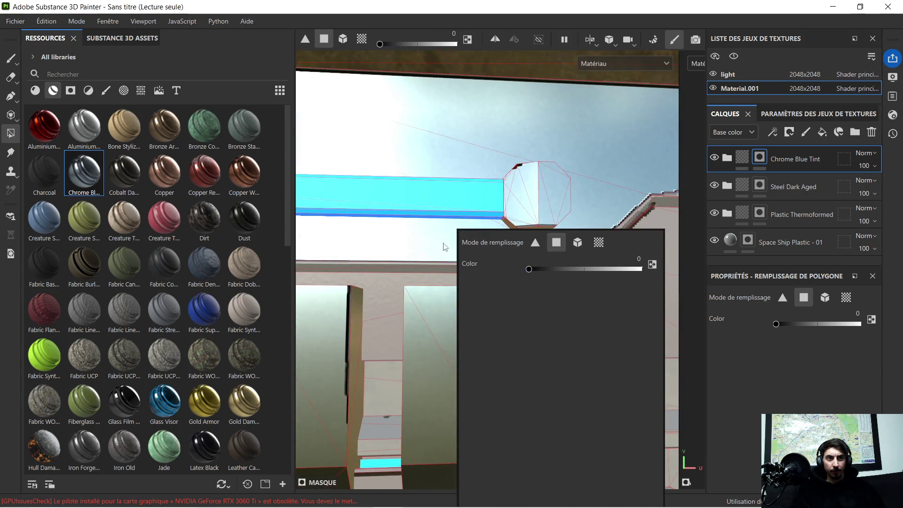
{"action": "right_click_drag", "start_coordinate": [438, 245], "coordinate": [569, 232], "text": "shift"}
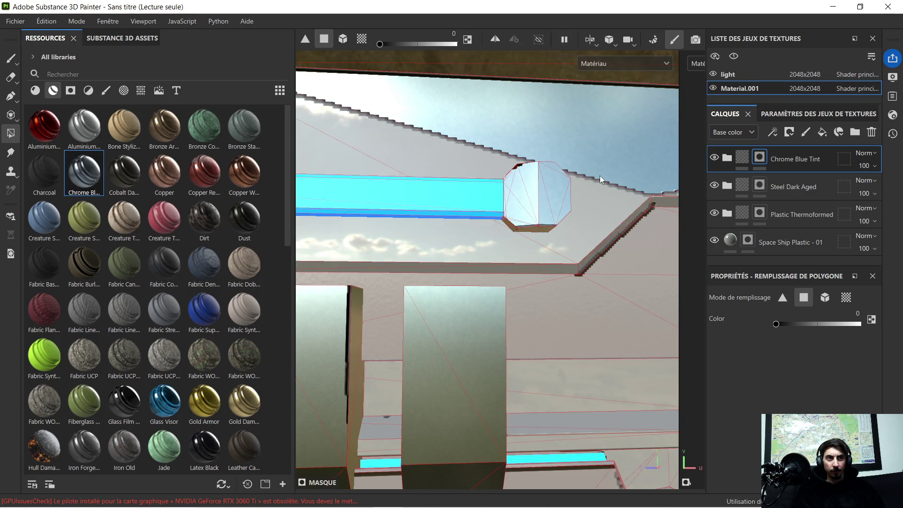
{"action": "mouse_move", "coordinate": [599, 176]}
{"action": "left_mouse_down", "text": "alt"}
{"action": "mouse_move", "coordinate": [588, 157]}
{"action": "mouse_move", "coordinate": [501, 167]}
{"action": "left_mouse_up", "text": "alt"}
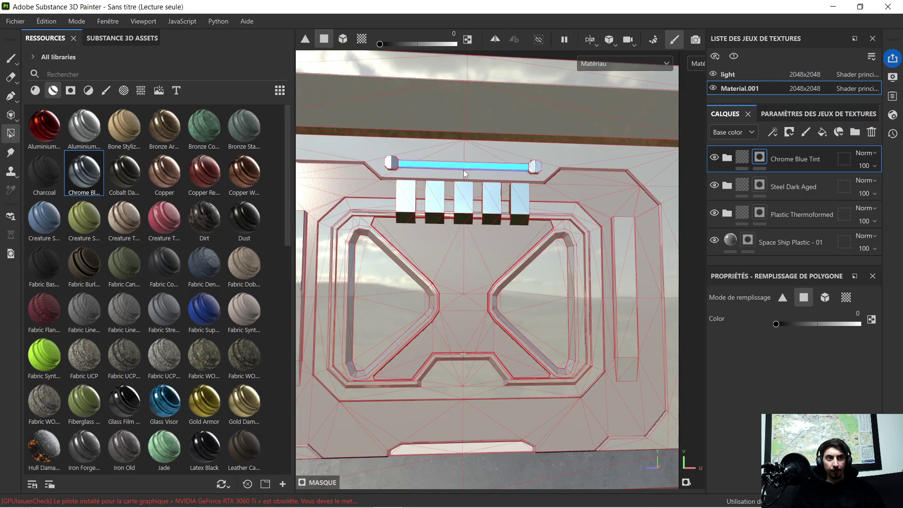
{"action": "scroll", "coordinate": [464, 174], "scroll_direction": "down", "scroll_amount": 10}
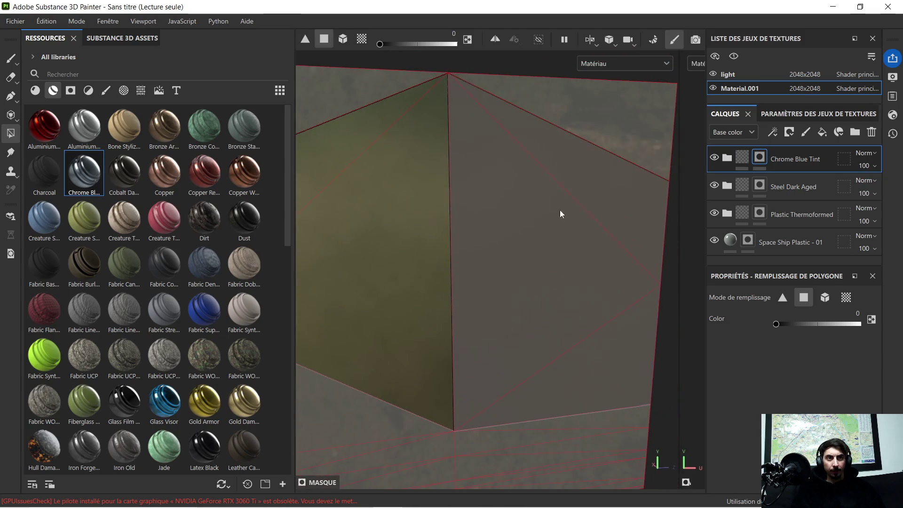
{"action": "left_click", "coordinate": [420, 227]}
{"action": "left_click", "coordinate": [348, 151]}
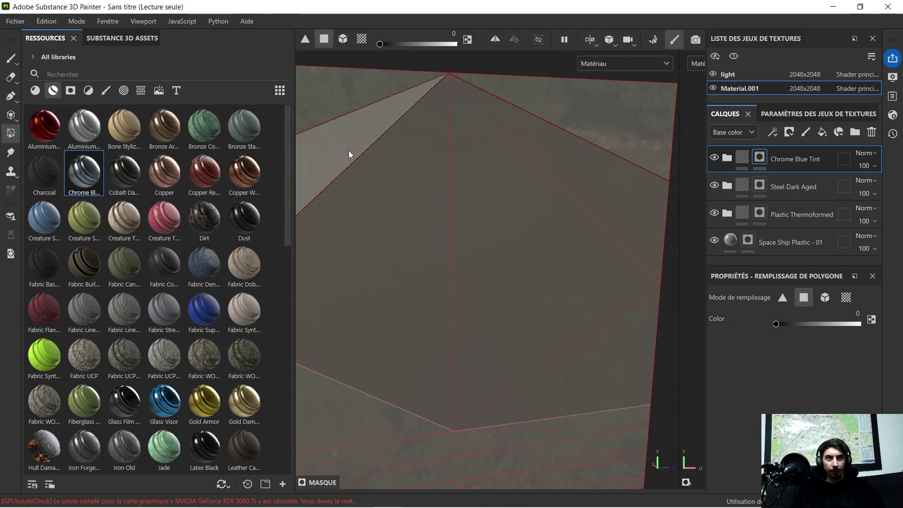
{"action": "scroll", "coordinate": [409, 157], "scroll_direction": "down", "scroll_amount": 5}
{"action": "scroll", "coordinate": [398, 173], "scroll_direction": "down", "scroll_amount": 5}
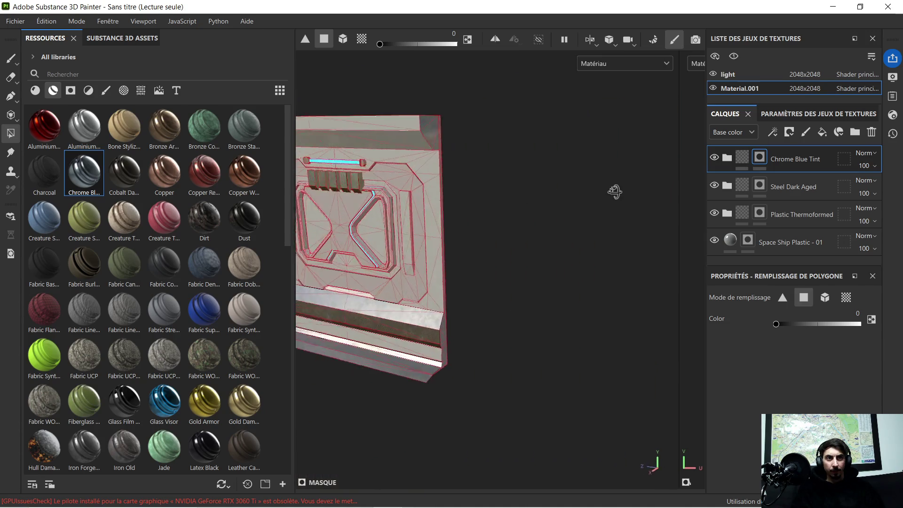
- Erase the Plastic Thermoformed mask from the diamond faces
{"action": "key", "text": "f"}
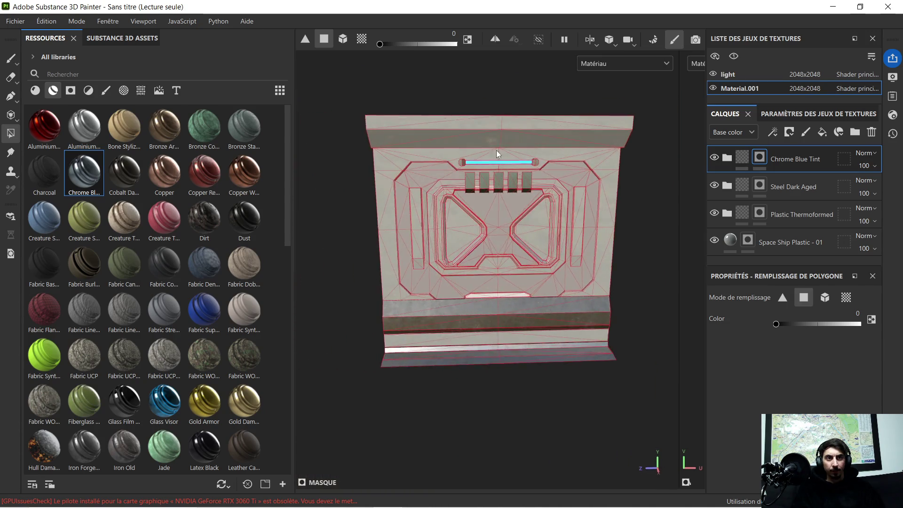
{"action": "scroll", "coordinate": [499, 142], "scroll_direction": "up", "scroll_amount": 5}
{"action": "scroll", "coordinate": [501, 189], "scroll_direction": "down", "scroll_amount": 4}
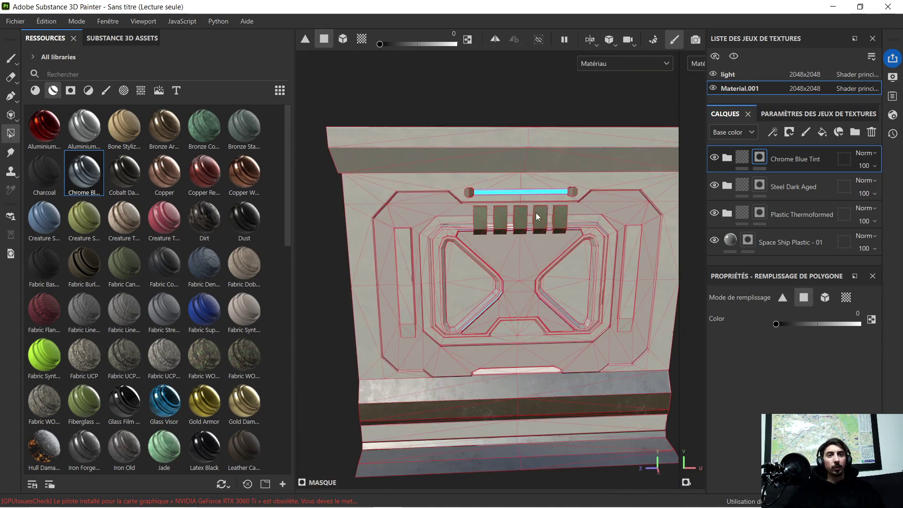
{"action": "mouse_move", "coordinate": [571, 233]}
{"action": "left_mouse_down", "text": "alt"}
{"action": "mouse_move", "coordinate": [391, 216]}
{"action": "mouse_move", "coordinate": [563, 169]}
{"action": "mouse_move", "coordinate": [481, 196]}
{"action": "mouse_move", "coordinate": [506, 226]}
{"action": "mouse_move", "coordinate": [527, 225]}
{"action": "mouse_move", "coordinate": [575, 262]}
{"action": "left_mouse_up", "text": "alt"}
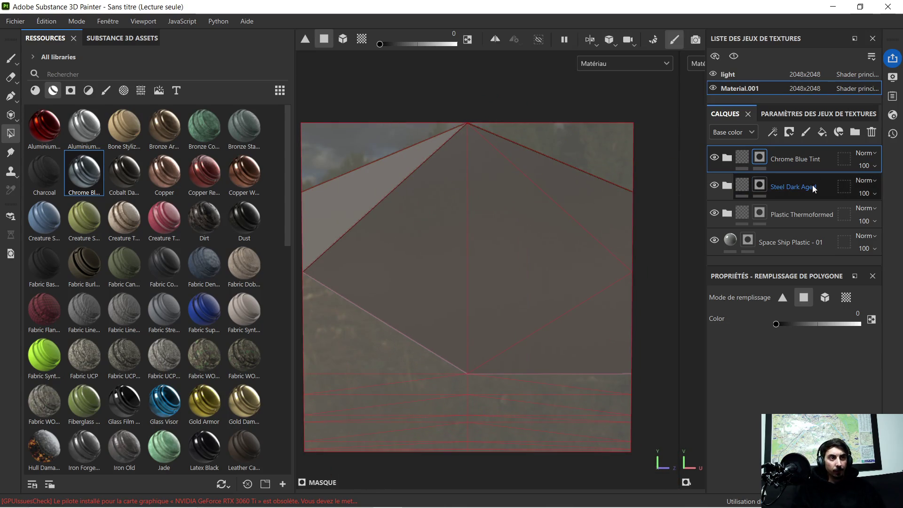
{"action": "left_click", "coordinate": [783, 187]}
{"action": "left_click", "coordinate": [801, 215]}
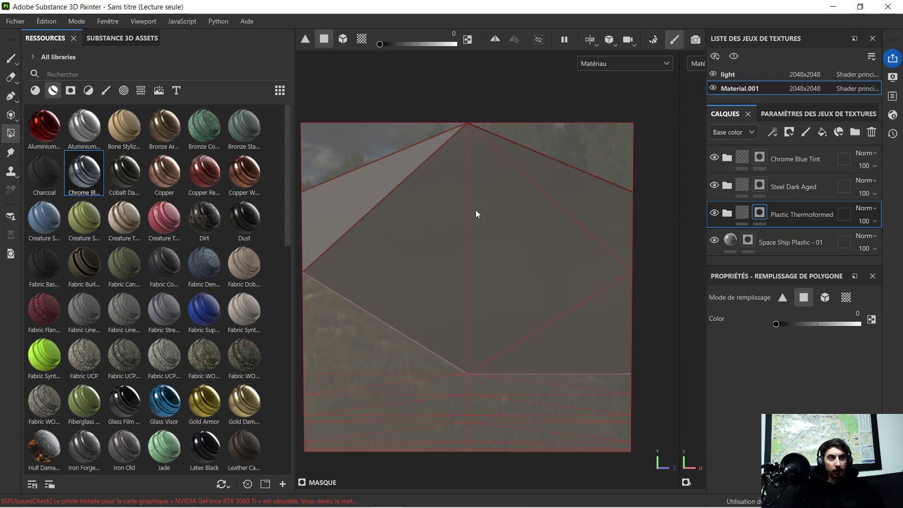
{"action": "mouse_move", "coordinate": [450, 287]}
{"action": "left_mouse_down"}
{"action": "mouse_move", "coordinate": [498, 284]}
{"action": "mouse_move", "coordinate": [598, 217]}
{"action": "left_mouse_up"}
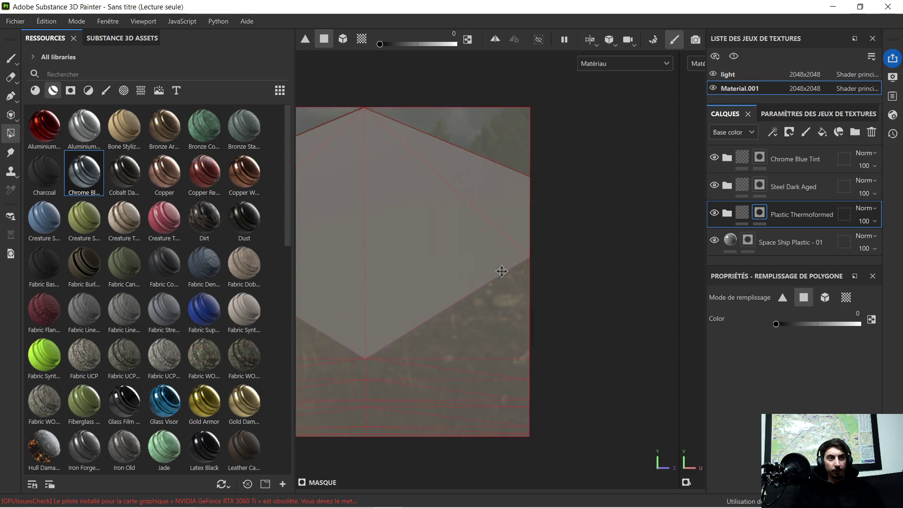
- Fill both diamond faces and two grey triangles on Space Ship Plastic - 01 with colour 1
{"action": "left_click", "coordinate": [786, 243]}
{"action": "left_click_drag", "start_coordinate": [776, 323], "coordinate": [855, 329]}
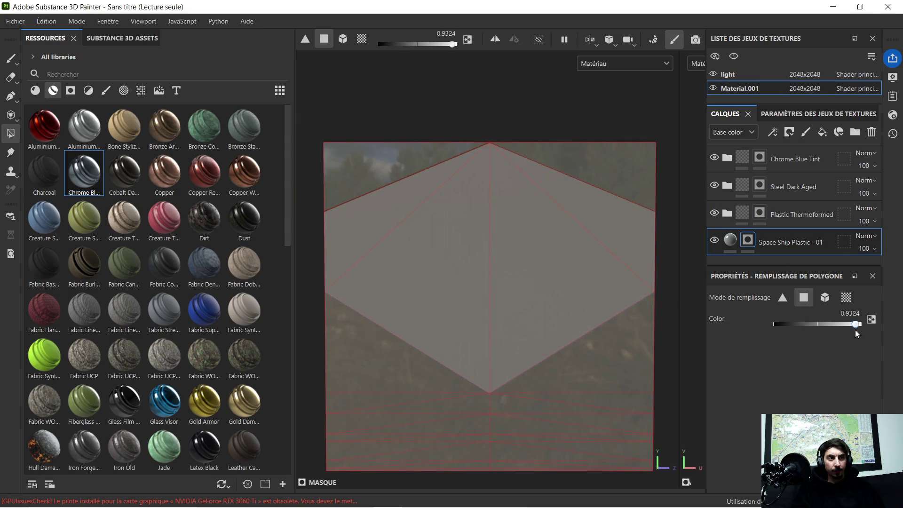
{"action": "left_click", "coordinate": [506, 343]}
{"action": "left_click", "coordinate": [439, 300]}
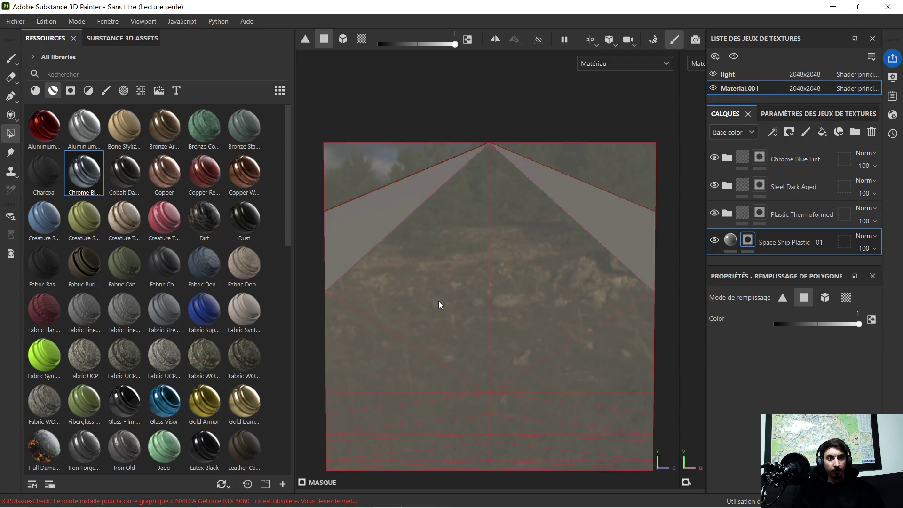
{"action": "left_click", "coordinate": [361, 214]}
{"action": "left_click", "coordinate": [633, 219]}
- Return to the 3D view, switch to Baking mode and start baking the mesh maps with Baker les textures
{"action": "key", "text": "F2"}
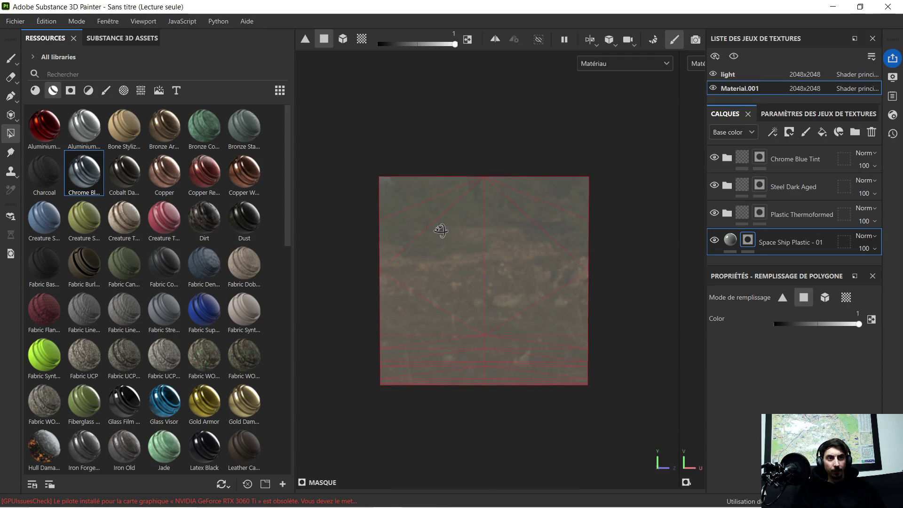
{"action": "scroll", "coordinate": [446, 227], "scroll_direction": "up", "scroll_amount": 5}
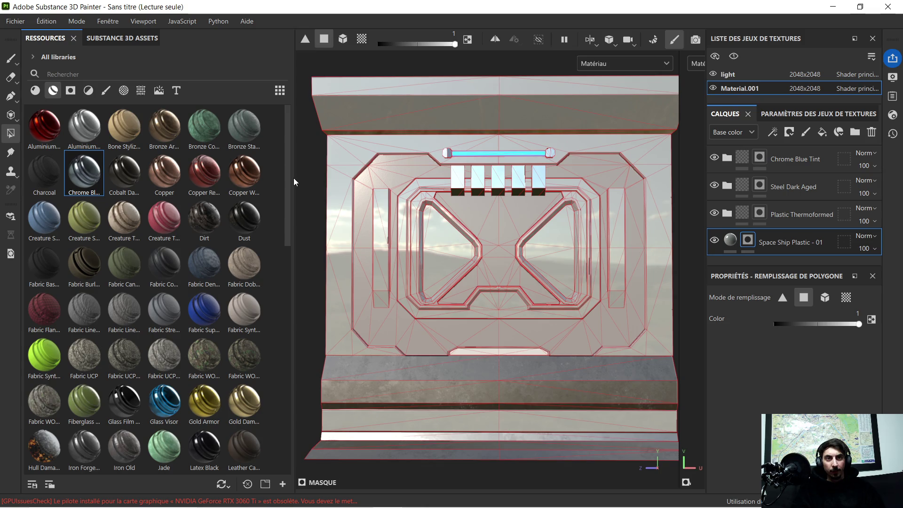
{"action": "left_click_drag", "start_coordinate": [295, 178], "coordinate": [153, 205]}
{"action": "scroll", "coordinate": [344, 197], "scroll_direction": "down", "scroll_amount": 3}
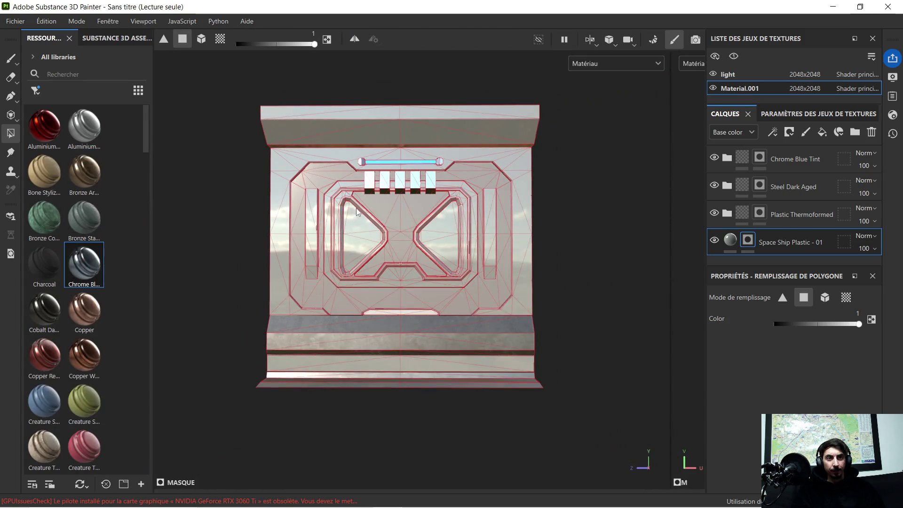
{"action": "left_click", "coordinate": [654, 39]}
{"action": "left_click", "coordinate": [636, 464]}
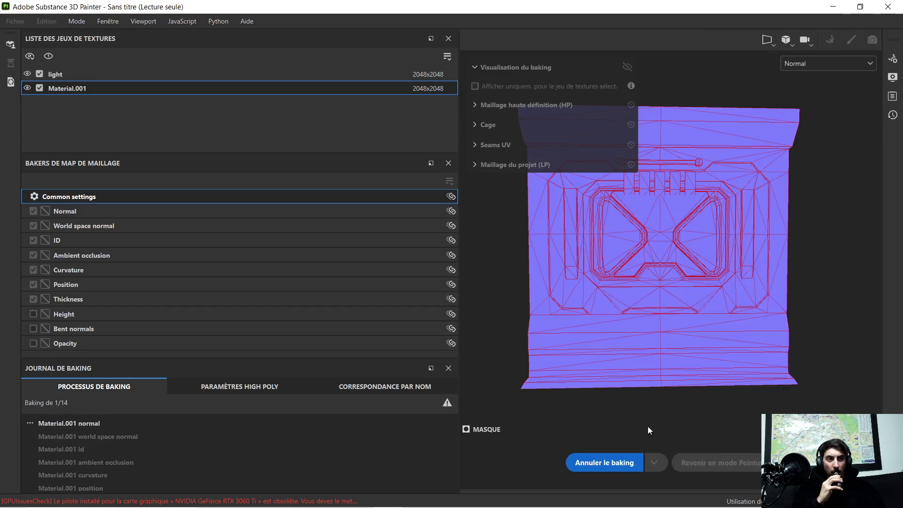
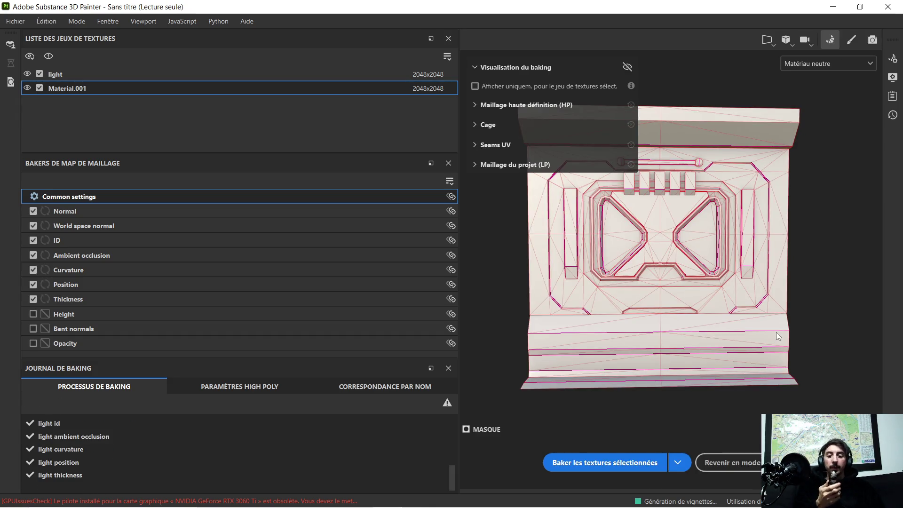
- Return to Painting mode and show the Space Ship Plastic fill layer's material settings
{"action": "left_click", "coordinate": [731, 461]}
{"action": "scroll", "coordinate": [437, 253], "scroll_direction": "up", "scroll_amount": 5}
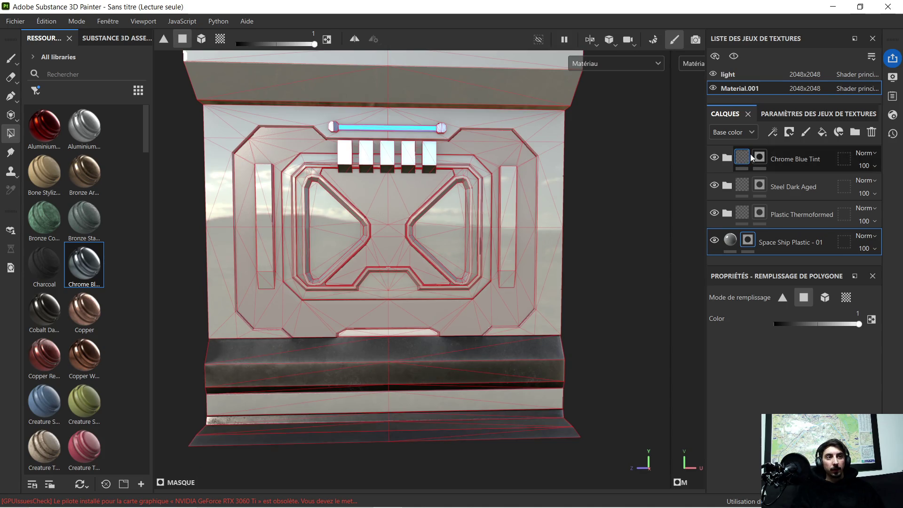
{"action": "left_click", "coordinate": [731, 241]}
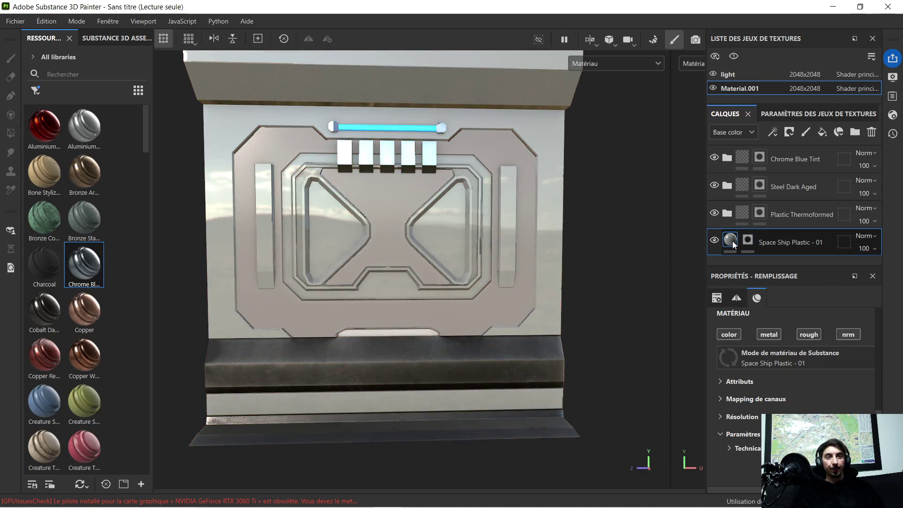
{"action": "scroll", "coordinate": [392, 209], "scroll_direction": "up", "scroll_amount": 6}
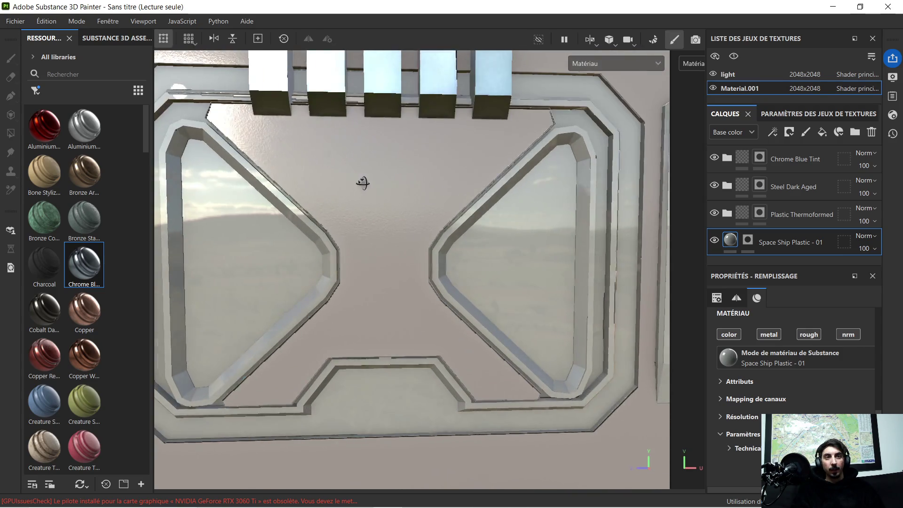
- Inspect the panel's frame bars, bottom trim and blue strip up close, then select the Space Ship Plastic mask
{"action": "mouse_move", "coordinate": [363, 183]}
{"action": "left_mouse_down", "text": "alt"}
{"action": "mouse_move", "coordinate": [498, 204]}
{"action": "mouse_move", "coordinate": [526, 228]}
{"action": "left_mouse_up", "text": "alt"}
{"action": "mouse_move", "coordinate": [482, 230]}
{"action": "left_mouse_down", "text": "alt"}
{"action": "mouse_move", "coordinate": [447, 196]}
{"action": "mouse_move", "coordinate": [395, 196]}
{"action": "mouse_move", "coordinate": [387, 185]}
{"action": "mouse_move", "coordinate": [415, 190]}
{"action": "mouse_move", "coordinate": [403, 196]}
{"action": "mouse_move", "coordinate": [490, 203]}
{"action": "mouse_move", "coordinate": [359, 205]}
{"action": "mouse_move", "coordinate": [245, 188]}
{"action": "left_mouse_up", "text": "alt"}
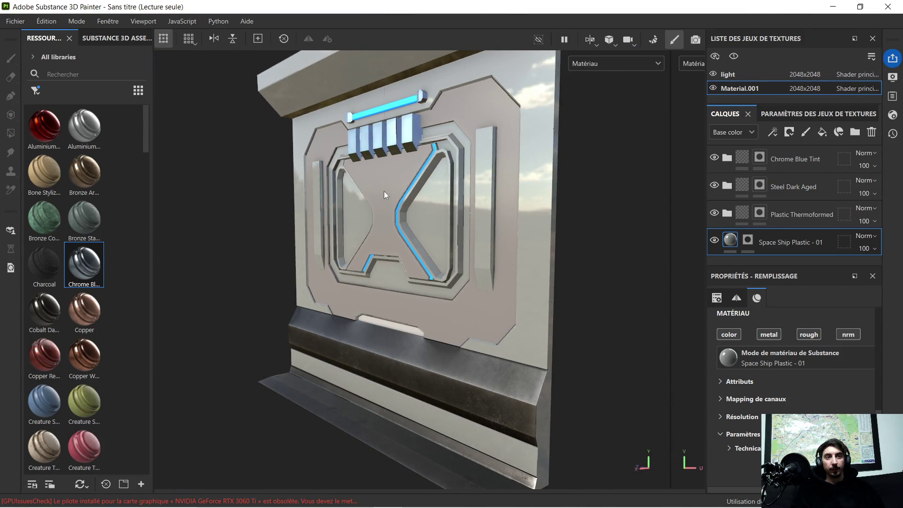
{"action": "mouse_move", "coordinate": [384, 191]}
{"action": "left_mouse_down", "text": "alt"}
{"action": "mouse_move", "coordinate": [514, 201]}
{"action": "mouse_move", "coordinate": [551, 187]}
{"action": "left_mouse_up", "text": "alt"}
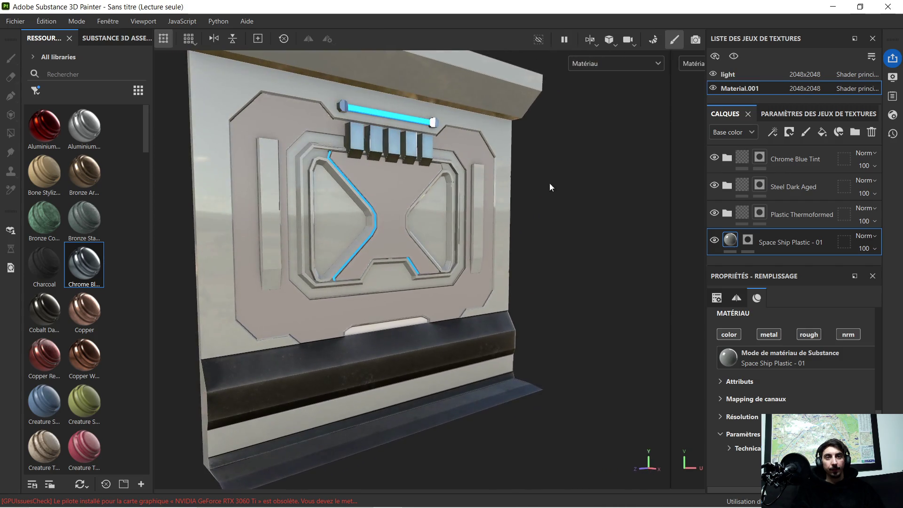
{"action": "mouse_move", "coordinate": [394, 227]}
{"action": "left_mouse_down", "text": "alt"}
{"action": "mouse_move", "coordinate": [404, 221]}
{"action": "mouse_move", "coordinate": [260, 195]}
{"action": "mouse_move", "coordinate": [447, 206]}
{"action": "mouse_move", "coordinate": [398, 218]}
{"action": "mouse_move", "coordinate": [414, 230]}
{"action": "left_mouse_up", "text": "alt"}
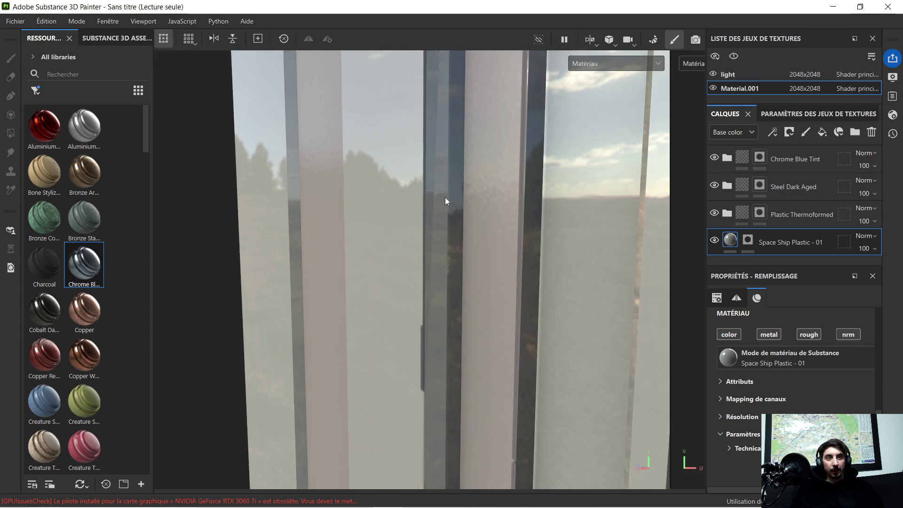
{"action": "left_click_drag", "start_coordinate": [446, 201], "coordinate": [433, 505], "text": "alt"}
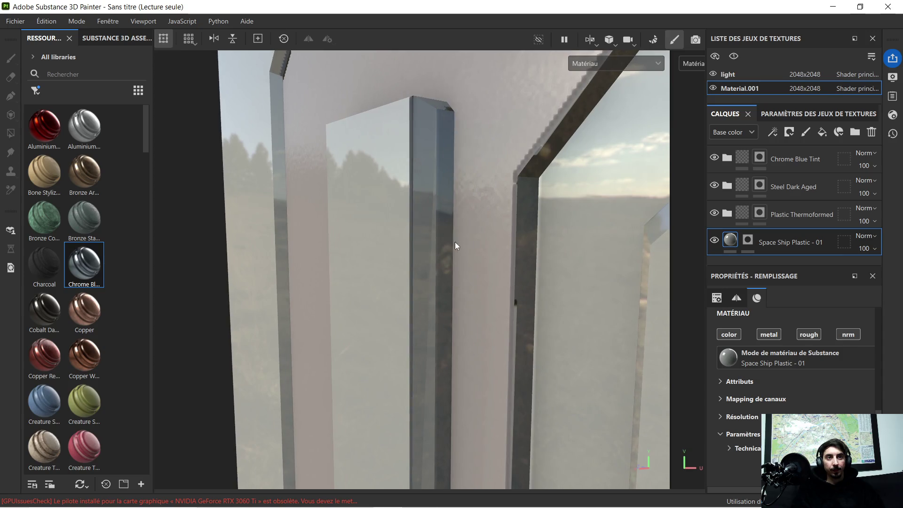
{"action": "mouse_move", "coordinate": [456, 246]}
{"action": "left_mouse_down", "text": "alt"}
{"action": "mouse_move", "coordinate": [460, 174]}
{"action": "mouse_move", "coordinate": [476, 236]}
{"action": "mouse_move", "coordinate": [534, 252]}
{"action": "mouse_move", "coordinate": [574, 250]}
{"action": "mouse_move", "coordinate": [415, 128]}
{"action": "mouse_move", "coordinate": [365, 126]}
{"action": "mouse_move", "coordinate": [539, 121]}
{"action": "left_mouse_up", "text": "alt"}
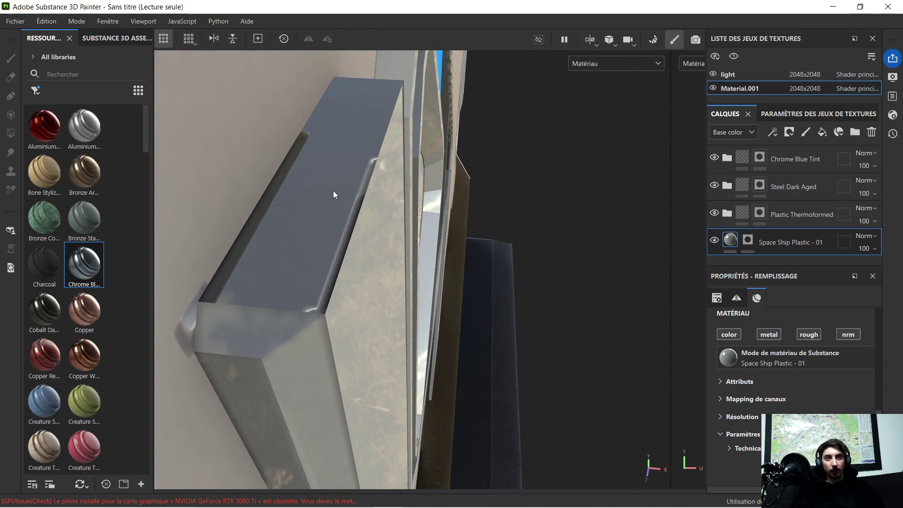
{"action": "mouse_move", "coordinate": [334, 193]}
{"action": "left_mouse_down", "text": "alt"}
{"action": "mouse_move", "coordinate": [320, 214]}
{"action": "mouse_move", "coordinate": [354, 216]}
{"action": "mouse_move", "coordinate": [351, 195]}
{"action": "mouse_move", "coordinate": [387, 193]}
{"action": "mouse_move", "coordinate": [338, 190]}
{"action": "mouse_move", "coordinate": [346, 186]}
{"action": "mouse_move", "coordinate": [585, 215]}
{"action": "mouse_move", "coordinate": [409, 234]}
{"action": "mouse_move", "coordinate": [484, 234]}
{"action": "mouse_move", "coordinate": [460, 181]}
{"action": "mouse_move", "coordinate": [423, 175]}
{"action": "mouse_move", "coordinate": [444, 157]}
{"action": "left_mouse_up", "text": "alt"}
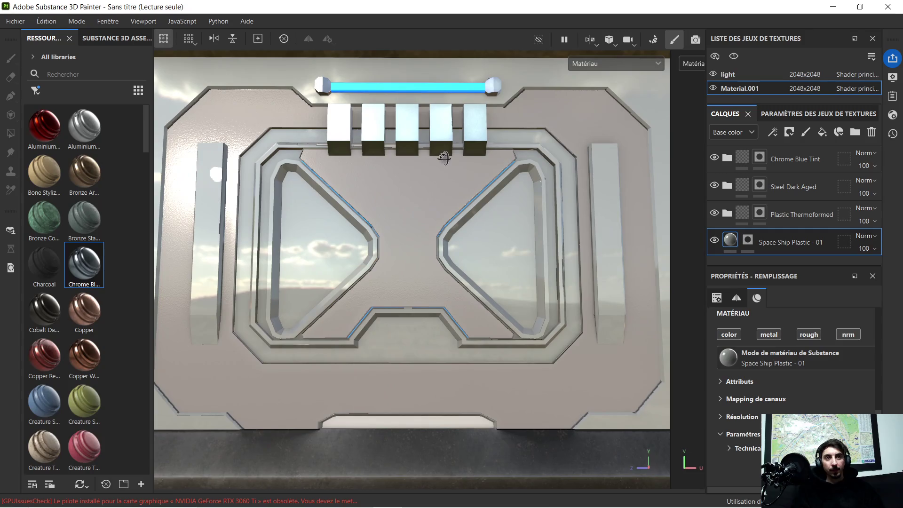
{"action": "middle_click_drag", "start_coordinate": [440, 298], "coordinate": [457, 135], "text": "alt"}
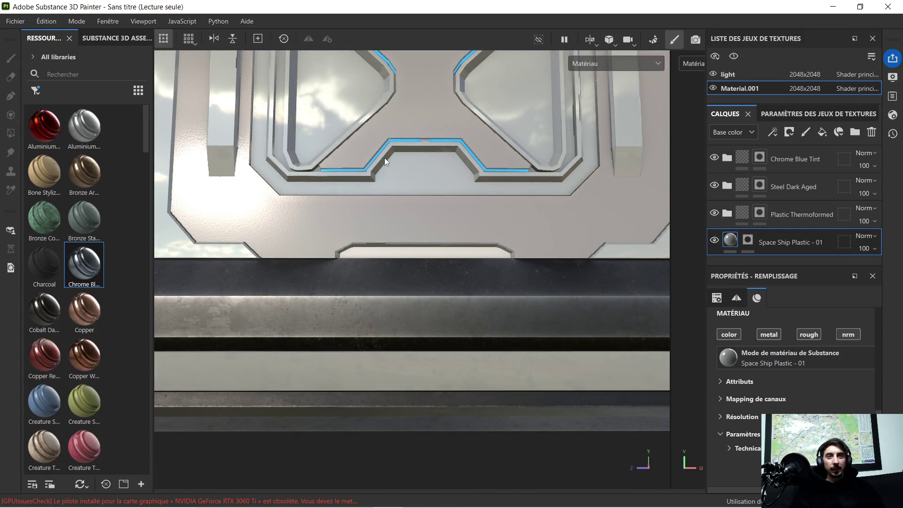
{"action": "scroll", "coordinate": [385, 157], "scroll_direction": "up", "scroll_amount": 5}
{"action": "scroll", "coordinate": [329, 141], "scroll_direction": "down", "scroll_amount": 3}
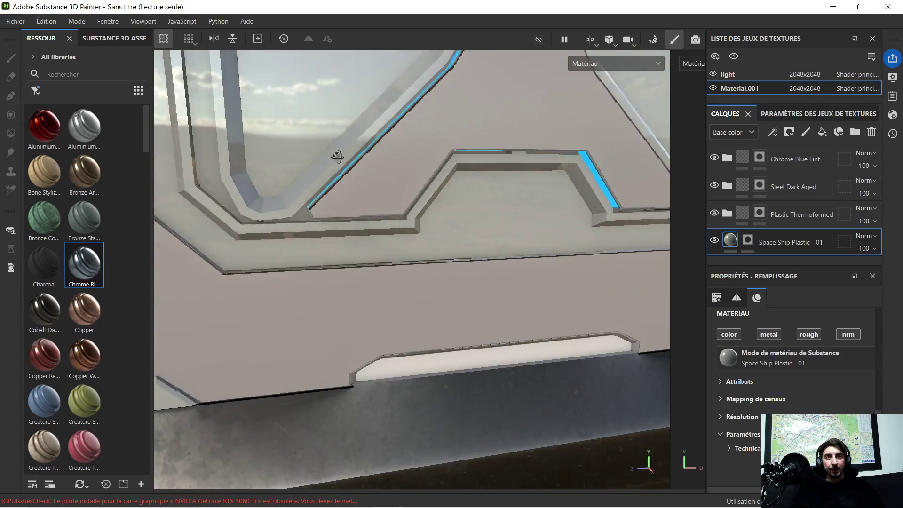
{"action": "mouse_move", "coordinate": [337, 155]}
{"action": "left_mouse_down", "text": "alt"}
{"action": "mouse_move", "coordinate": [375, 176]}
{"action": "mouse_move", "coordinate": [394, 147]}
{"action": "mouse_move", "coordinate": [375, 141]}
{"action": "left_mouse_up", "text": "alt"}
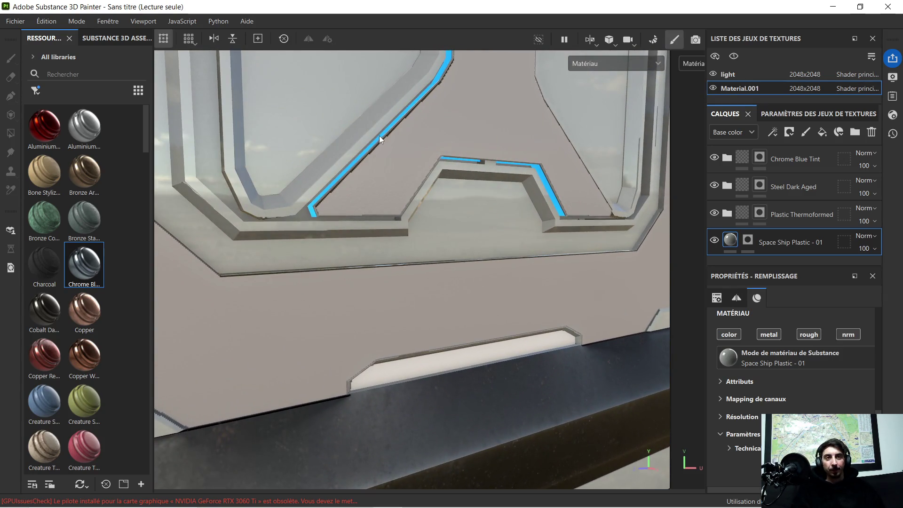
{"action": "middle_click_drag", "start_coordinate": [380, 139], "coordinate": [421, 319], "text": "alt"}
{"action": "scroll", "coordinate": [448, 248], "scroll_direction": "down", "scroll_amount": 3}
{"action": "mouse_move", "coordinate": [447, 248]}
{"action": "left_mouse_down", "text": "alt"}
{"action": "mouse_move", "coordinate": [486, 244]}
{"action": "mouse_move", "coordinate": [440, 243]}
{"action": "left_mouse_up", "text": "alt"}
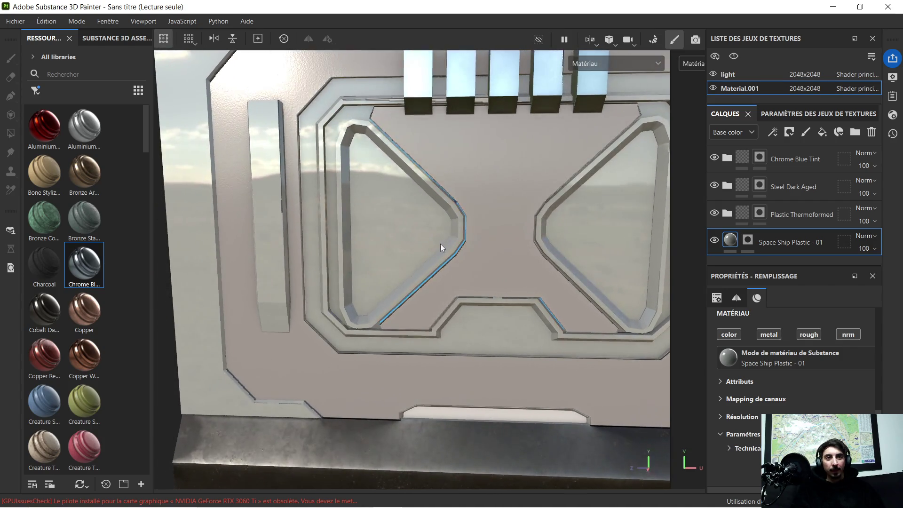
{"action": "scroll", "coordinate": [519, 235], "scroll_direction": "up", "scroll_amount": 5}
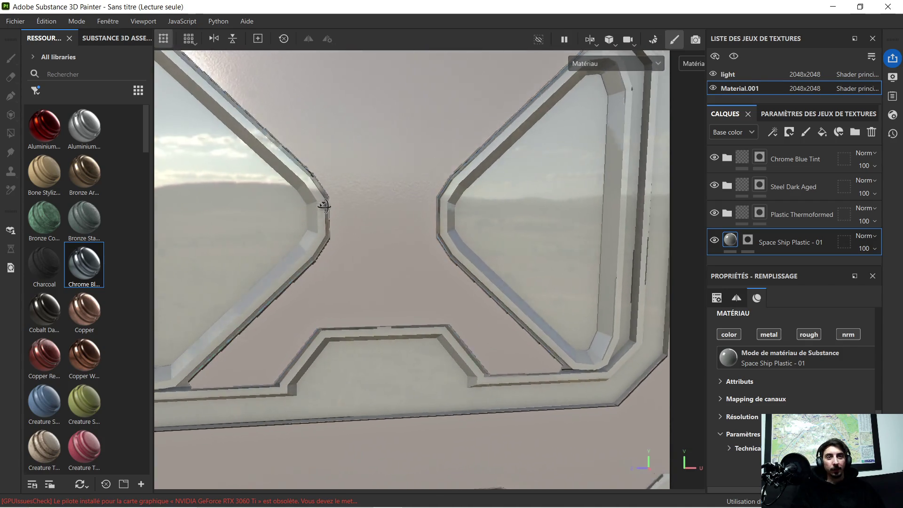
{"action": "mouse_move", "coordinate": [313, 209]}
{"action": "left_mouse_down", "text": "alt"}
{"action": "mouse_move", "coordinate": [495, 234]}
{"action": "mouse_move", "coordinate": [477, 224]}
{"action": "left_mouse_up", "text": "alt"}
{"action": "scroll", "coordinate": [496, 234], "scroll_direction": "down", "scroll_amount": 3}
{"action": "scroll", "coordinate": [496, 234], "scroll_direction": "up", "scroll_amount": 2}
{"action": "scroll", "coordinate": [414, 224], "scroll_direction": "down", "scroll_amount": 3}
{"action": "middle_click_drag", "start_coordinate": [414, 223], "coordinate": [452, 222], "text": "alt"}
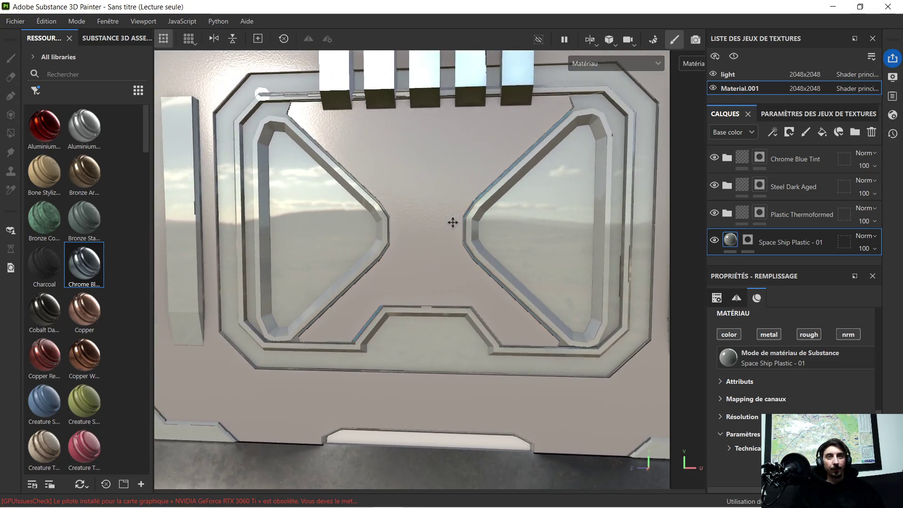
{"action": "scroll", "coordinate": [444, 222], "scroll_direction": "up", "scroll_amount": 2}
{"action": "left_click_drag", "start_coordinate": [381, 221], "coordinate": [419, 219], "text": "alt"}
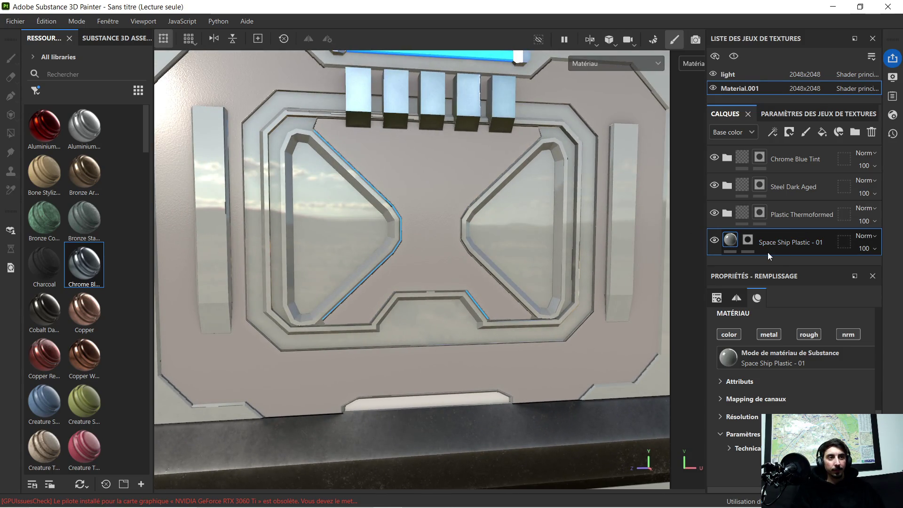
{"action": "left_click", "coordinate": [749, 240]}
- Activate face-mode Polygon Fill on the Space Ship Plastic - 01 mask with fill value 0
{"action": "key", "text": "4"}
{"action": "left_click", "coordinate": [779, 326]}
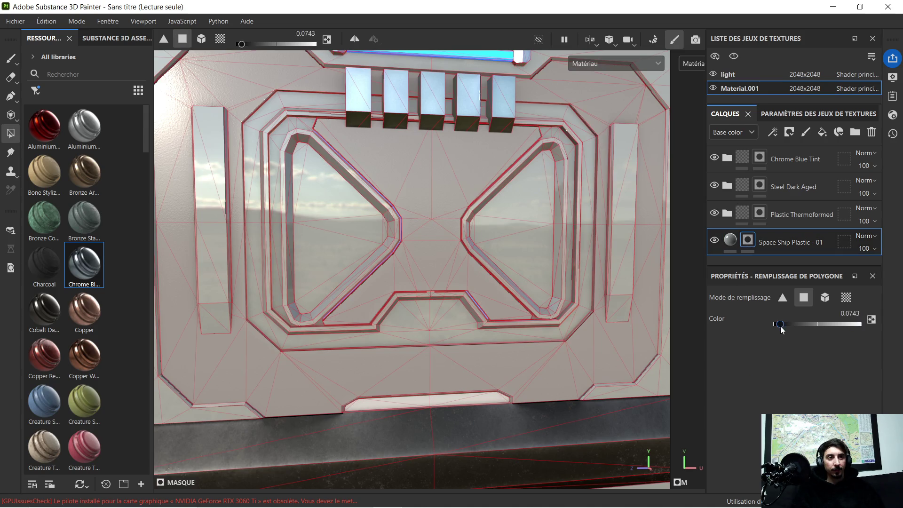
{"action": "left_click", "coordinate": [336, 268]}
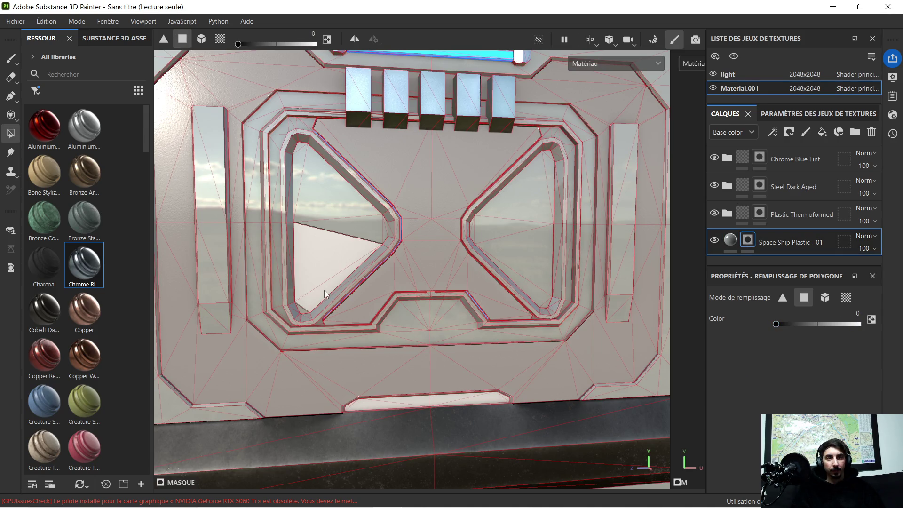
- Fill the thin face along the inner window frame in the mask
{"action": "scroll", "coordinate": [301, 311], "scroll_direction": "up", "scroll_amount": 5}
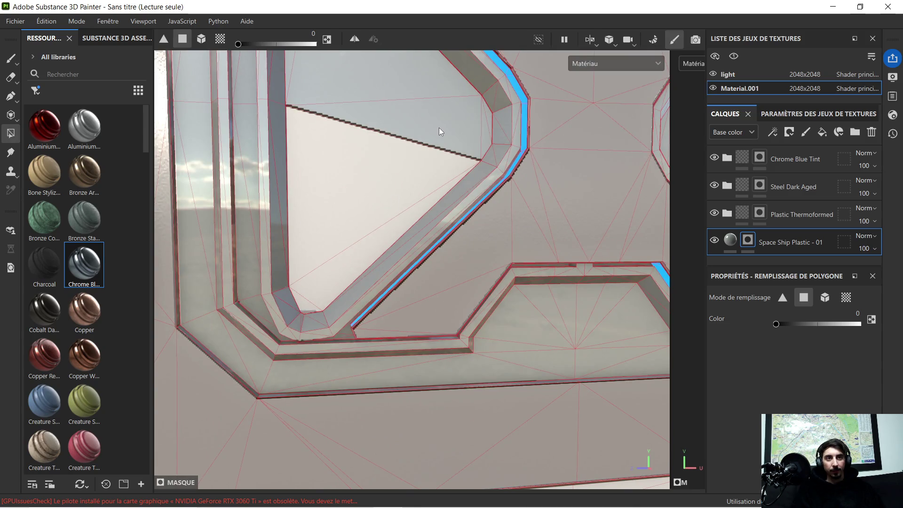
{"action": "scroll", "coordinate": [284, 311], "scroll_direction": "up", "scroll_amount": 5}
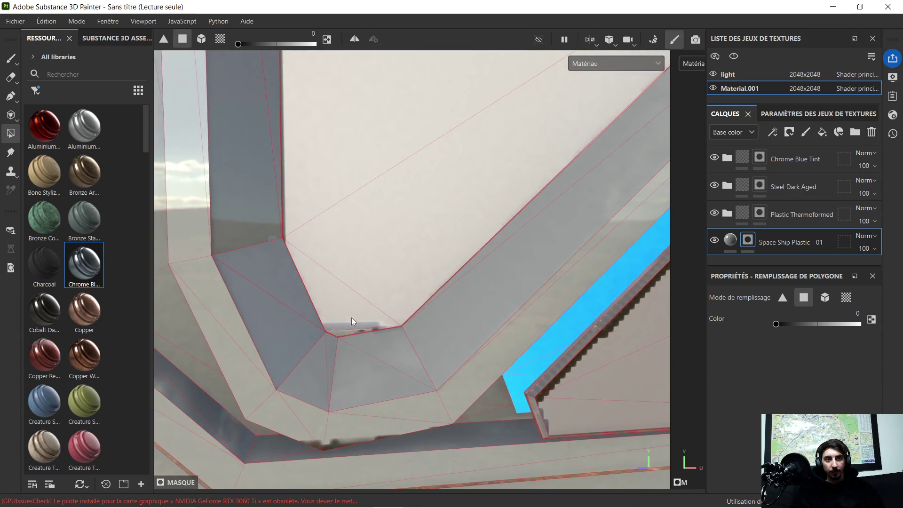
{"action": "scroll", "coordinate": [340, 334], "scroll_direction": "down", "scroll_amount": 3}
{"action": "mouse_move", "coordinate": [346, 329]}
{"action": "left_mouse_down", "text": "alt"}
{"action": "mouse_move", "coordinate": [389, 255]}
{"action": "mouse_move", "coordinate": [502, 149]}
{"action": "mouse_move", "coordinate": [365, 375]}
{"action": "mouse_move", "coordinate": [495, 295]}
{"action": "left_mouse_up", "text": "alt"}
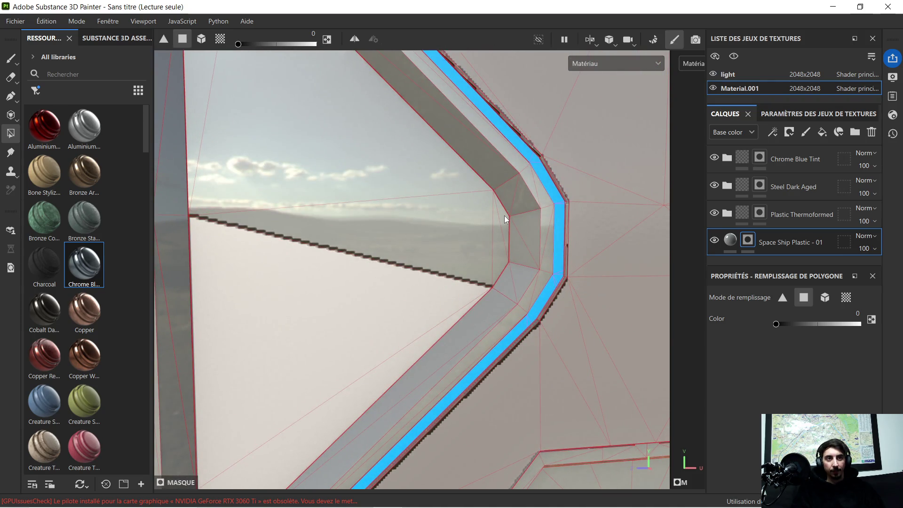
{"action": "left_click", "coordinate": [500, 247]}
- Fill the inner glass faces of the triangular window frames
{"action": "left_click_drag", "start_coordinate": [492, 254], "coordinate": [347, 169], "text": "alt"}
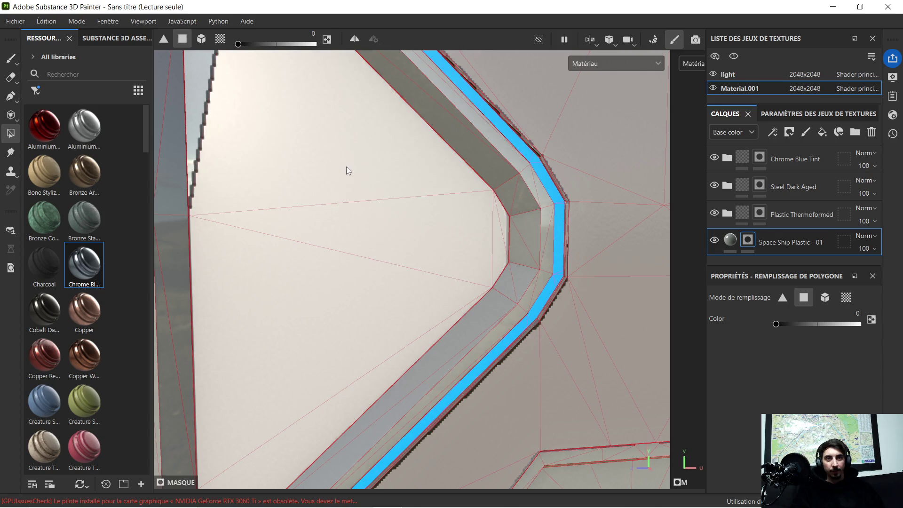
{"action": "mouse_move", "coordinate": [346, 169]}
{"action": "right_mouse_down", "text": "alt"}
{"action": "mouse_move", "coordinate": [431, 259]}
{"action": "mouse_move", "coordinate": [390, 200]}
{"action": "right_mouse_up", "text": "alt"}
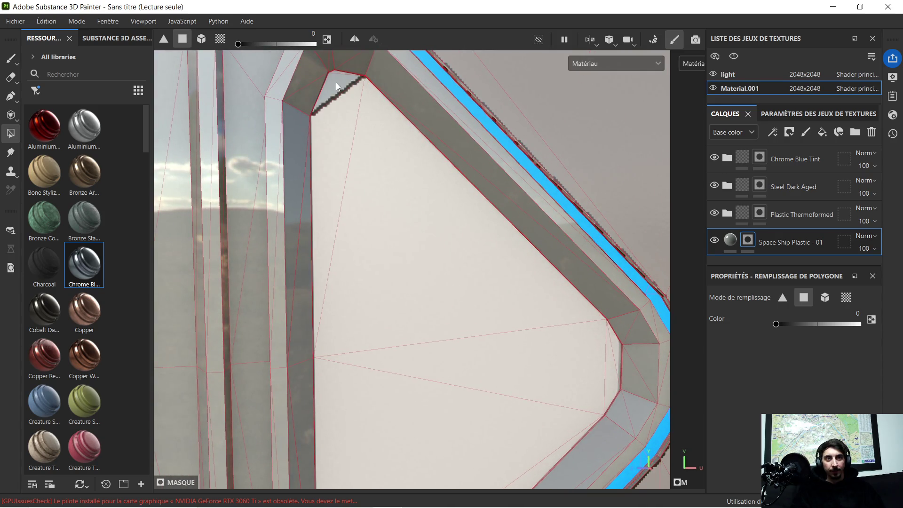
{"action": "scroll", "coordinate": [349, 81], "scroll_direction": "up", "scroll_amount": 5}
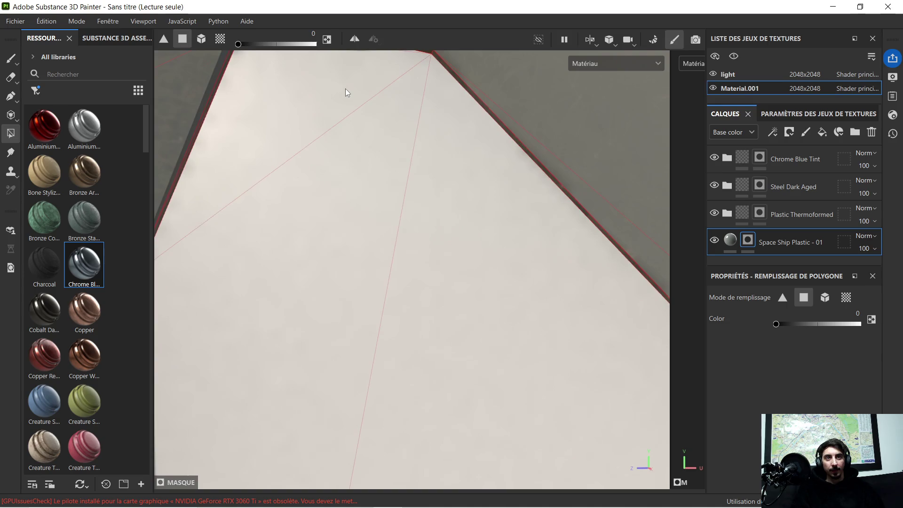
{"action": "middle_click_drag", "start_coordinate": [346, 89], "coordinate": [368, 236], "text": "alt"}
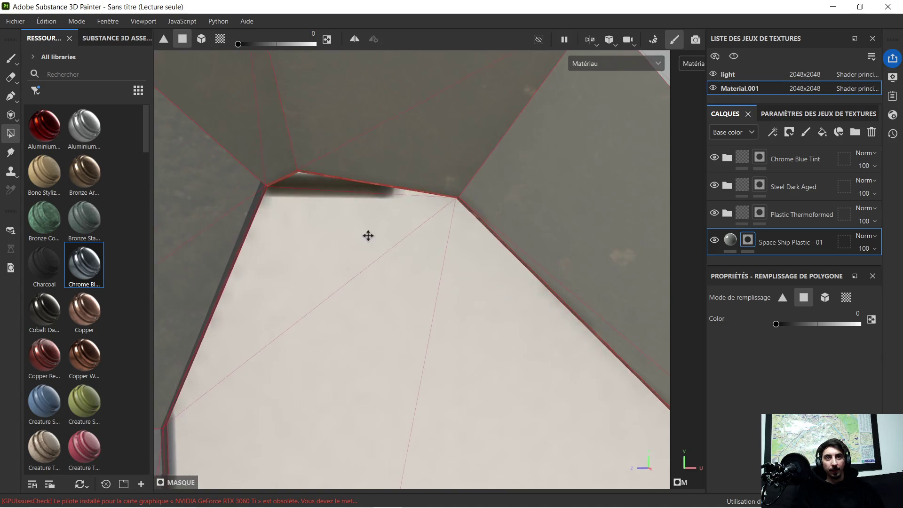
{"action": "mouse_move", "coordinate": [314, 187]}
{"action": "right_mouse_down", "text": "alt"}
{"action": "mouse_move", "coordinate": [468, 291]}
{"action": "mouse_move", "coordinate": [540, 368]}
{"action": "right_mouse_up", "text": "alt"}
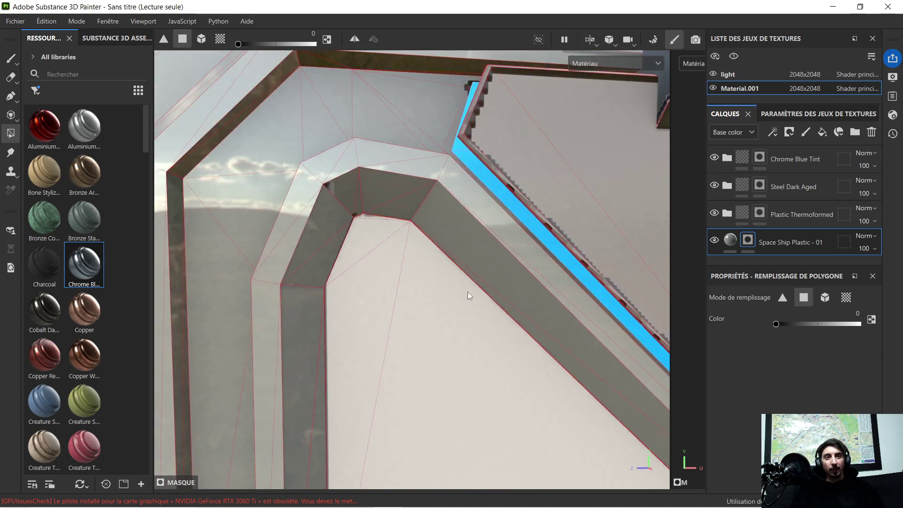
{"action": "middle_click_drag", "start_coordinate": [540, 369], "coordinate": [389, 184], "text": "alt"}
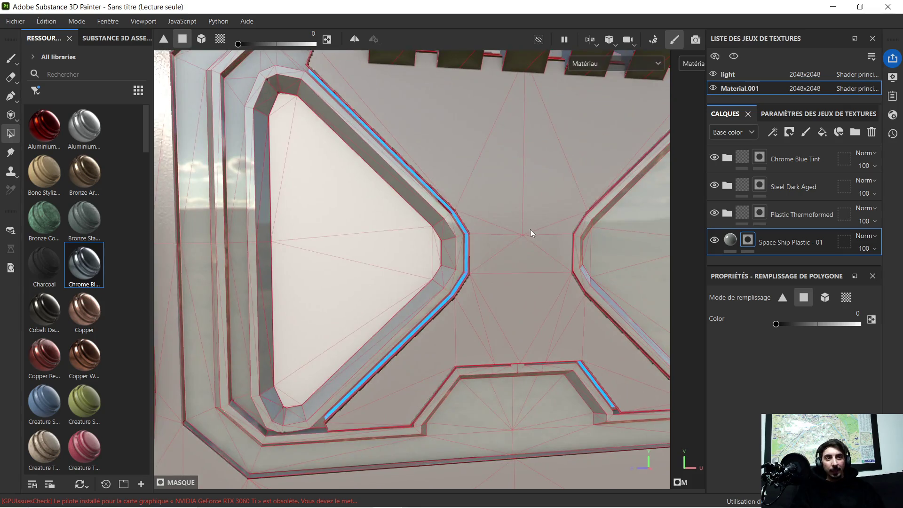
{"action": "middle_click_drag", "start_coordinate": [532, 233], "coordinate": [339, 195], "text": "alt"}
{"action": "scroll", "coordinate": [467, 202], "scroll_direction": "up", "scroll_amount": 2}
{"action": "scroll", "coordinate": [335, 213], "scroll_direction": "up", "scroll_amount": 5}
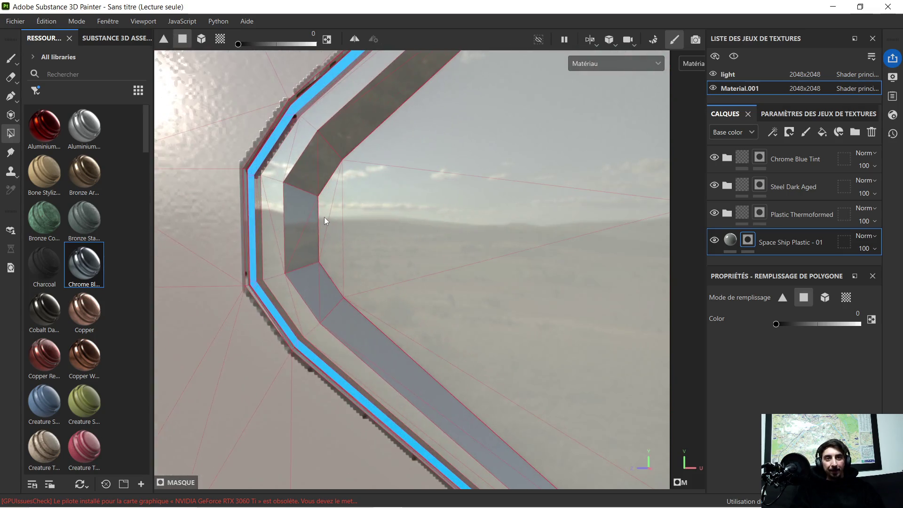
{"action": "left_click", "coordinate": [428, 248]}
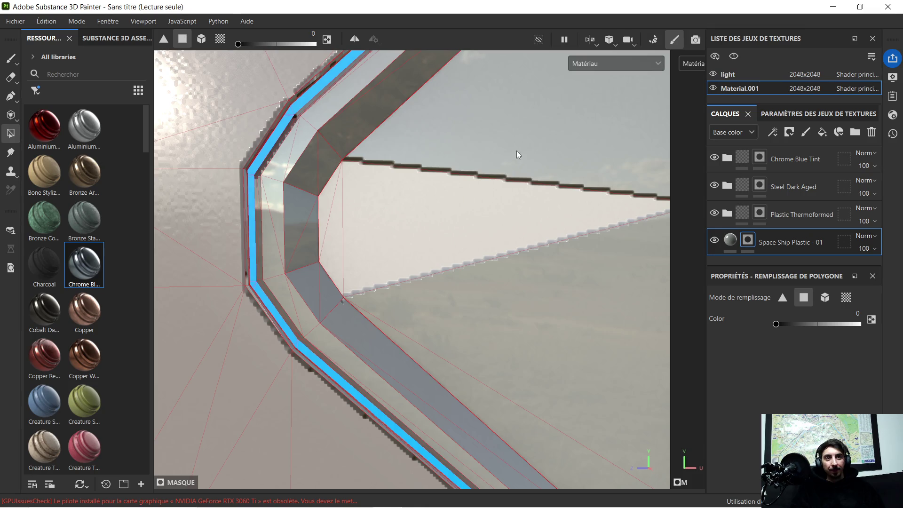
{"action": "left_click", "coordinate": [517, 150]}
{"action": "left_click", "coordinate": [504, 289]}
- Fill the remaining jagged triangle in the window, then select the Plastic Thermoformed layer
{"action": "scroll", "coordinate": [494, 294], "scroll_direction": "down", "scroll_amount": 2}
{"action": "mouse_move", "coordinate": [554, 326]}
{"action": "left_mouse_down", "text": "alt"}
{"action": "mouse_move", "coordinate": [408, 97]}
{"action": "mouse_move", "coordinate": [444, 194]}
{"action": "mouse_move", "coordinate": [446, 244]}
{"action": "left_mouse_up", "text": "alt"}
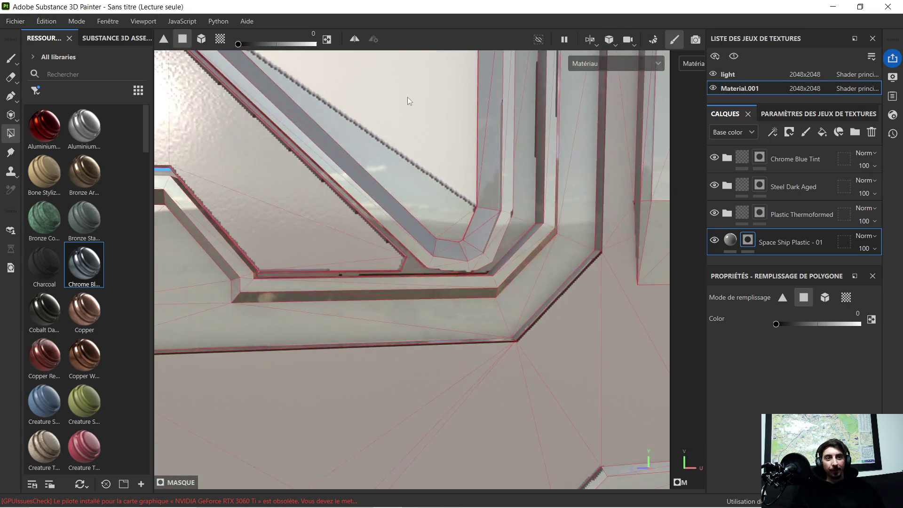
{"action": "left_click", "coordinate": [474, 312]}
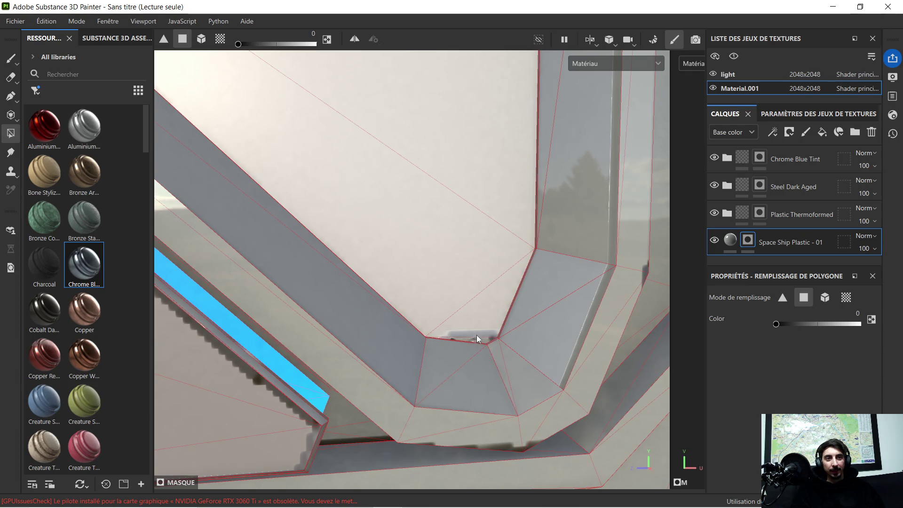
{"action": "middle_click_drag", "start_coordinate": [481, 157], "coordinate": [431, 237], "text": "alt"}
{"action": "mouse_move", "coordinate": [431, 237]}
{"action": "left_mouse_down", "text": "alt"}
{"action": "mouse_move", "coordinate": [395, 268]}
{"action": "mouse_move", "coordinate": [410, 246]}
{"action": "mouse_move", "coordinate": [387, 206]}
{"action": "mouse_move", "coordinate": [396, 286]}
{"action": "mouse_move", "coordinate": [396, 137]}
{"action": "mouse_move", "coordinate": [385, 105]}
{"action": "mouse_move", "coordinate": [408, 286]}
{"action": "left_mouse_up", "text": "alt"}
{"action": "scroll", "coordinate": [400, 228], "scroll_direction": "up", "scroll_amount": 3}
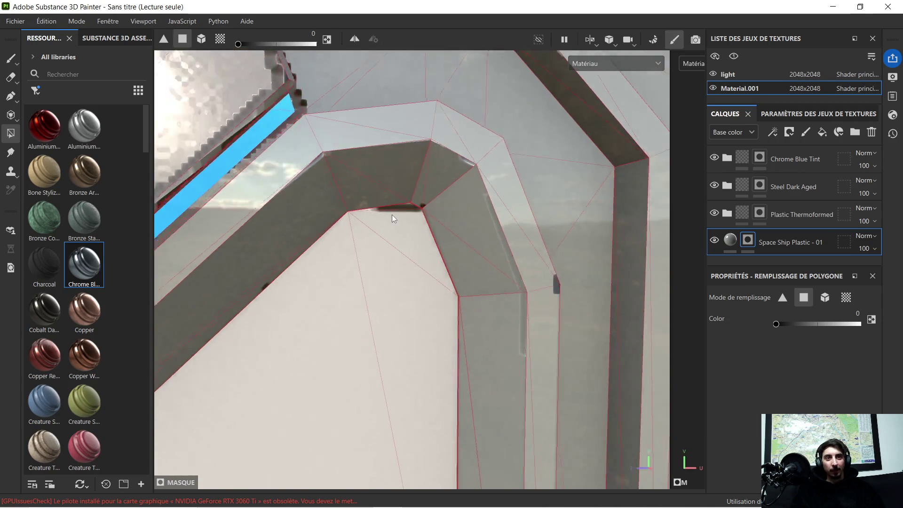
{"action": "scroll", "coordinate": [410, 206], "scroll_direction": "down", "scroll_amount": 6}
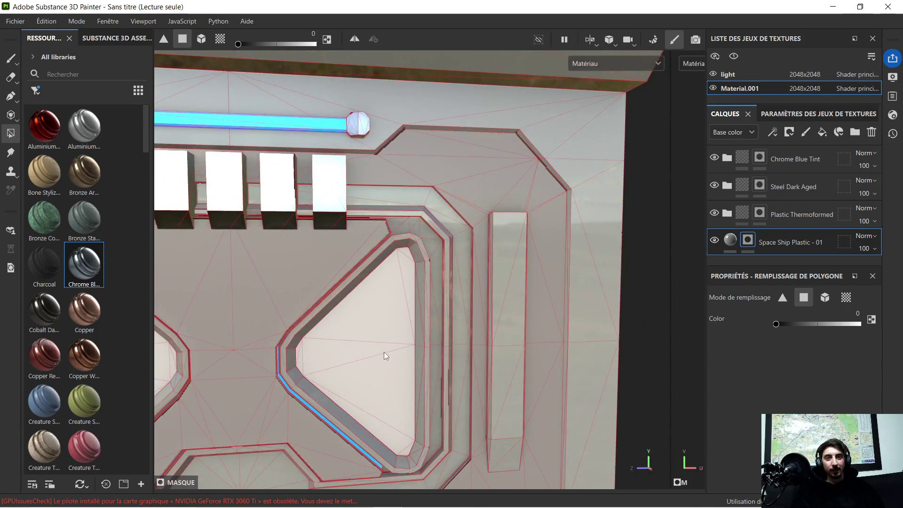
{"action": "middle_click_drag", "start_coordinate": [384, 352], "coordinate": [473, 262], "text": "alt"}
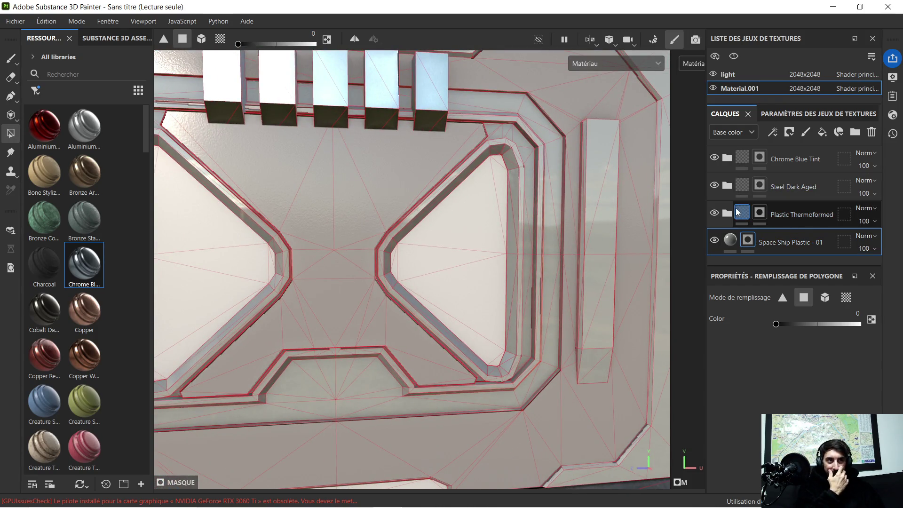
{"action": "left_click", "coordinate": [742, 214]}
- On the Plastic Thermoformed mask, fill the frame's edge faces and inner bevel strip with colour 1
{"action": "scroll", "coordinate": [534, 210], "scroll_direction": "up", "scroll_amount": 3}
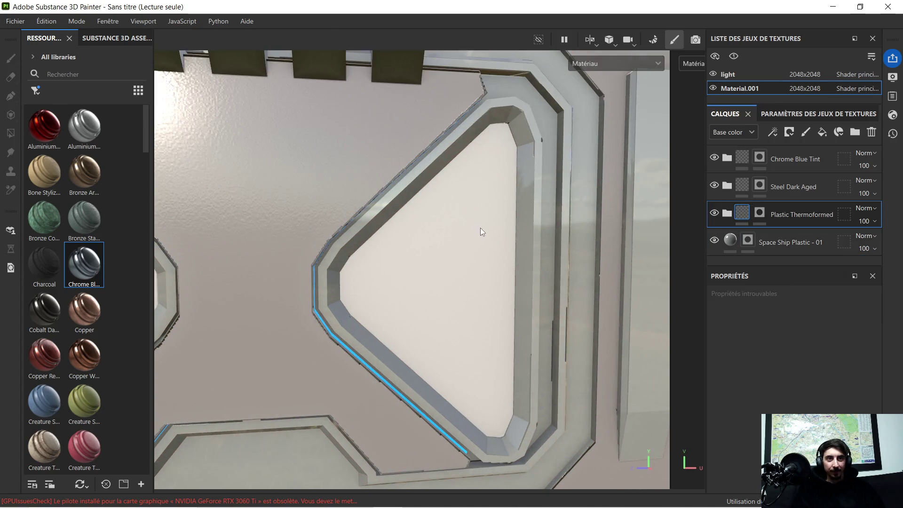
{"action": "left_click", "coordinate": [758, 217]}
{"action": "scroll", "coordinate": [336, 301], "scroll_direction": "up", "scroll_amount": 6}
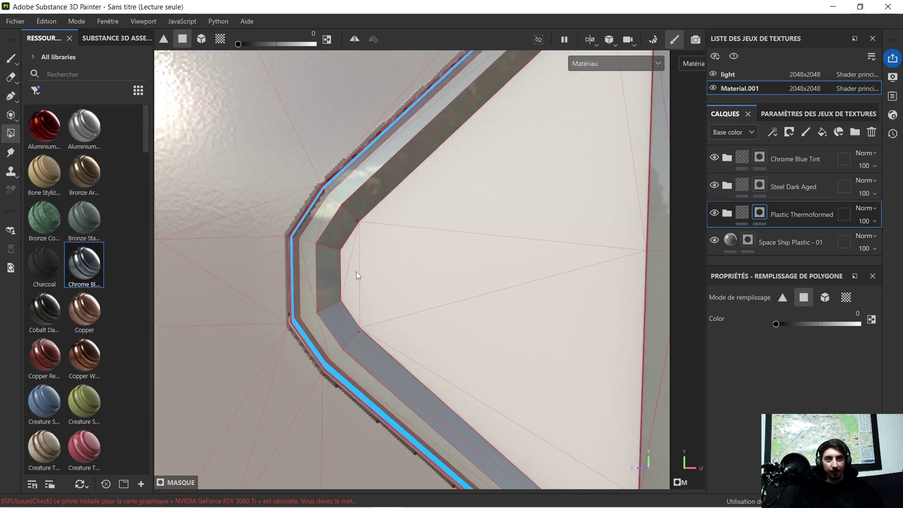
{"action": "right_click", "coordinate": [380, 259]}
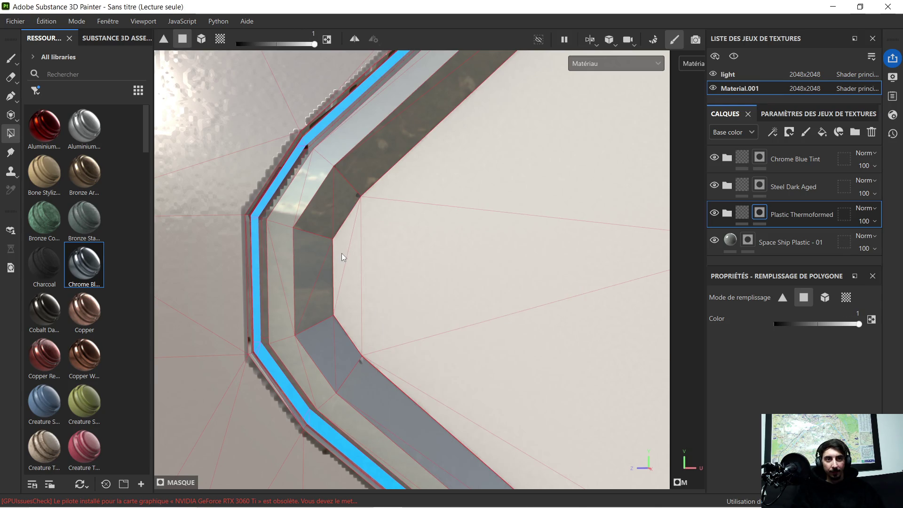
{"action": "mouse_move", "coordinate": [342, 253]}
{"action": "left_mouse_down"}
{"action": "mouse_move", "coordinate": [352, 221]}
{"action": "mouse_move", "coordinate": [359, 281]}
{"action": "mouse_move", "coordinate": [457, 222]}
{"action": "mouse_move", "coordinate": [520, 282]}
{"action": "mouse_move", "coordinate": [508, 329]}
{"action": "mouse_move", "coordinate": [555, 367]}
{"action": "mouse_move", "coordinate": [447, 194]}
{"action": "left_mouse_up"}
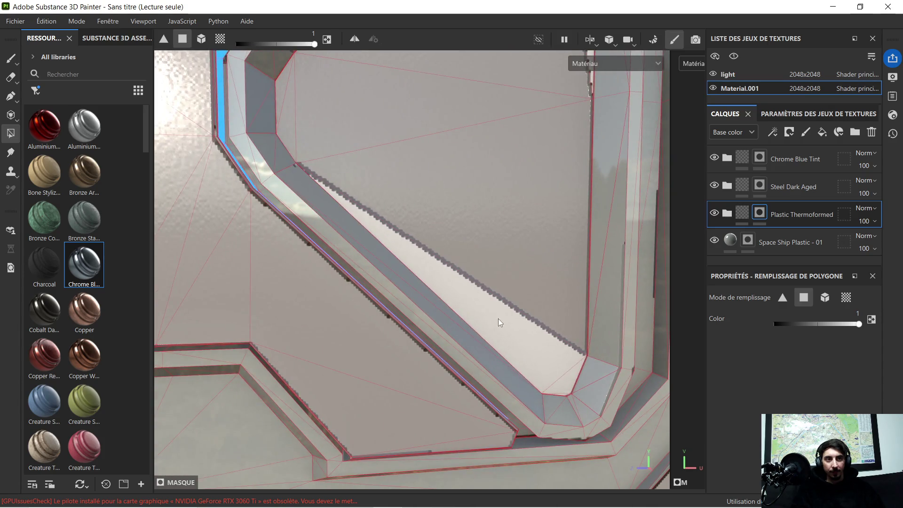
{"action": "mouse_move", "coordinate": [498, 318]}
{"action": "left_mouse_down"}
{"action": "mouse_move", "coordinate": [543, 358]}
{"action": "mouse_move", "coordinate": [475, 230]}
{"action": "left_mouse_up"}
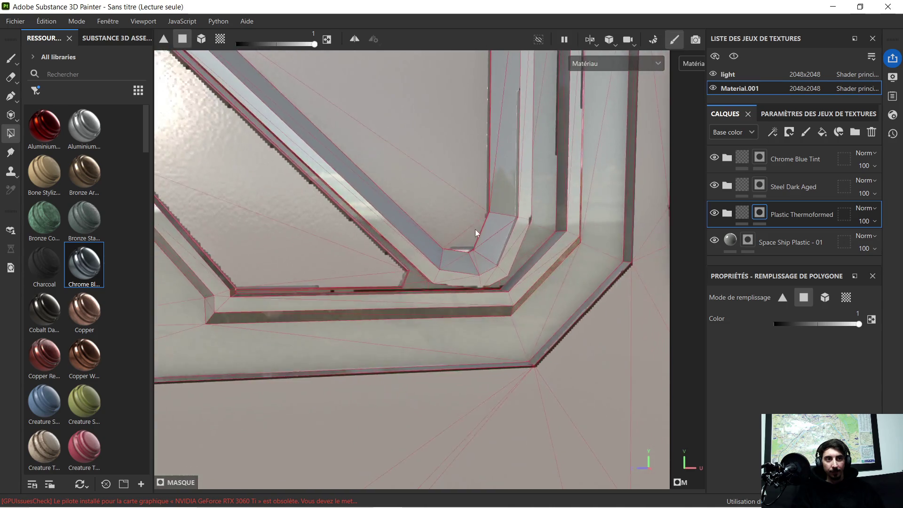
- Fill the bevel strip along the triangular opening's inner edge
{"action": "scroll", "coordinate": [471, 249], "scroll_direction": "up", "scroll_amount": 5}
{"action": "right_click_drag", "start_coordinate": [462, 243], "coordinate": [433, 129], "text": "alt"}
{"action": "mouse_move", "coordinate": [433, 129]}
{"action": "left_mouse_down", "text": "alt"}
{"action": "mouse_move", "coordinate": [481, 312]}
{"action": "mouse_move", "coordinate": [500, 219]}
{"action": "left_mouse_up", "text": "alt"}
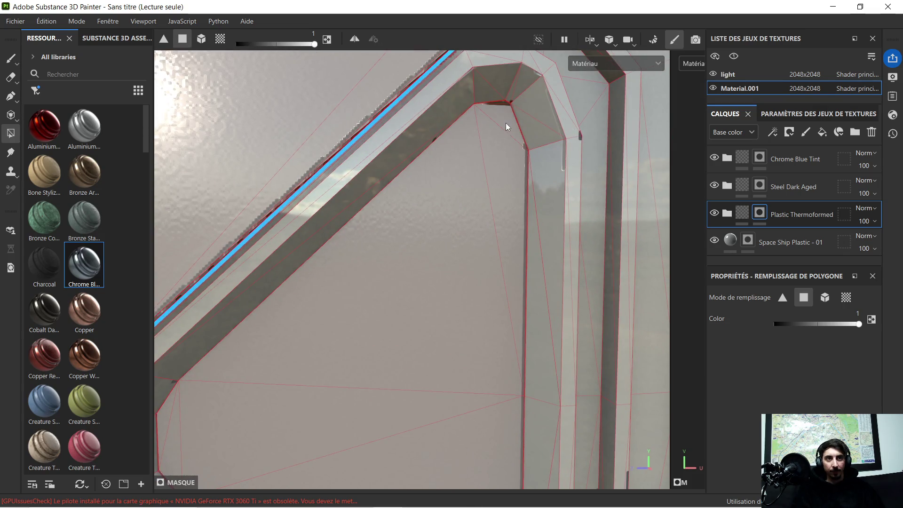
{"action": "mouse_move", "coordinate": [508, 125]}
{"action": "left_mouse_down", "text": "alt"}
{"action": "mouse_move", "coordinate": [475, 235]}
{"action": "mouse_move", "coordinate": [474, 286]}
{"action": "left_mouse_up", "text": "alt"}
{"action": "scroll", "coordinate": [475, 240], "scroll_direction": "up", "scroll_amount": 5}
{"action": "scroll", "coordinate": [471, 230], "scroll_direction": "down", "scroll_amount": 2}
{"action": "scroll", "coordinate": [474, 286], "scroll_direction": "down", "scroll_amount": 3}
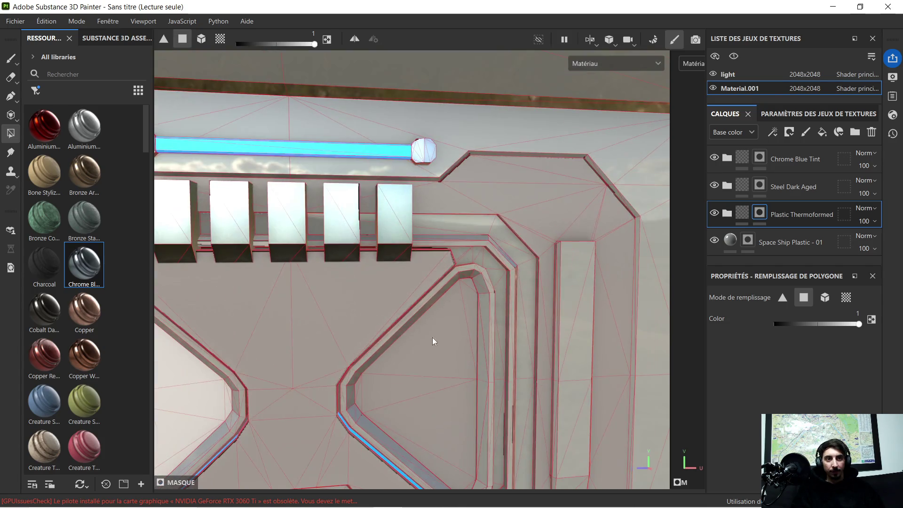
{"action": "left_click_drag", "start_coordinate": [433, 343], "coordinate": [459, 294], "text": "alt"}
{"action": "scroll", "coordinate": [514, 188], "scroll_direction": "up", "scroll_amount": 2}
{"action": "mouse_move", "coordinate": [514, 188]}
{"action": "left_mouse_down", "text": "alt"}
{"action": "mouse_move", "coordinate": [515, 196]}
{"action": "mouse_move", "coordinate": [411, 210]}
{"action": "mouse_move", "coordinate": [508, 215]}
{"action": "left_mouse_up", "text": "alt"}
{"action": "scroll", "coordinate": [515, 196], "scroll_direction": "down", "scroll_amount": 2}
{"action": "scroll", "coordinate": [540, 206], "scroll_direction": "up", "scroll_amount": 2}
{"action": "scroll", "coordinate": [330, 213], "scroll_direction": "up", "scroll_amount": 5}
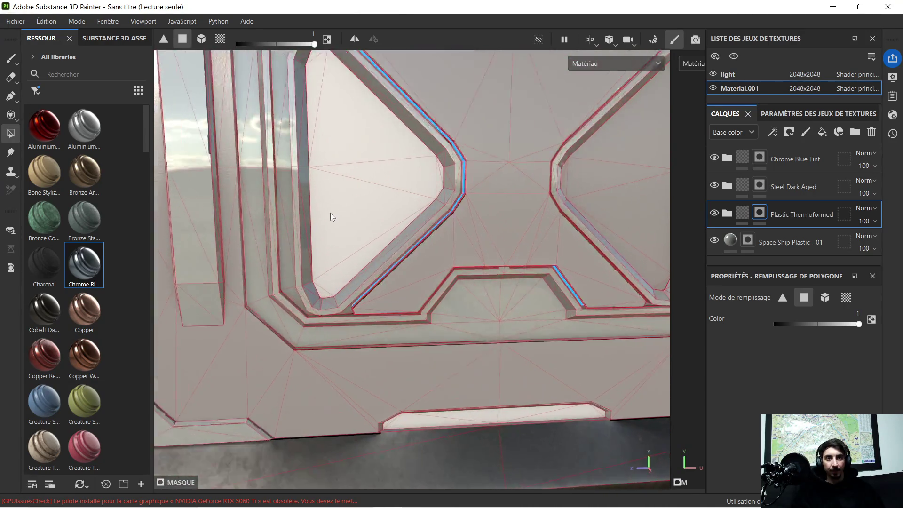
{"action": "left_click", "coordinate": [346, 307]}
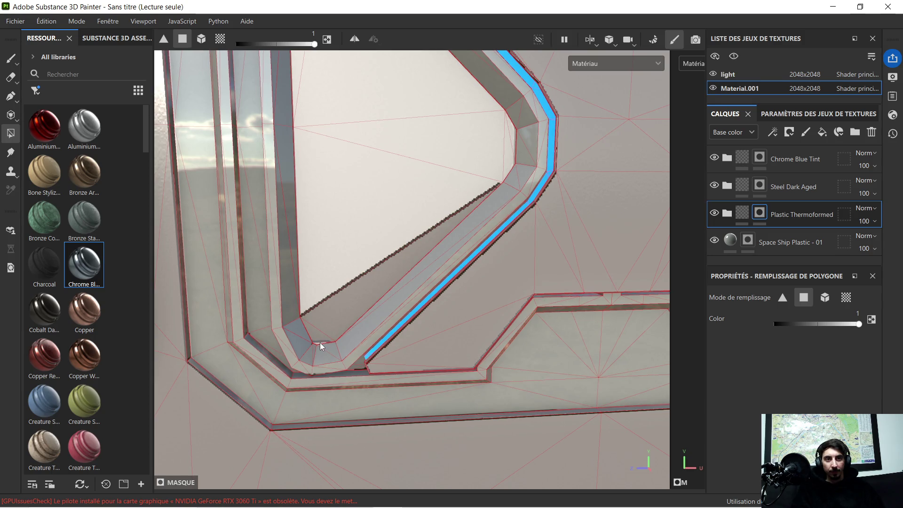
- Fill the opening's large inner face, narrow vertical face and stepped face
{"action": "mouse_move", "coordinate": [320, 342]}
{"action": "left_mouse_down"}
{"action": "mouse_move", "coordinate": [332, 274]}
{"action": "mouse_move", "coordinate": [469, 123]}
{"action": "left_mouse_up"}
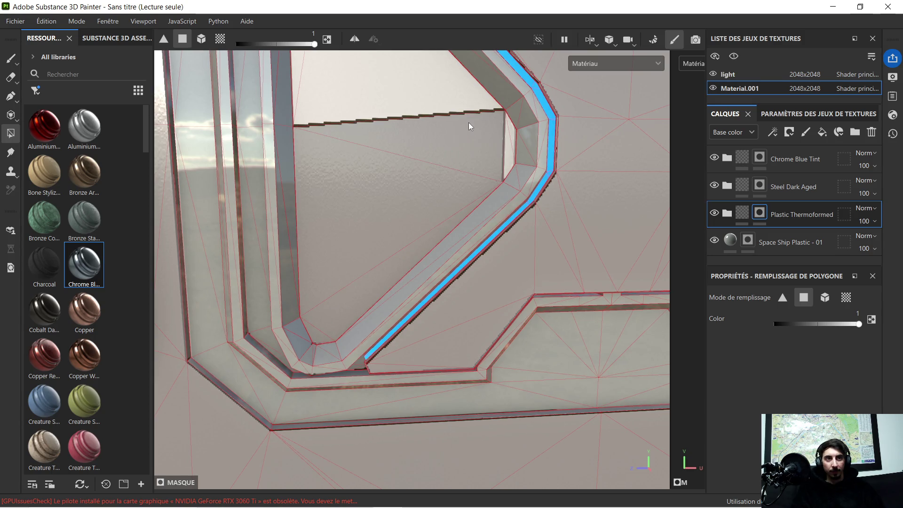
{"action": "left_click", "coordinate": [510, 153]}
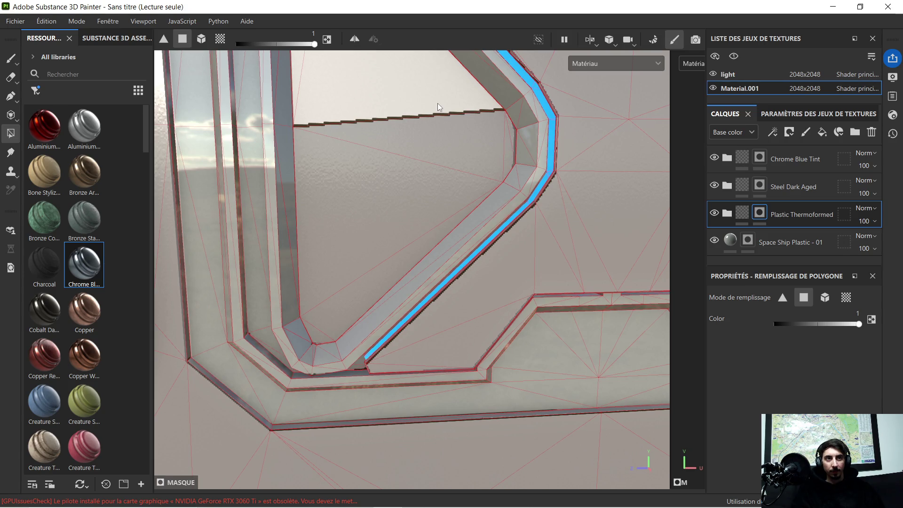
{"action": "mouse_move", "coordinate": [437, 103]}
{"action": "left_mouse_down", "text": "alt"}
{"action": "mouse_move", "coordinate": [405, 101]}
{"action": "mouse_move", "coordinate": [442, 284]}
{"action": "mouse_move", "coordinate": [330, 117]}
{"action": "mouse_move", "coordinate": [364, 137]}
{"action": "mouse_move", "coordinate": [376, 179]}
{"action": "mouse_move", "coordinate": [428, 238]}
{"action": "mouse_move", "coordinate": [470, 252]}
{"action": "mouse_move", "coordinate": [339, 173]}
{"action": "mouse_move", "coordinate": [458, 191]}
{"action": "mouse_move", "coordinate": [440, 177]}
{"action": "left_mouse_up", "text": "alt"}
{"action": "left_click", "coordinate": [366, 165]}
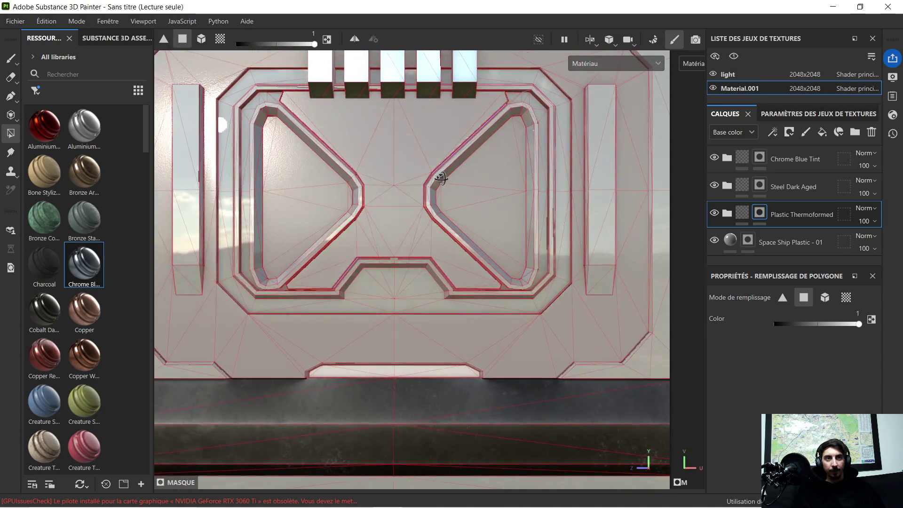
{"action": "scroll", "coordinate": [441, 177], "scroll_direction": "down", "scroll_amount": 5}
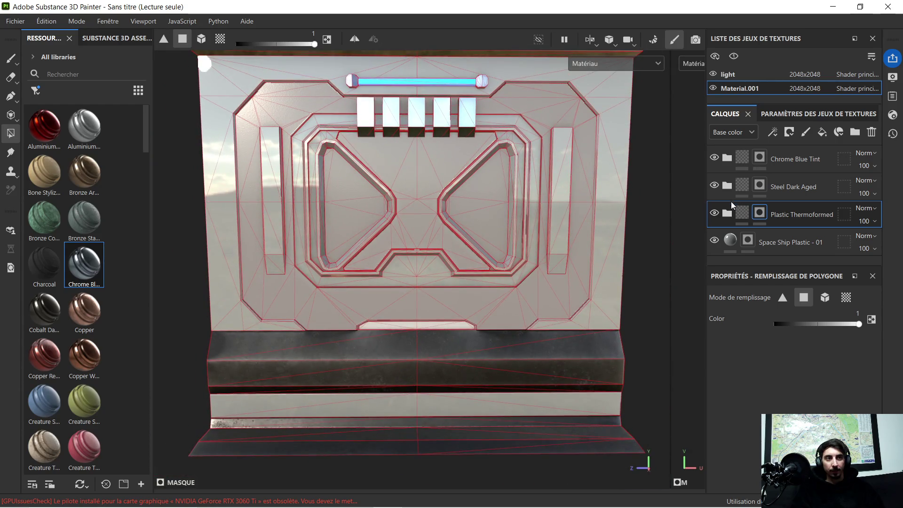
- Select the Plastic Thermoformed layer and expand then collapse its group
{"action": "left_click", "coordinate": [748, 218]}
{"action": "left_click", "coordinate": [727, 215]}
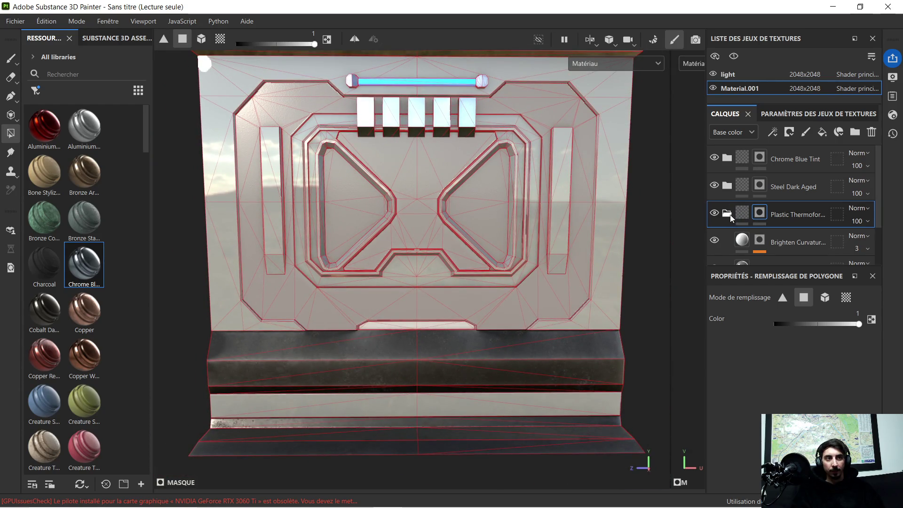
{"action": "left_click", "coordinate": [727, 214]}
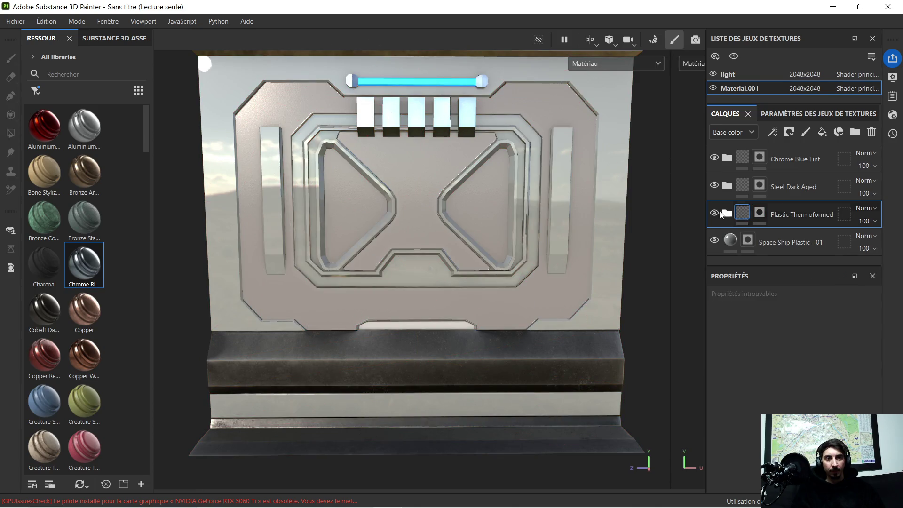
- Review the textured panel at an angle, including its top and side
{"action": "mouse_move", "coordinate": [445, 157]}
{"action": "left_mouse_down", "text": "alt"}
{"action": "mouse_move", "coordinate": [459, 176]}
{"action": "mouse_move", "coordinate": [420, 175]}
{"action": "mouse_move", "coordinate": [530, 172]}
{"action": "mouse_move", "coordinate": [468, 192]}
{"action": "mouse_move", "coordinate": [456, 183]}
{"action": "mouse_move", "coordinate": [478, 178]}
{"action": "left_mouse_up", "text": "alt"}
{"action": "scroll", "coordinate": [468, 175], "scroll_direction": "down", "scroll_amount": 3}
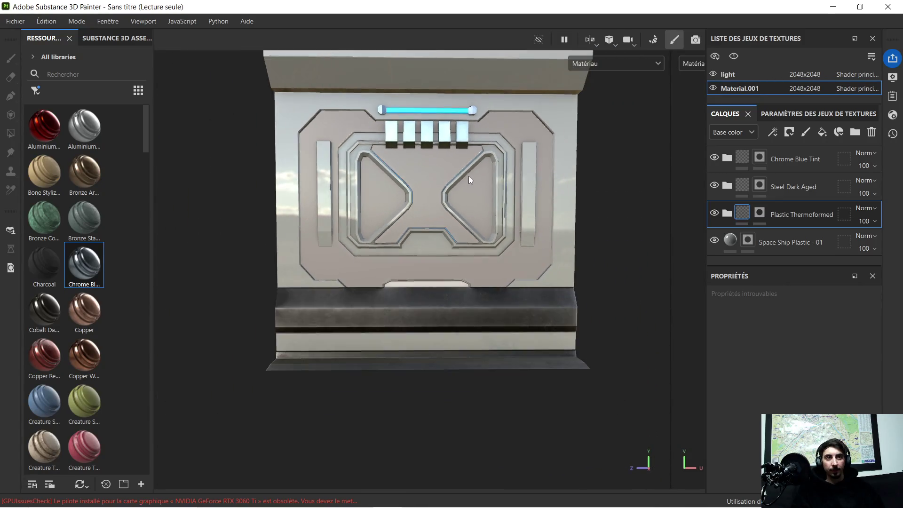
{"action": "scroll", "coordinate": [467, 193], "scroll_direction": "up", "scroll_amount": 3}
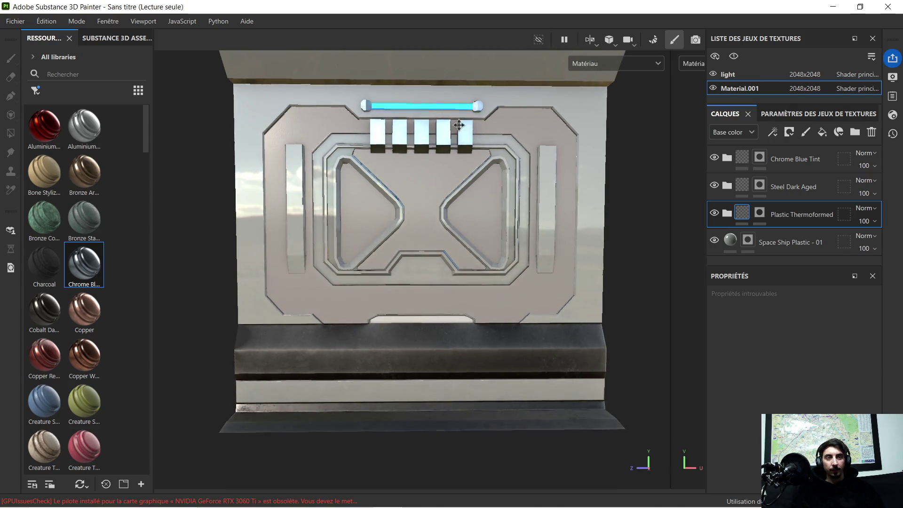
{"action": "scroll", "coordinate": [467, 196], "scroll_direction": "down", "scroll_amount": 2}
{"action": "mouse_move", "coordinate": [481, 241]}
{"action": "left_mouse_down", "text": "alt"}
{"action": "mouse_move", "coordinate": [494, 270]}
{"action": "mouse_move", "coordinate": [595, 232]}
{"action": "mouse_move", "coordinate": [479, 238]}
{"action": "left_mouse_up", "text": "alt"}
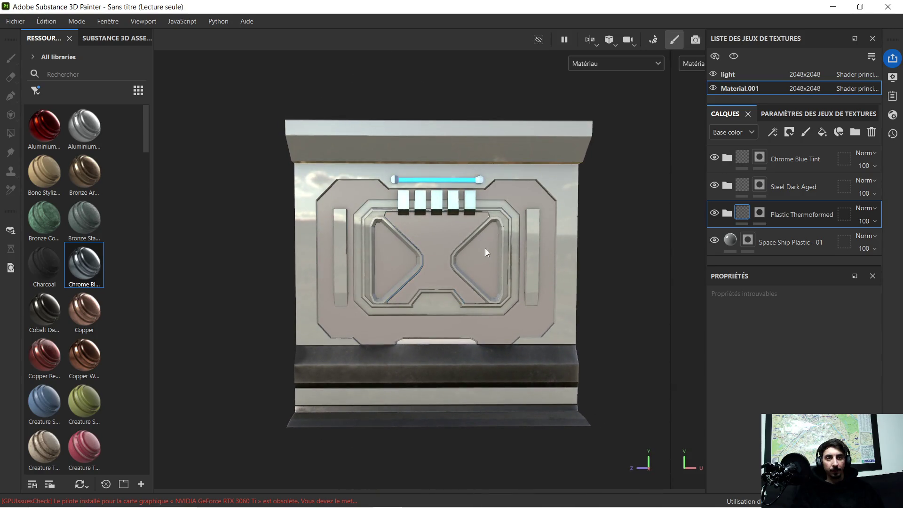
{"action": "middle_click_drag", "start_coordinate": [486, 252], "coordinate": [475, 226], "text": "alt"}
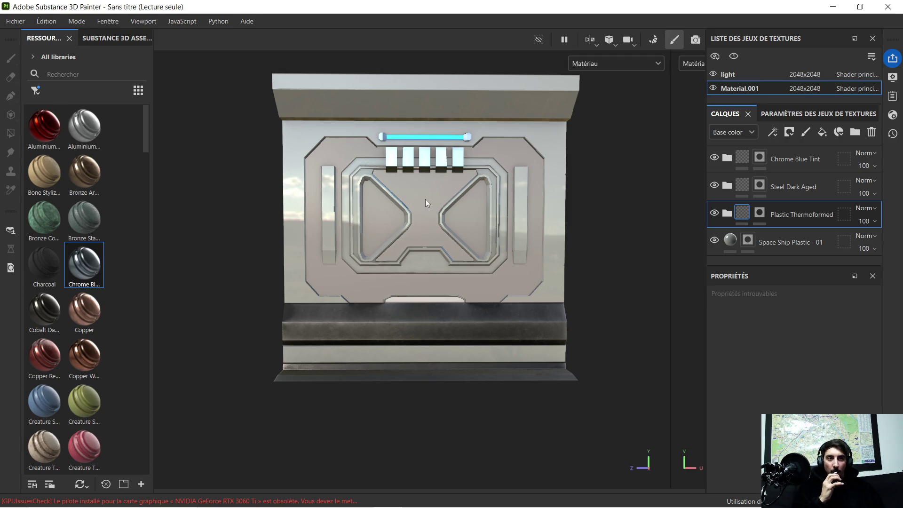
{"action": "scroll", "coordinate": [425, 197], "scroll_direction": "up", "scroll_amount": 5}
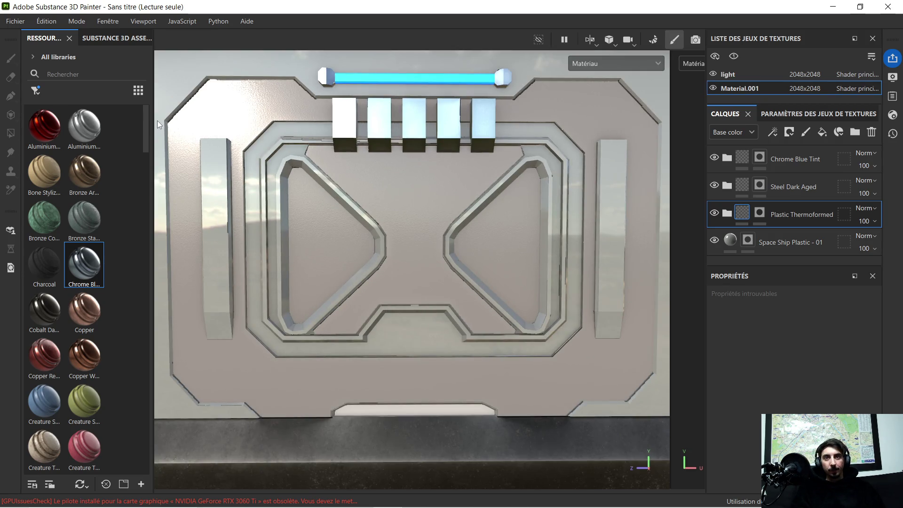
- Widen the resources library to five columns and tilt the view onto the door's lower slot
{"action": "left_click_drag", "start_coordinate": [153, 105], "coordinate": [278, 104]}
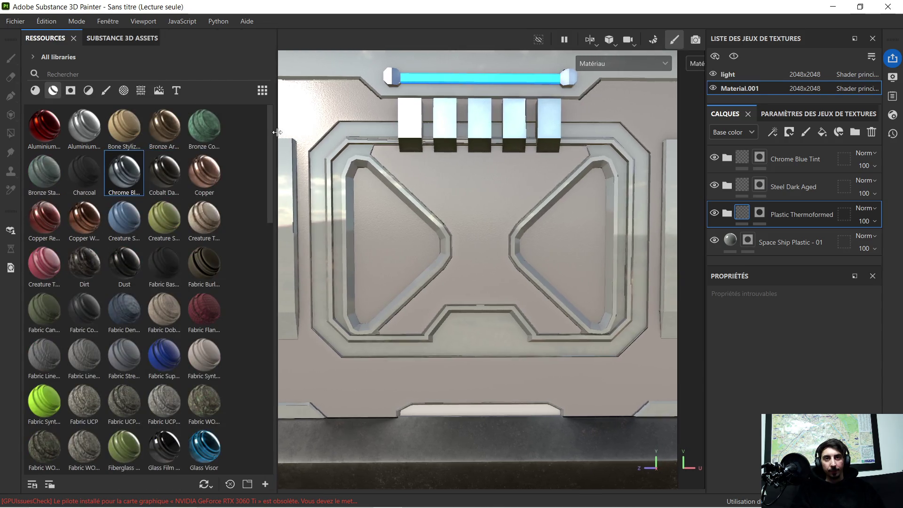
{"action": "scroll", "coordinate": [459, 175], "scroll_direction": "down", "scroll_amount": 5}
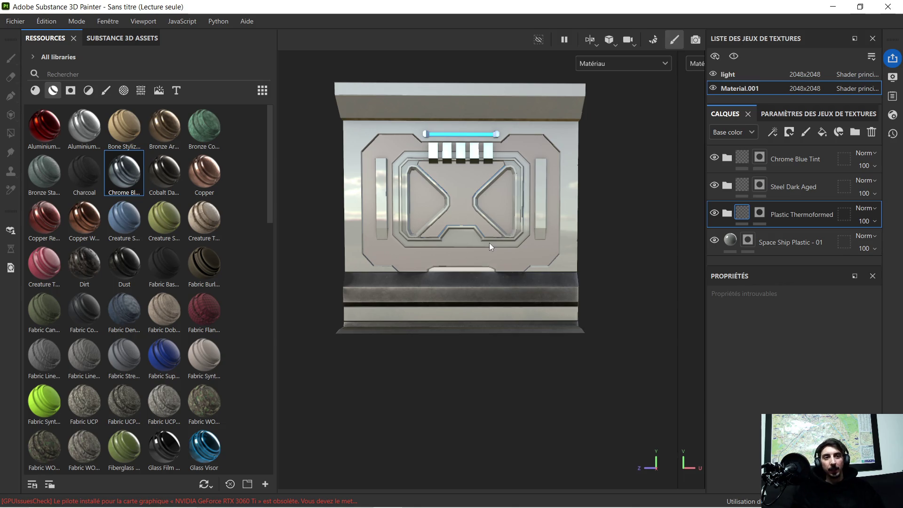
{"action": "scroll", "coordinate": [499, 241], "scroll_direction": "up", "scroll_amount": 5}
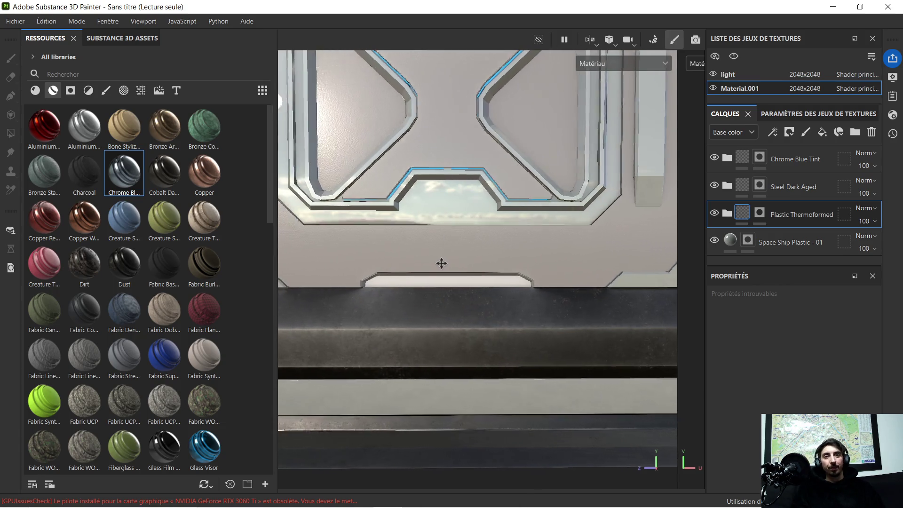
{"action": "scroll", "coordinate": [447, 264], "scroll_direction": "up", "scroll_amount": 3}
{"action": "mouse_move", "coordinate": [447, 267]}
{"action": "left_mouse_down", "text": "alt"}
{"action": "mouse_move", "coordinate": [465, 285]}
{"action": "mouse_move", "coordinate": [541, 256]}
{"action": "mouse_move", "coordinate": [460, 288]}
{"action": "mouse_move", "coordinate": [431, 258]}
{"action": "mouse_move", "coordinate": [468, 272]}
{"action": "mouse_move", "coordinate": [417, 282]}
{"action": "left_mouse_up", "text": "alt"}
{"action": "scroll", "coordinate": [442, 281], "scroll_direction": "down", "scroll_amount": 3}
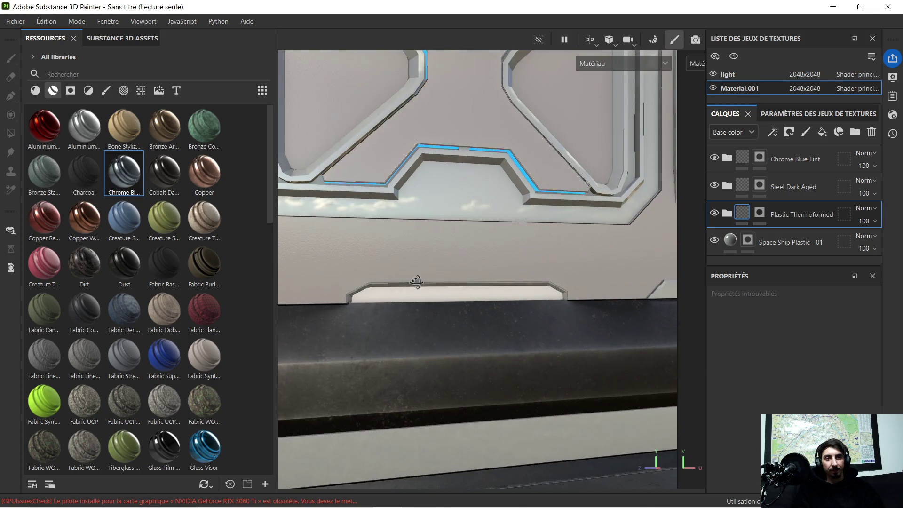
- Enable polygon fill on the Space Ship Plastic - 01 mask and frame the panel front-on
{"action": "left_click", "coordinate": [769, 239]}
{"action": "key", "text": "4"}
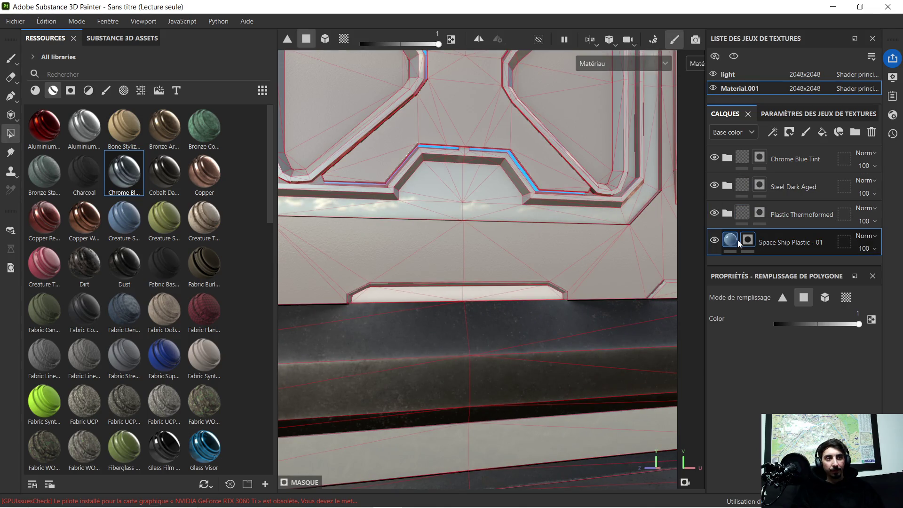
{"action": "scroll", "coordinate": [339, 304], "scroll_direction": "up", "scroll_amount": 5}
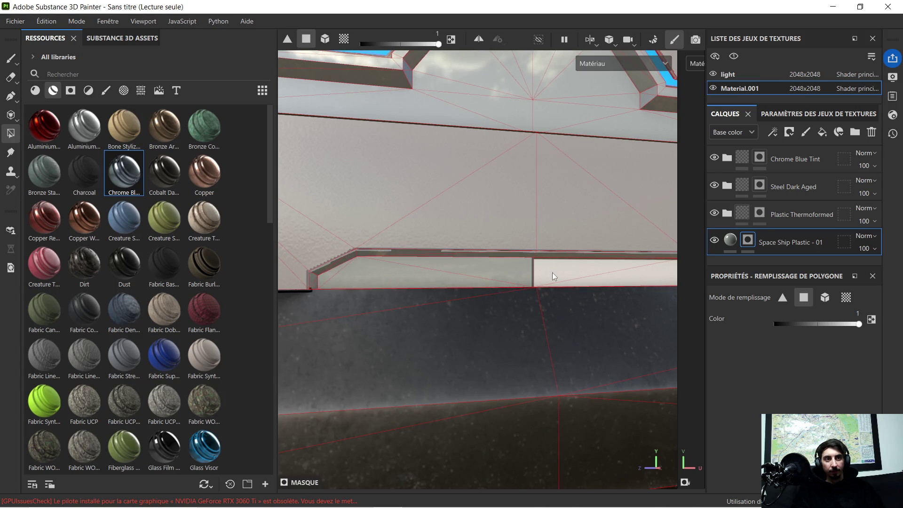
{"action": "mouse_move", "coordinate": [616, 276]}
{"action": "left_mouse_down", "text": "alt"}
{"action": "mouse_move", "coordinate": [486, 283]}
{"action": "mouse_move", "coordinate": [501, 277]}
{"action": "left_mouse_up", "text": "alt"}
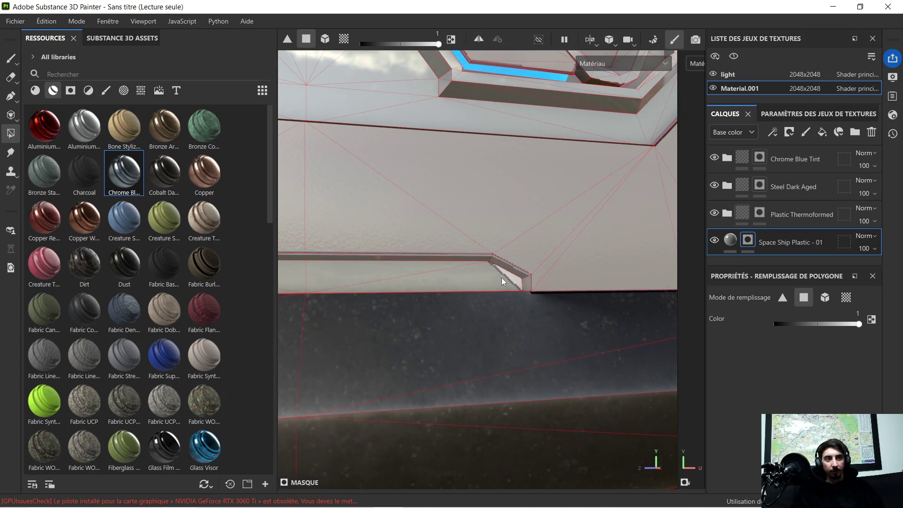
{"action": "key", "text": "f"}
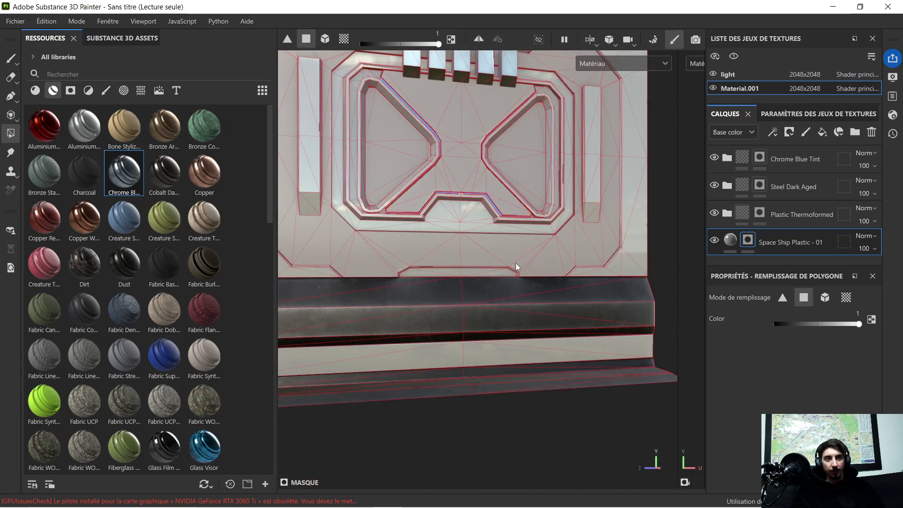
{"action": "key", "text": "f"}
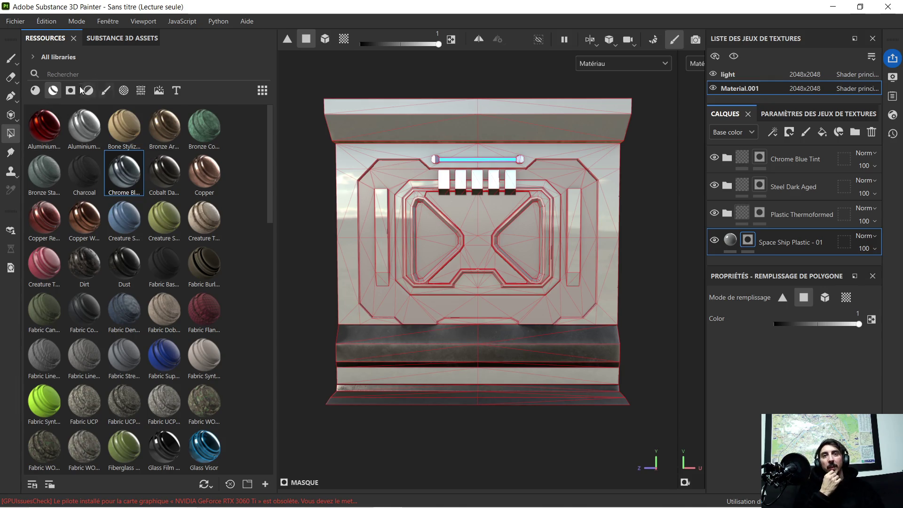
- Switch the library to procedural textures and drag a bevel rectangle stamp onto the panel
{"action": "left_click", "coordinate": [141, 91]}
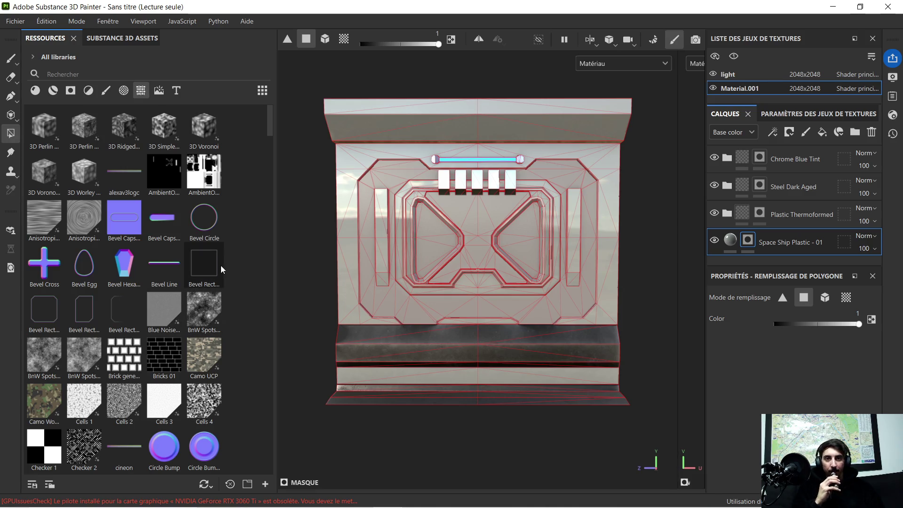
{"action": "mouse_move", "coordinate": [123, 304]}
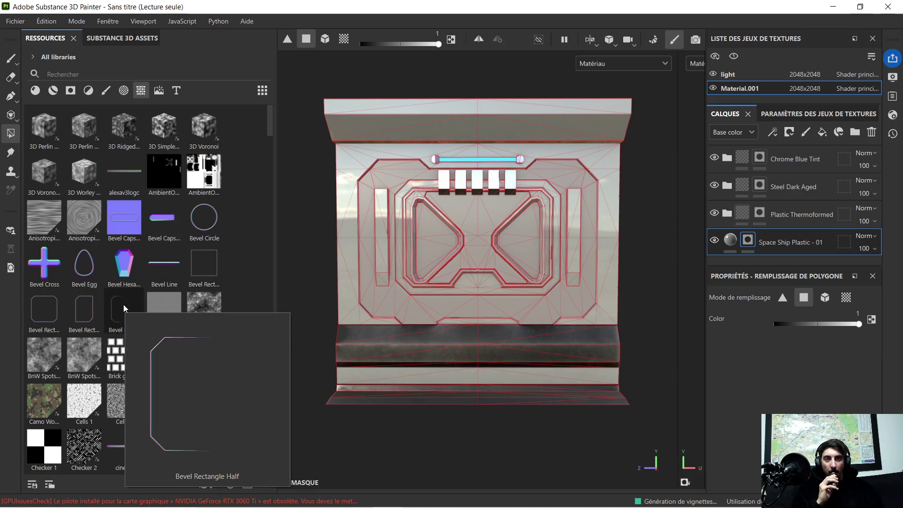
{"action": "mouse_move", "coordinate": [116, 308]}
{"action": "left_mouse_down"}
{"action": "mouse_move", "coordinate": [475, 190]}
{"action": "mouse_move", "coordinate": [593, 282]}
{"action": "mouse_move", "coordinate": [619, 226]}
{"action": "mouse_move", "coordinate": [637, 264]}
{"action": "mouse_move", "coordinate": [234, 314]}
{"action": "left_mouse_up"}
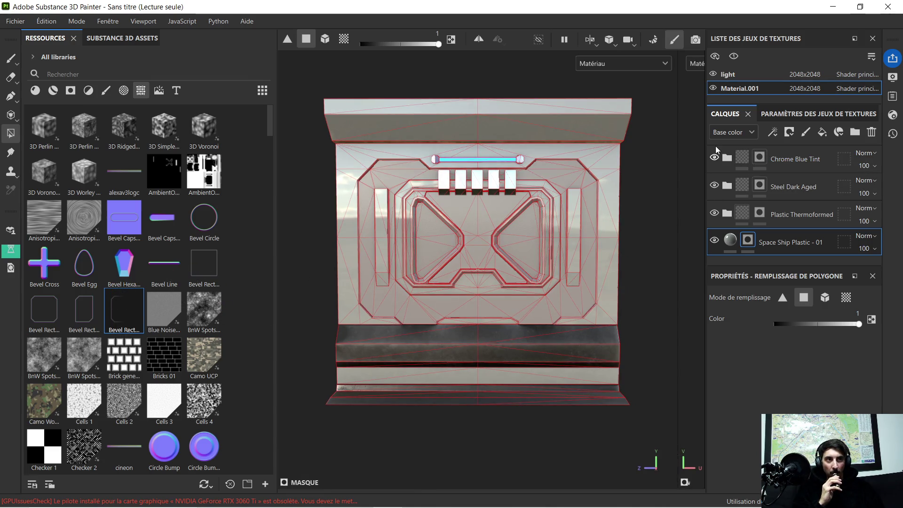
- Select the Chrome Blue Tint folder, scroll the library to handle_16 and drop it on the panel
{"action": "left_click", "coordinate": [728, 159]}
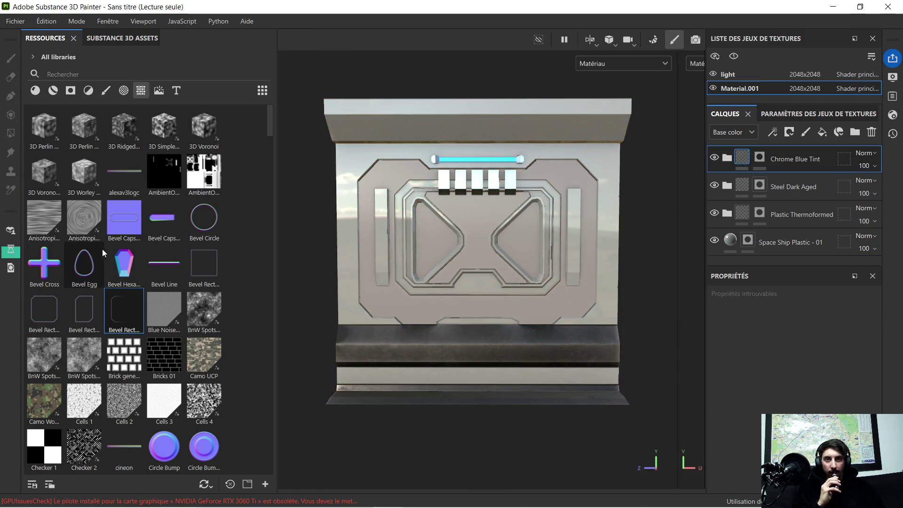
{"action": "mouse_move", "coordinate": [123, 307]}
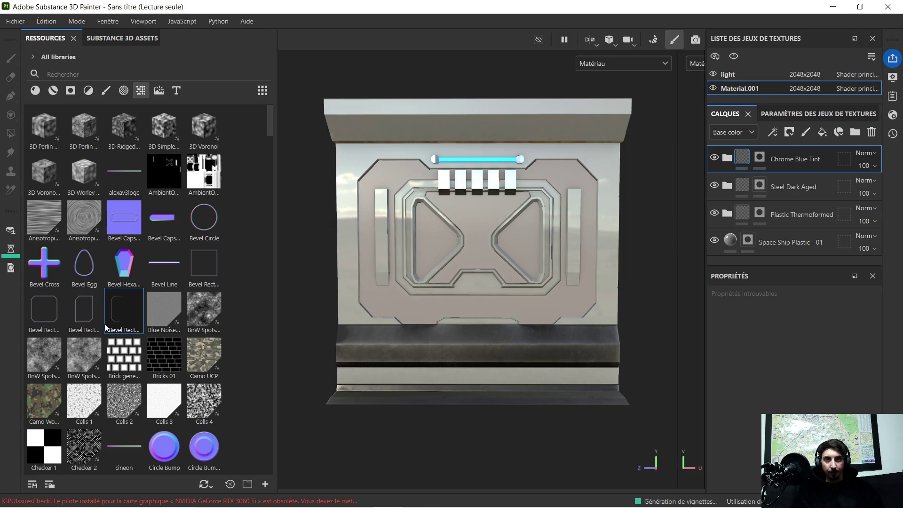
{"action": "scroll", "coordinate": [159, 393], "scroll_direction": "down", "scroll_amount": 3}
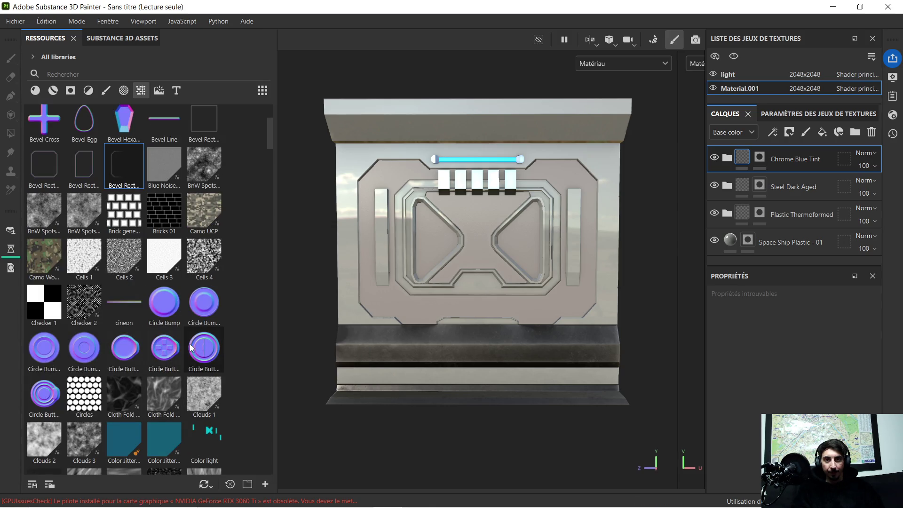
{"action": "scroll", "coordinate": [145, 355], "scroll_direction": "down", "scroll_amount": 6}
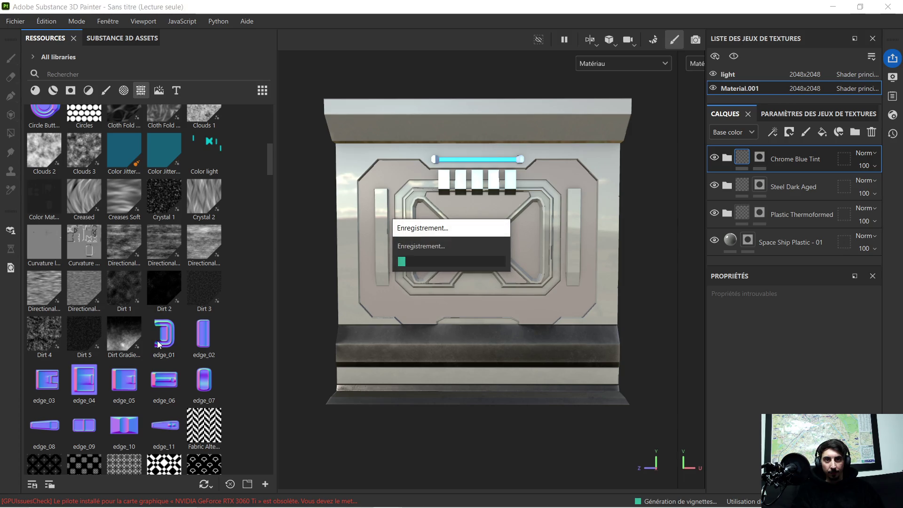
{"action": "scroll", "coordinate": [159, 345], "scroll_direction": "down", "scroll_amount": 15}
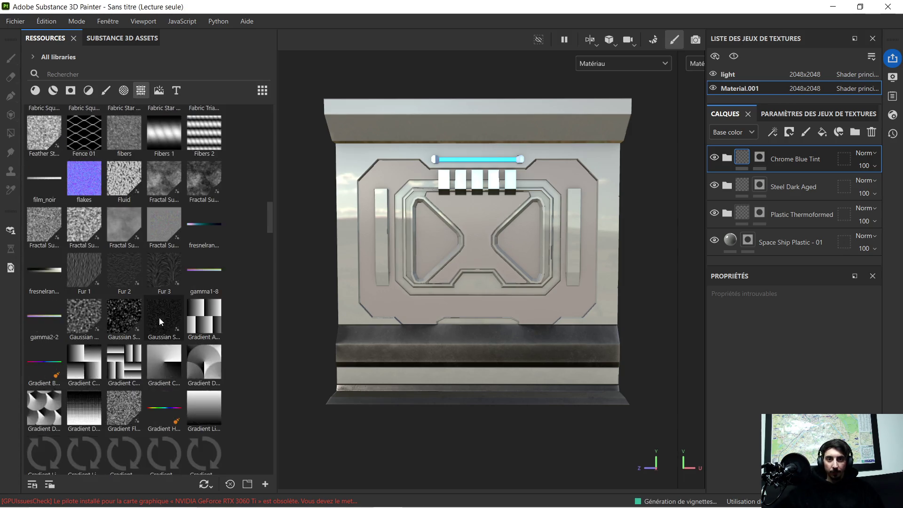
{"action": "scroll", "coordinate": [165, 306], "scroll_direction": "down", "scroll_amount": 10}
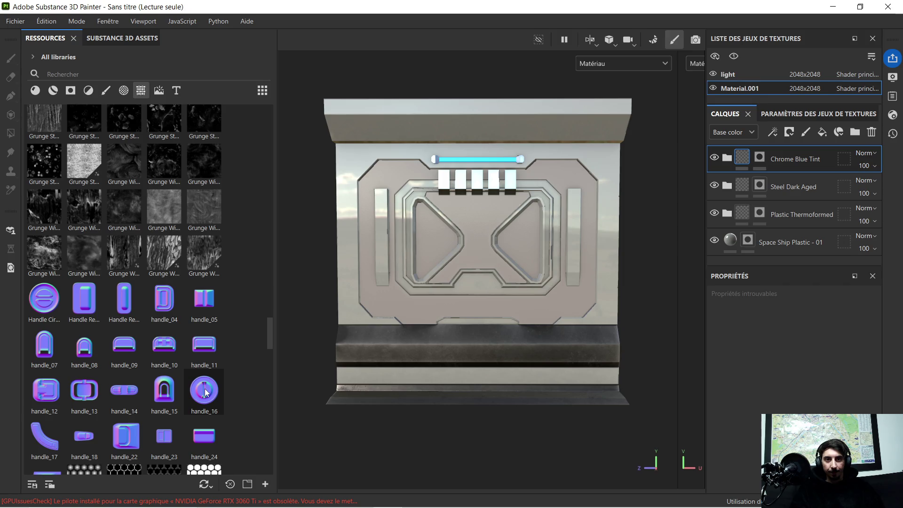
{"action": "mouse_move", "coordinate": [205, 393]}
{"action": "left_mouse_down"}
{"action": "mouse_move", "coordinate": [484, 278]}
{"action": "mouse_move", "coordinate": [606, 155]}
{"action": "mouse_move", "coordinate": [501, 179]}
{"action": "mouse_move", "coordinate": [505, 211]}
{"action": "left_mouse_up"}
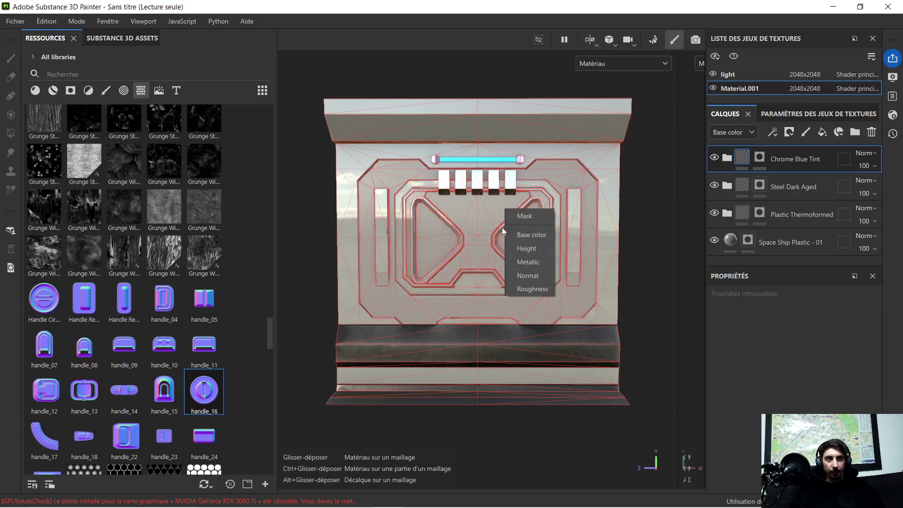
- Apply handle_16 to the Normal channel and scale the decal down to a small size
{"action": "left_click", "coordinate": [530, 275]}
{"action": "scroll", "coordinate": [540, 206], "scroll_direction": "up", "scroll_amount": 5}
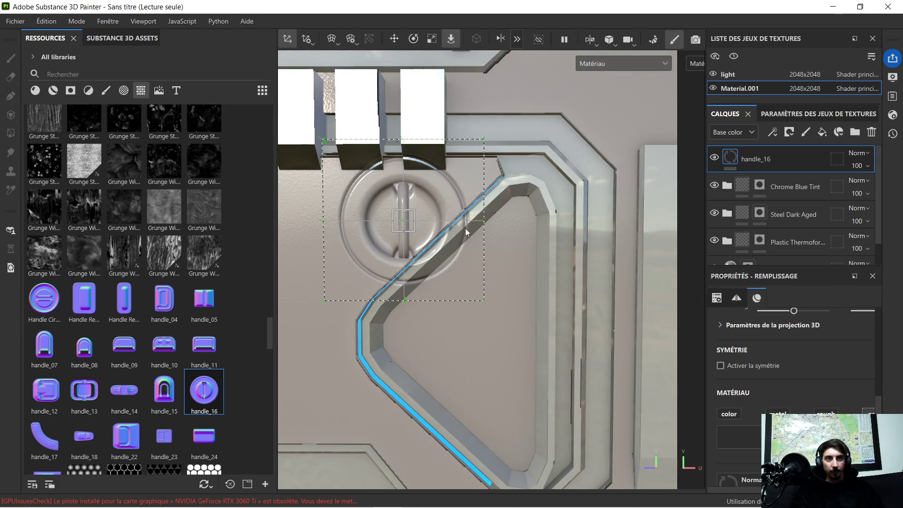
{"action": "scroll", "coordinate": [465, 227], "scroll_direction": "up", "scroll_amount": 4}
{"action": "middle_click_drag", "start_coordinate": [465, 227], "coordinate": [544, 216]}
{"action": "scroll", "coordinate": [528, 205], "scroll_direction": "down", "scroll_amount": 1}
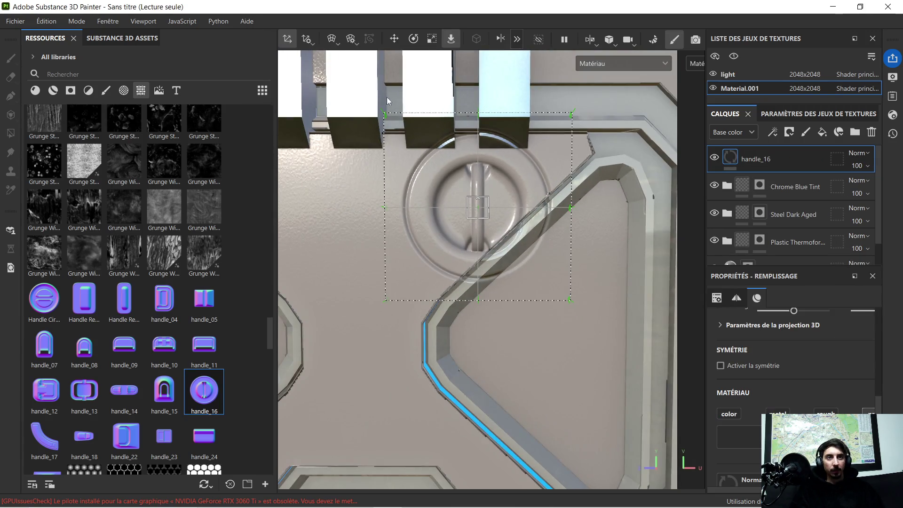
{"action": "left_click", "coordinate": [432, 39]}
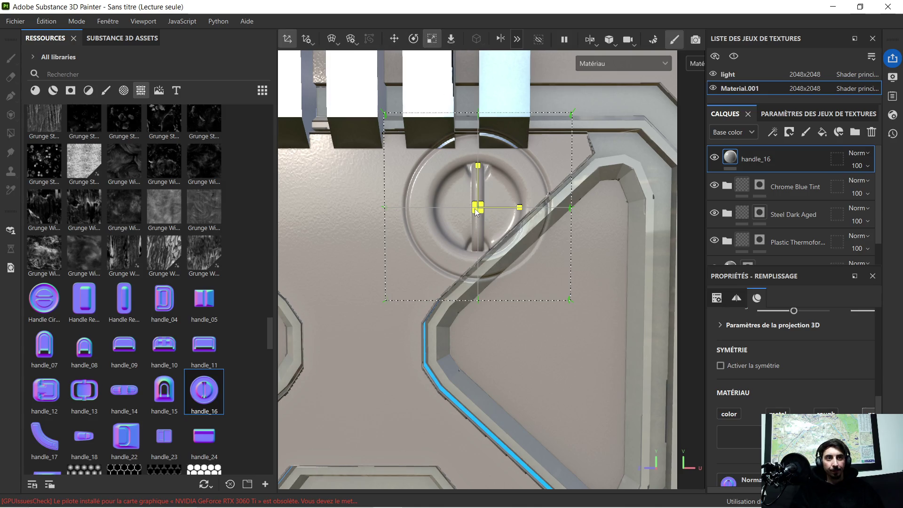
{"action": "mouse_move", "coordinate": [476, 212]}
{"action": "left_mouse_down"}
{"action": "mouse_move", "coordinate": [373, 236]}
{"action": "mouse_move", "coordinate": [340, 258]}
{"action": "left_mouse_up"}
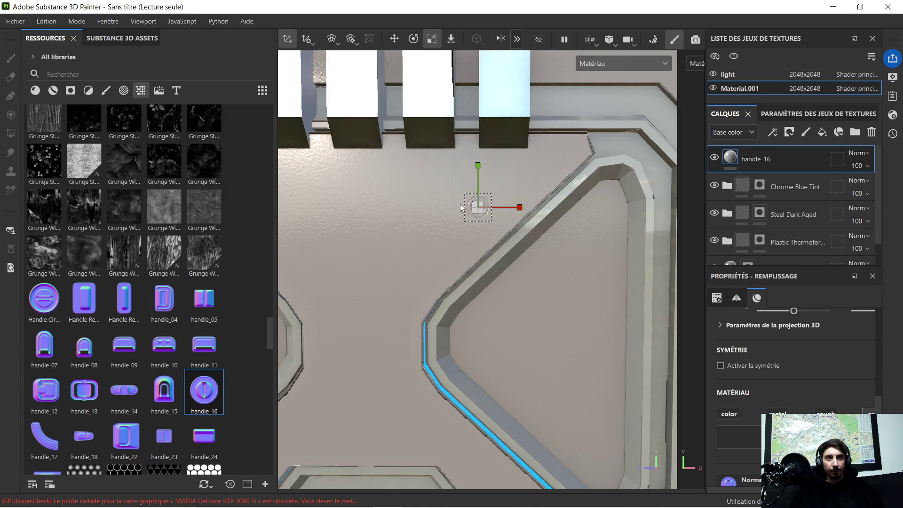
{"action": "scroll", "coordinate": [504, 201], "scroll_direction": "up", "scroll_amount": 4}
{"action": "scroll", "coordinate": [506, 201], "scroll_direction": "down", "scroll_amount": 1}
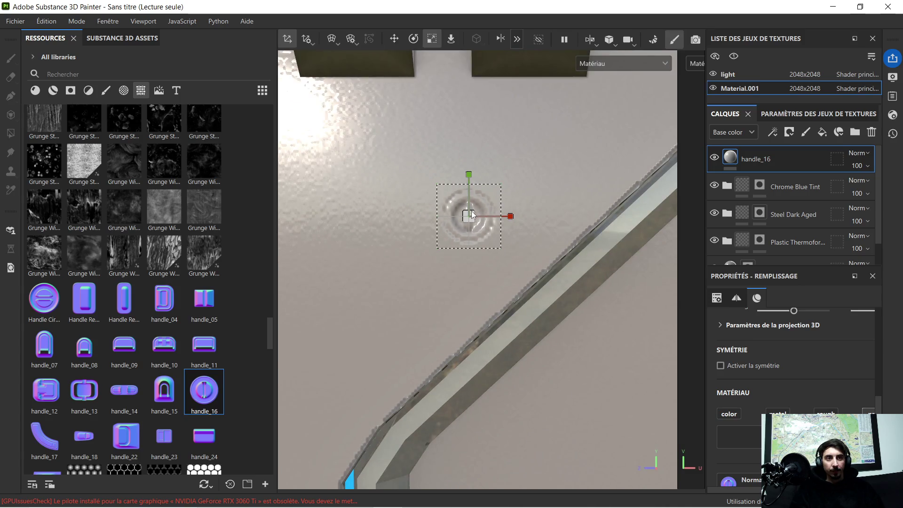
{"action": "mouse_move", "coordinate": [472, 215]}
{"action": "left_mouse_down"}
{"action": "mouse_move", "coordinate": [552, 166]}
{"action": "mouse_move", "coordinate": [538, 174]}
{"action": "mouse_move", "coordinate": [544, 169]}
{"action": "left_mouse_up"}
{"action": "scroll", "coordinate": [540, 167], "scroll_direction": "down", "scroll_amount": 5}
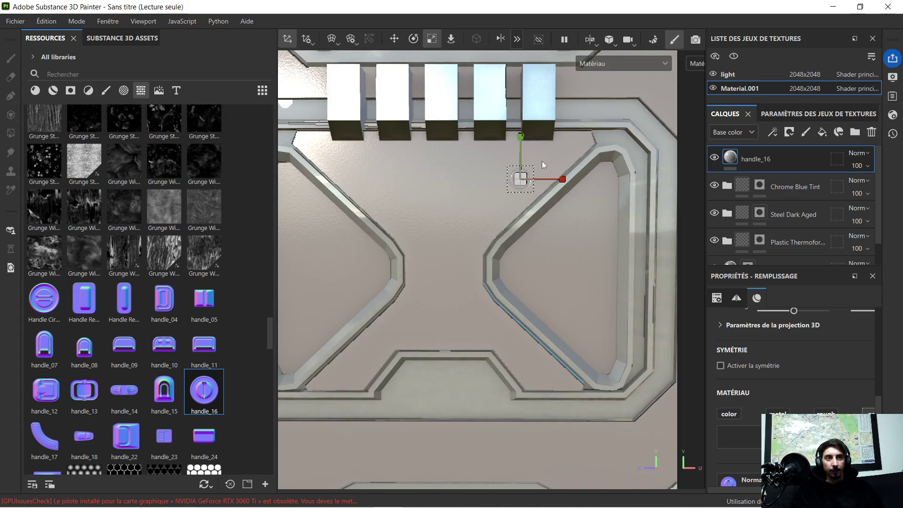
- Move the handle_16 decal to the inner frame's upper-right corner
{"action": "key", "text": "w"}
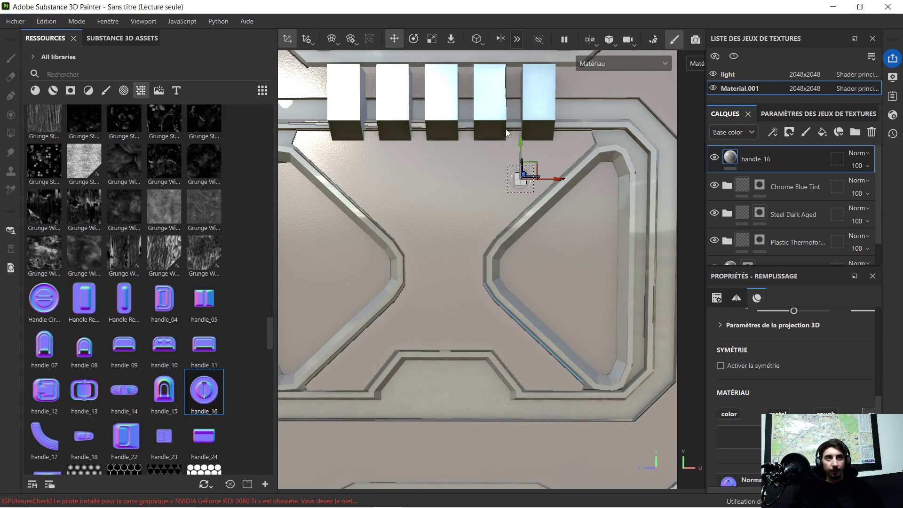
{"action": "left_click_drag", "start_coordinate": [520, 148], "coordinate": [521, 124]}
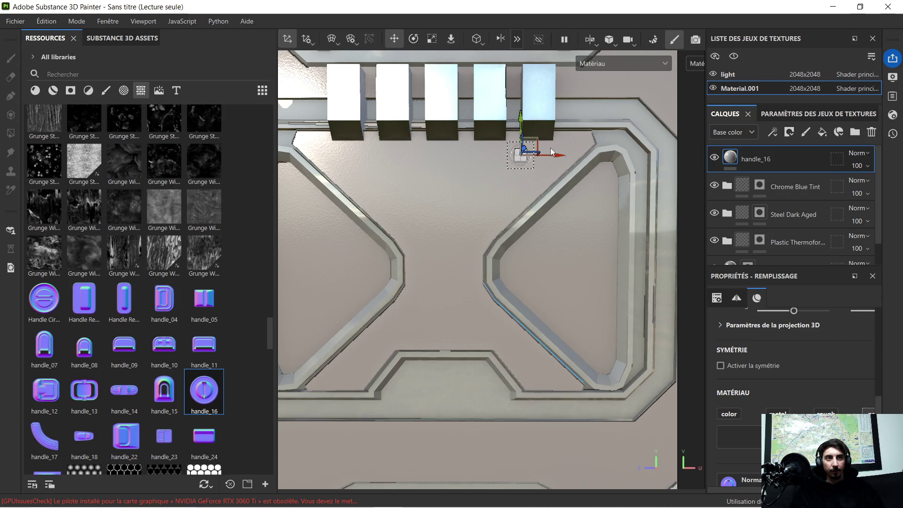
{"action": "mouse_move", "coordinate": [557, 159]}
{"action": "left_mouse_down"}
{"action": "mouse_move", "coordinate": [588, 149]}
{"action": "mouse_move", "coordinate": [571, 104]}
{"action": "mouse_move", "coordinate": [599, 122]}
{"action": "left_mouse_up"}
{"action": "scroll", "coordinate": [584, 148], "scroll_direction": "up", "scroll_amount": 3}
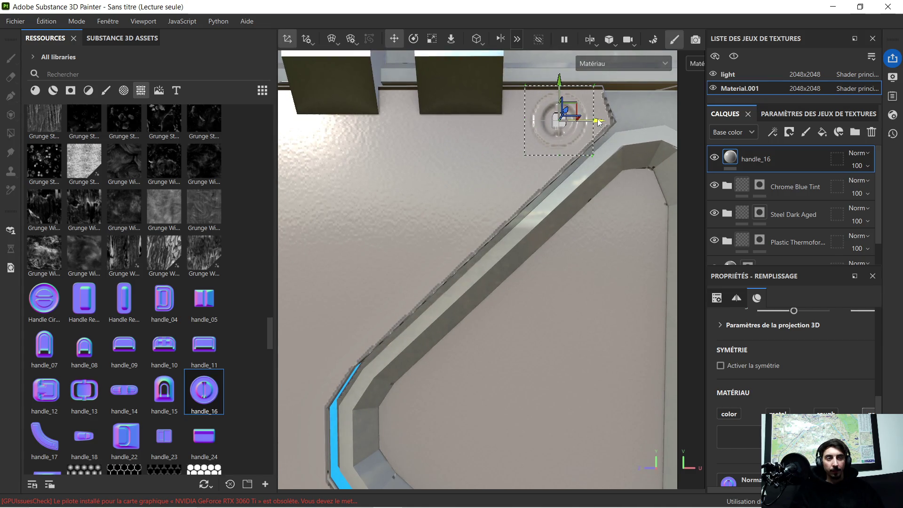
{"action": "scroll", "coordinate": [558, 173], "scroll_direction": "down", "scroll_amount": 4}
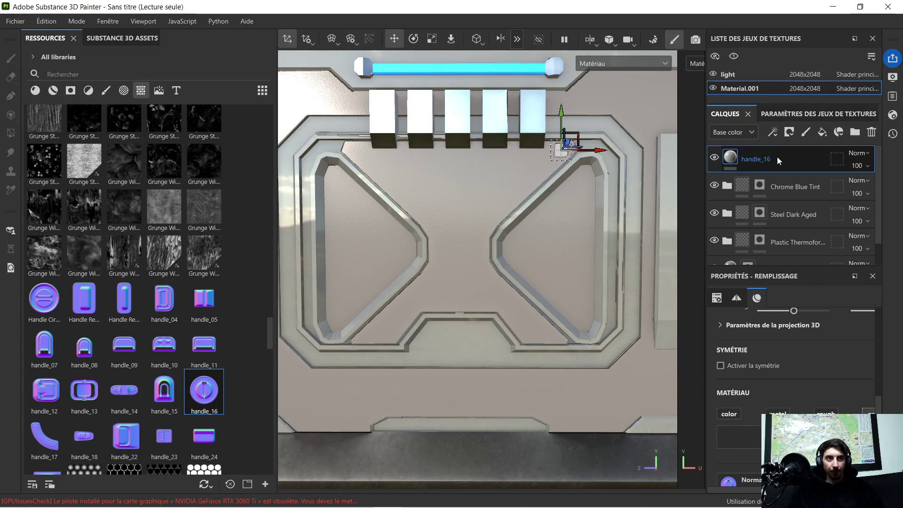
- Duplicate the decal with Ctrl+D and place the copy at the upper-left corner
{"action": "key", "text": "ctrl+d"}
{"action": "left_click_drag", "start_coordinate": [600, 152], "coordinate": [394, 156]}
{"action": "scroll", "coordinate": [324, 151], "scroll_direction": "up", "scroll_amount": 5}
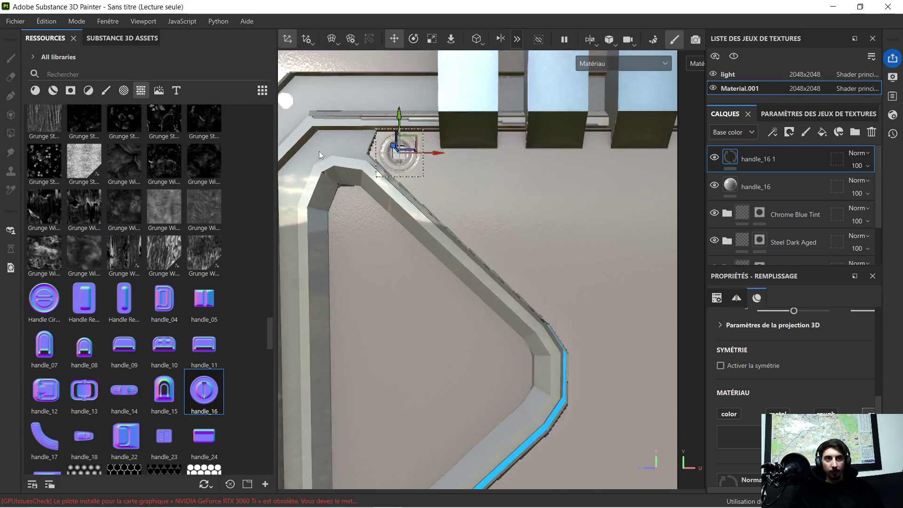
{"action": "left_click_drag", "start_coordinate": [434, 141], "coordinate": [440, 143]}
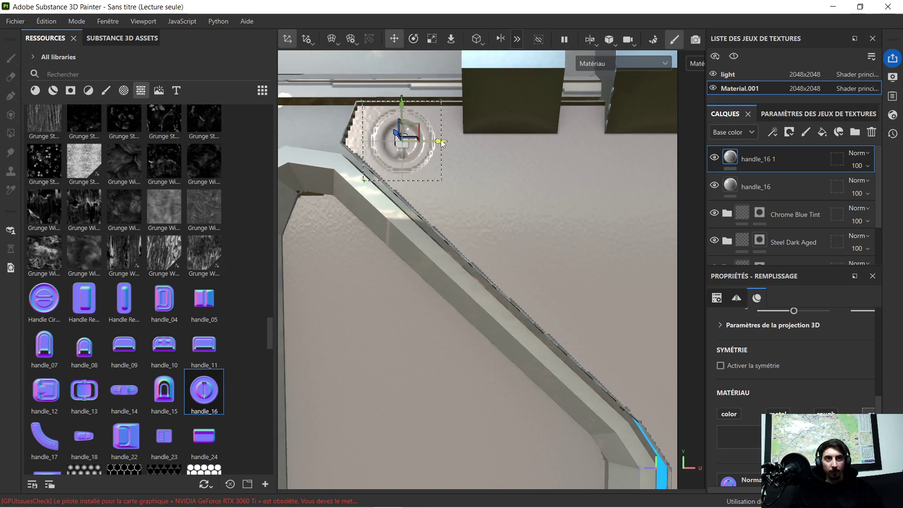
{"action": "scroll", "coordinate": [440, 143], "scroll_direction": "down", "scroll_amount": 5}
- View the panel straight on and delete both handle_16 decal layers
{"action": "mouse_move", "coordinate": [490, 158]}
{"action": "left_mouse_down", "text": "alt"}
{"action": "mouse_move", "coordinate": [562, 187]}
{"action": "mouse_move", "coordinate": [521, 195]}
{"action": "mouse_move", "coordinate": [522, 184]}
{"action": "left_mouse_up", "text": "alt"}
{"action": "scroll", "coordinate": [553, 170], "scroll_direction": "up", "scroll_amount": 3}
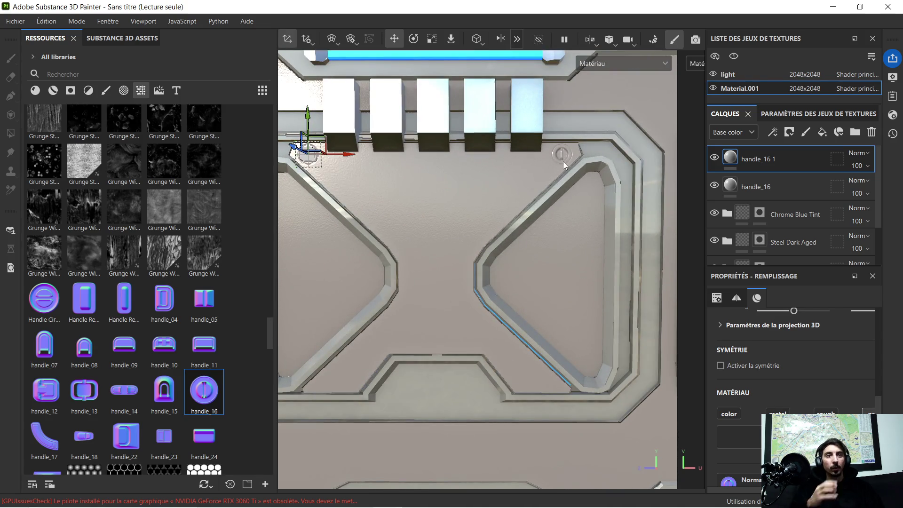
{"action": "scroll", "coordinate": [547, 173], "scroll_direction": "down", "scroll_amount": 2}
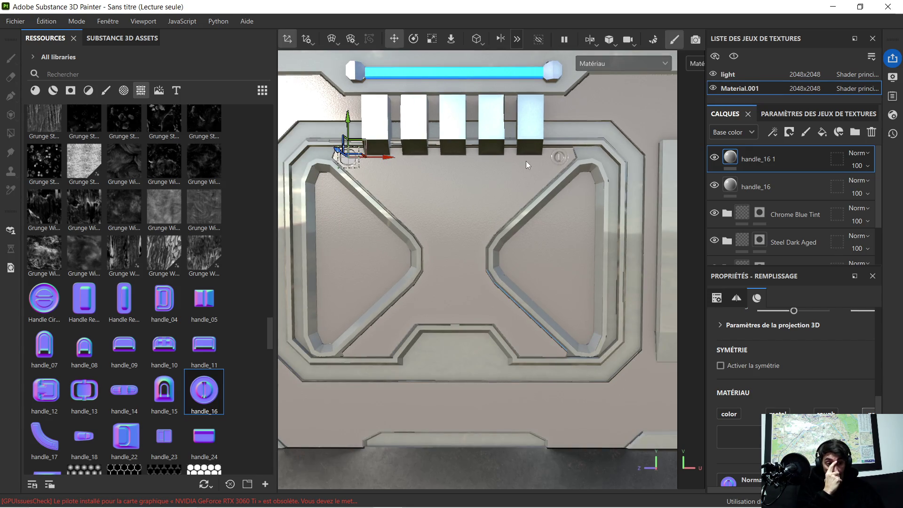
{"action": "scroll", "coordinate": [498, 152], "scroll_direction": "up", "scroll_amount": 2}
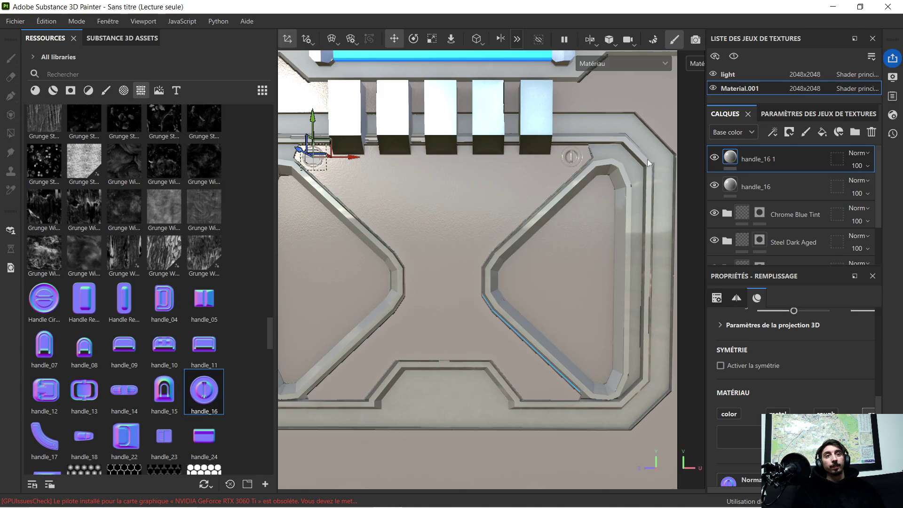
{"action": "key", "text": "Delete"}
{"action": "key", "text": "Delete"}
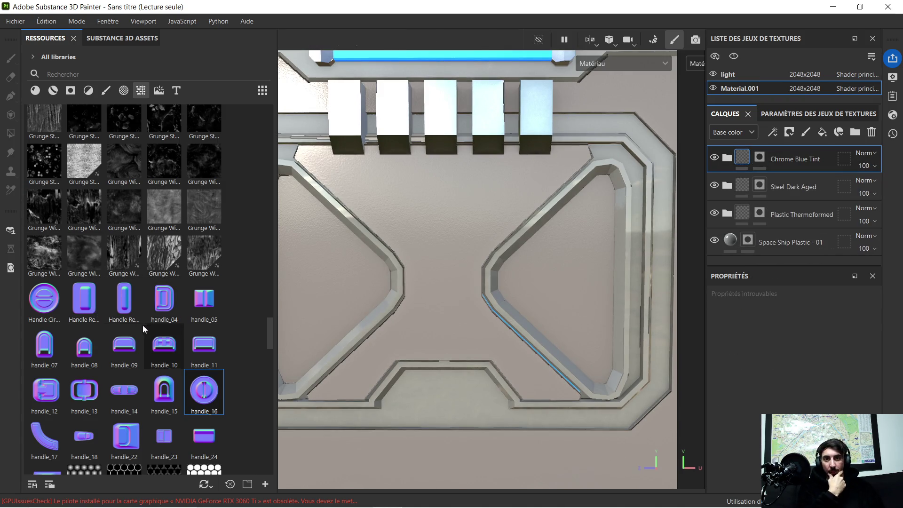
- Browse the Resources shelf, trying the rec709 resource and a screw stamp on the panel
{"action": "scroll", "coordinate": [195, 338], "scroll_direction": "down", "scroll_amount": 3}
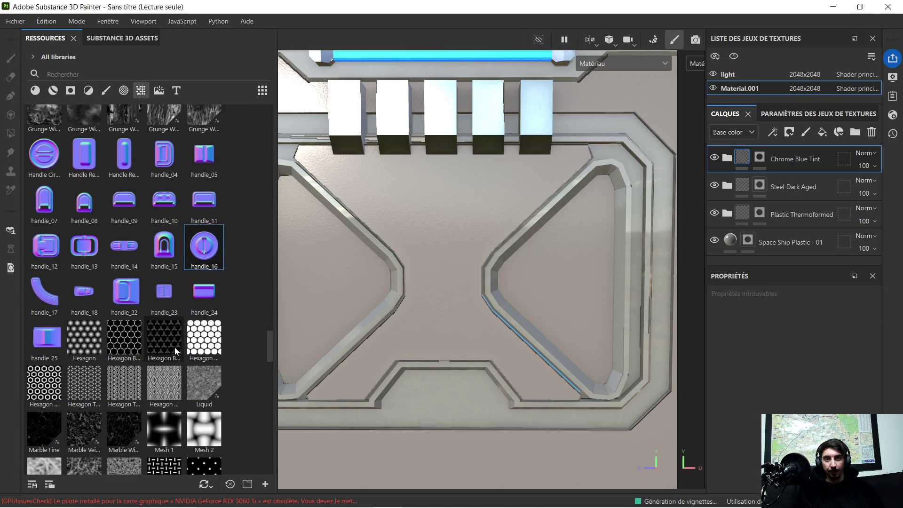
{"action": "scroll", "coordinate": [173, 337], "scroll_direction": "down", "scroll_amount": 10}
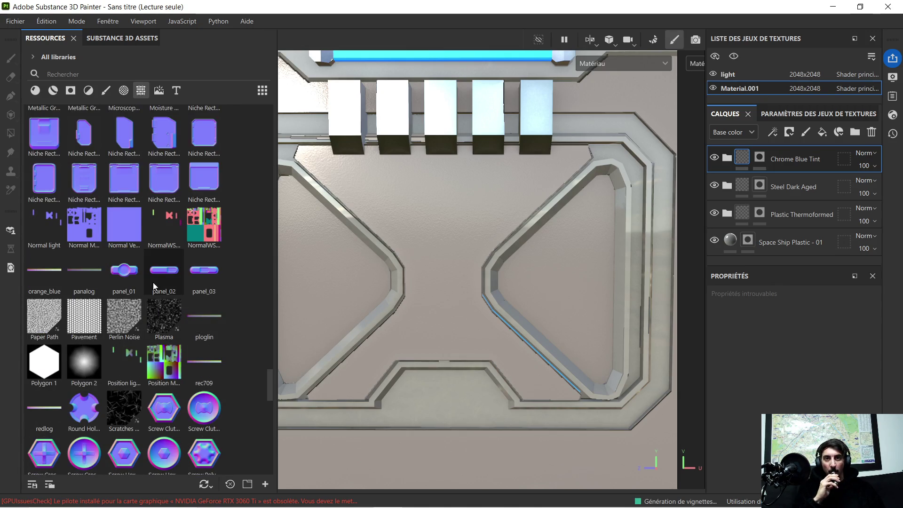
{"action": "scroll", "coordinate": [164, 273], "scroll_direction": "down", "scroll_amount": 3}
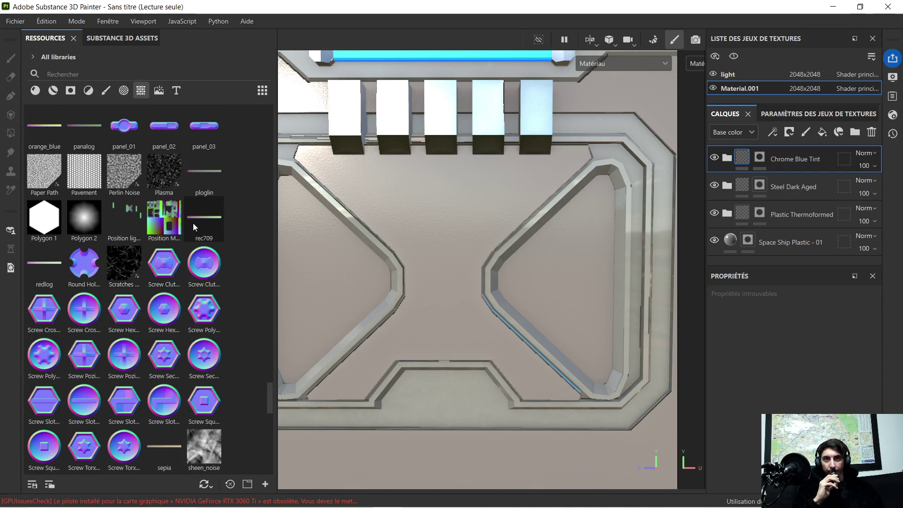
{"action": "mouse_move", "coordinate": [199, 219]}
{"action": "left_mouse_down"}
{"action": "mouse_move", "coordinate": [413, 208]}
{"action": "mouse_move", "coordinate": [431, 192]}
{"action": "left_mouse_up"}
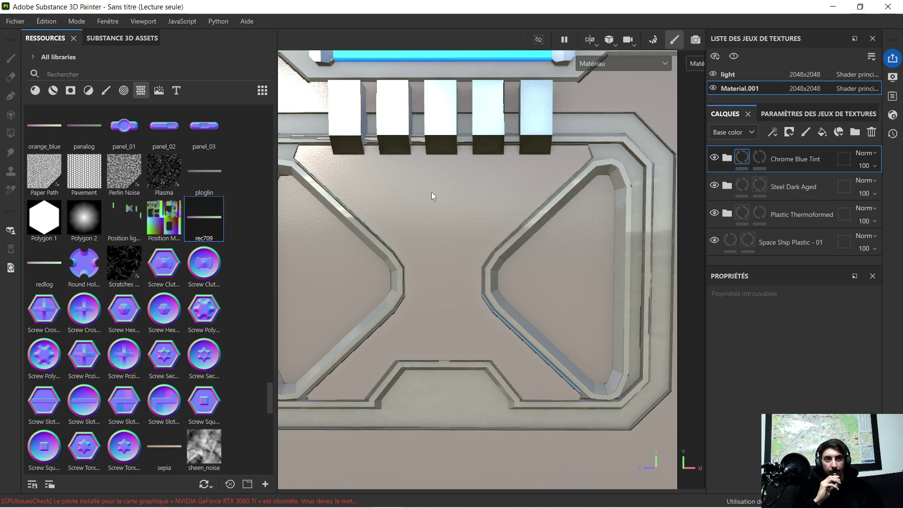
{"action": "left_click_drag", "start_coordinate": [211, 221], "coordinate": [256, 223]}
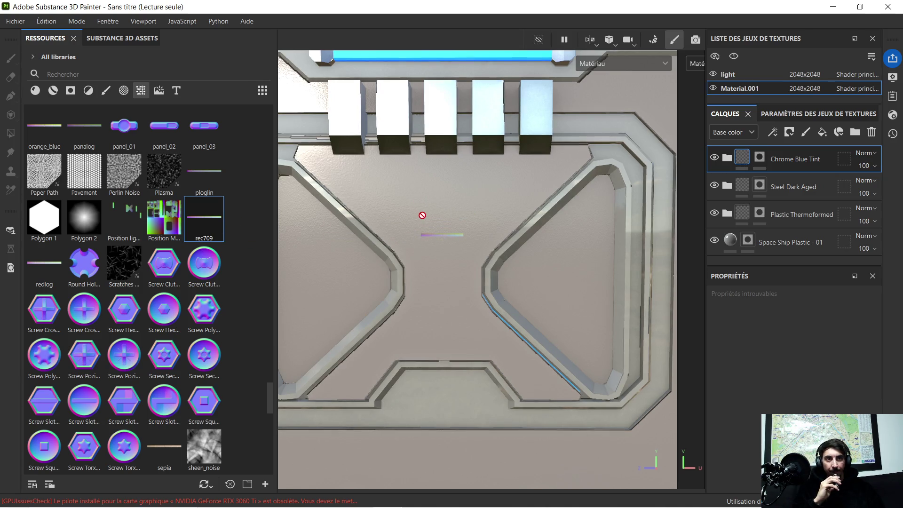
{"action": "left_click_drag", "start_coordinate": [422, 215], "coordinate": [228, 219]}
{"action": "mouse_move", "coordinate": [203, 263]}
{"action": "left_mouse_down"}
{"action": "mouse_move", "coordinate": [463, 208]}
{"action": "mouse_move", "coordinate": [191, 259]}
{"action": "left_mouse_up"}
{"action": "mouse_move", "coordinate": [204, 217]}
{"action": "left_mouse_down"}
{"action": "mouse_move", "coordinate": [196, 213]}
{"action": "mouse_move", "coordinate": [432, 217]}
{"action": "left_mouse_up"}
{"action": "left_click_drag", "start_coordinate": [207, 257], "coordinate": [187, 227]}
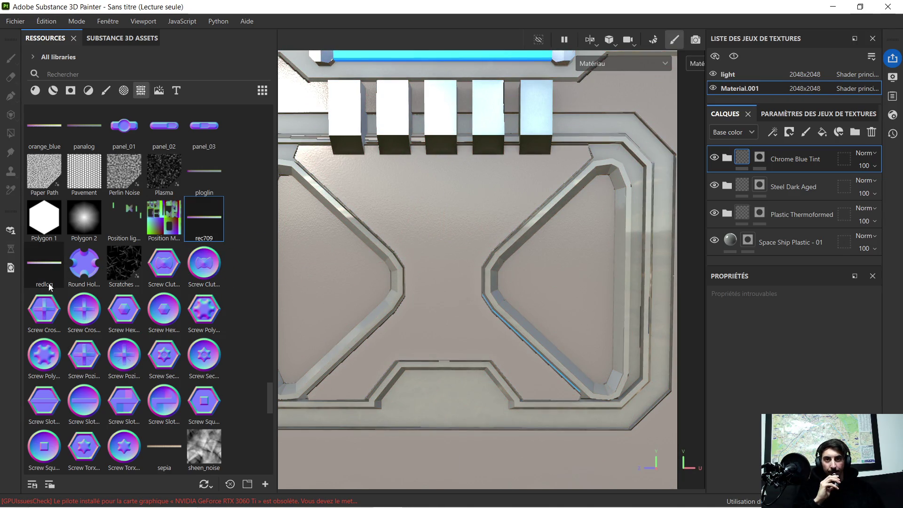
- Try the vintage, sepia, sRGBf and slog textures on the panel
{"action": "scroll", "coordinate": [125, 387], "scroll_direction": "down", "scroll_amount": 3}
{"action": "scroll", "coordinate": [125, 386], "scroll_direction": "down", "scroll_amount": 3}
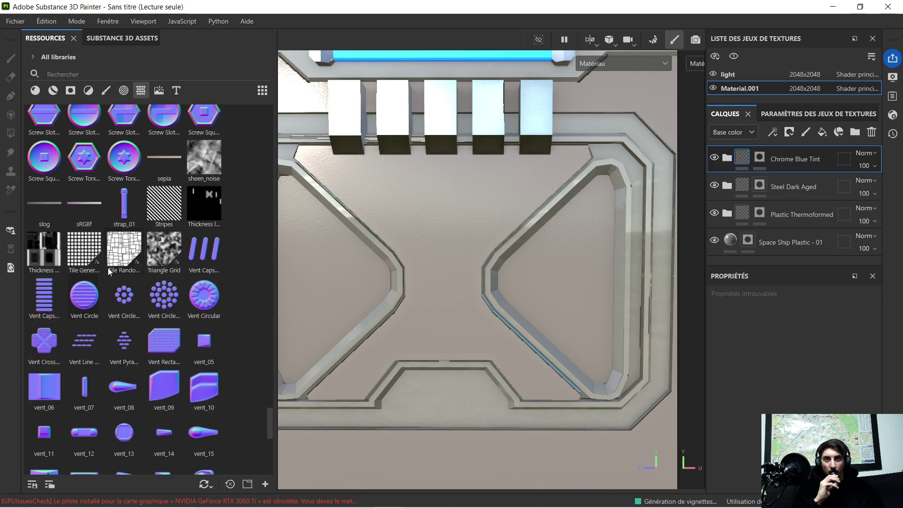
{"action": "scroll", "coordinate": [133, 282], "scroll_direction": "down", "scroll_amount": 3}
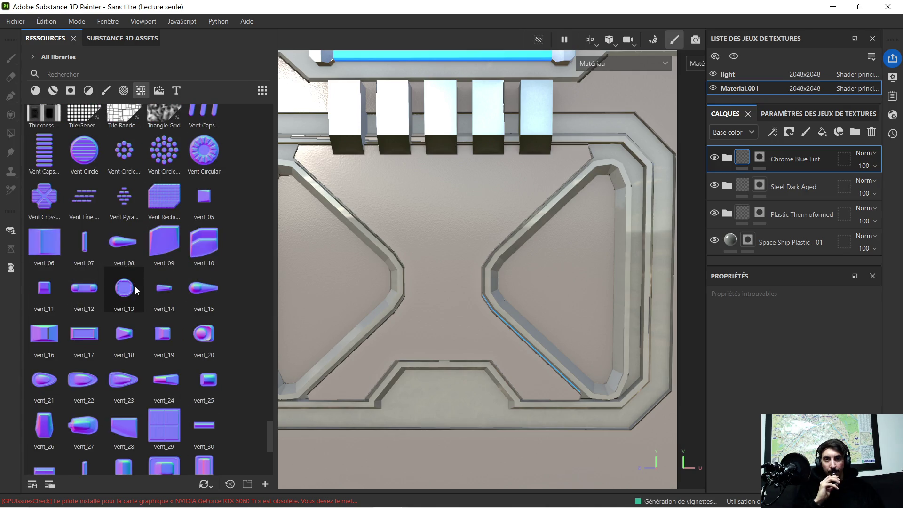
{"action": "scroll", "coordinate": [134, 288], "scroll_direction": "down", "scroll_amount": 5}
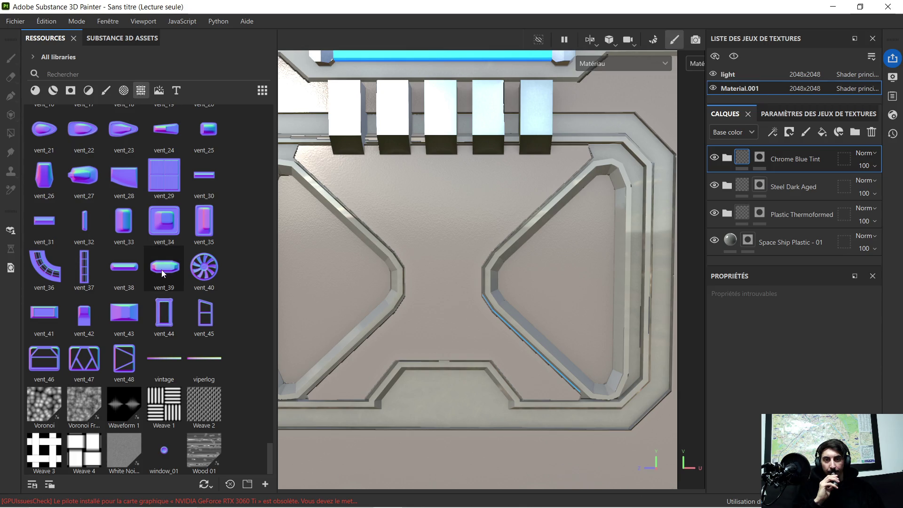
{"action": "mouse_move", "coordinate": [173, 356]}
{"action": "left_mouse_down"}
{"action": "mouse_move", "coordinate": [397, 240]}
{"action": "mouse_move", "coordinate": [397, 254]}
{"action": "mouse_move", "coordinate": [191, 345]}
{"action": "mouse_move", "coordinate": [428, 272]}
{"action": "mouse_move", "coordinate": [202, 346]}
{"action": "mouse_move", "coordinate": [197, 338]}
{"action": "left_mouse_up"}
{"action": "scroll", "coordinate": [166, 285], "scroll_direction": "up", "scroll_amount": 8}
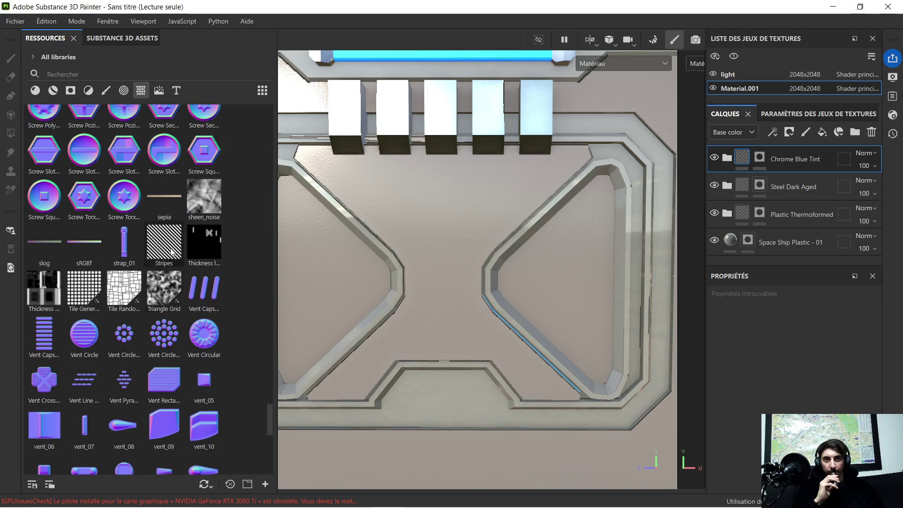
{"action": "mouse_move", "coordinate": [158, 199]}
{"action": "left_mouse_down"}
{"action": "mouse_move", "coordinate": [417, 218]}
{"action": "mouse_move", "coordinate": [334, 230]}
{"action": "mouse_move", "coordinate": [189, 206]}
{"action": "left_mouse_up"}
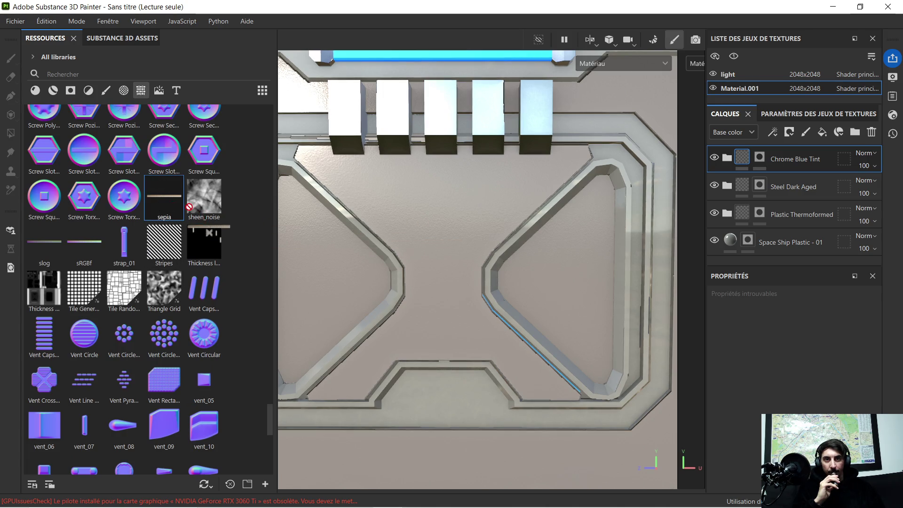
{"action": "mouse_move", "coordinate": [80, 253]}
{"action": "left_mouse_down"}
{"action": "mouse_move", "coordinate": [395, 242]}
{"action": "mouse_move", "coordinate": [219, 256]}
{"action": "mouse_move", "coordinate": [110, 251]}
{"action": "left_mouse_up"}
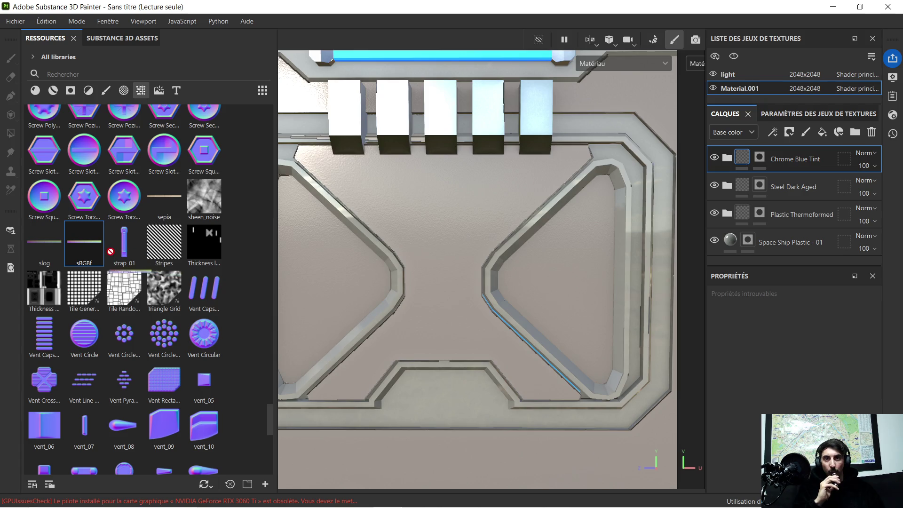
{"action": "mouse_move", "coordinate": [47, 244]}
{"action": "left_mouse_down"}
{"action": "mouse_move", "coordinate": [375, 226]}
{"action": "mouse_move", "coordinate": [63, 258]}
{"action": "mouse_move", "coordinate": [39, 252]}
{"action": "left_mouse_up"}
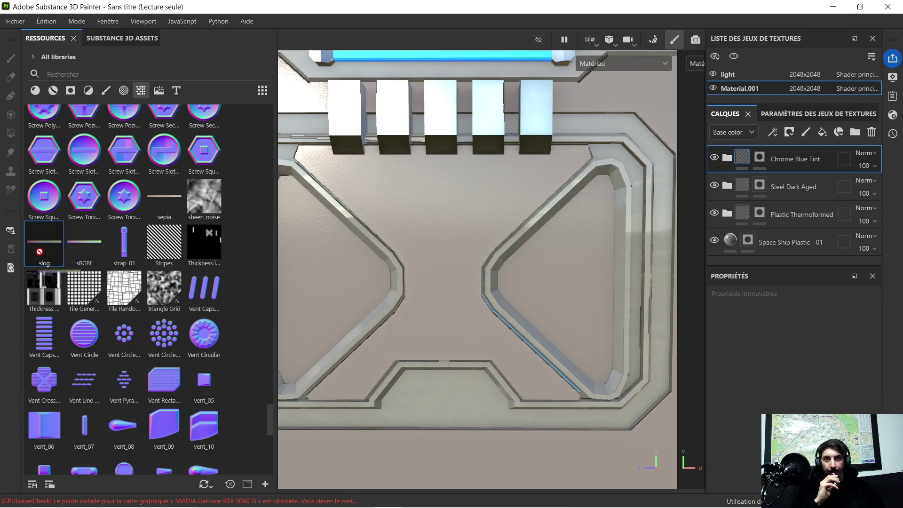
- After trying gamma1-8, drop the flakes texture onto the panel's centre and choose its channel
{"action": "scroll", "coordinate": [158, 282], "scroll_direction": "up", "scroll_amount": 5}
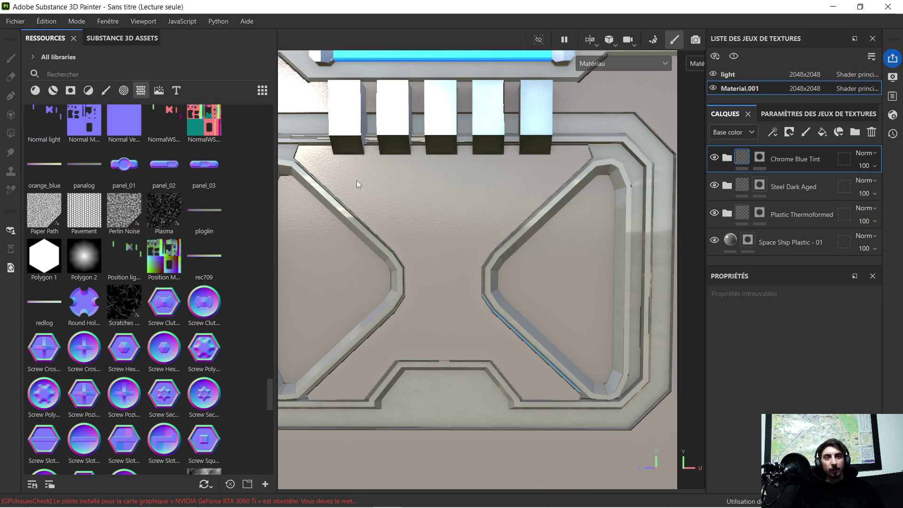
{"action": "scroll", "coordinate": [142, 196], "scroll_direction": "up", "scroll_amount": 5}
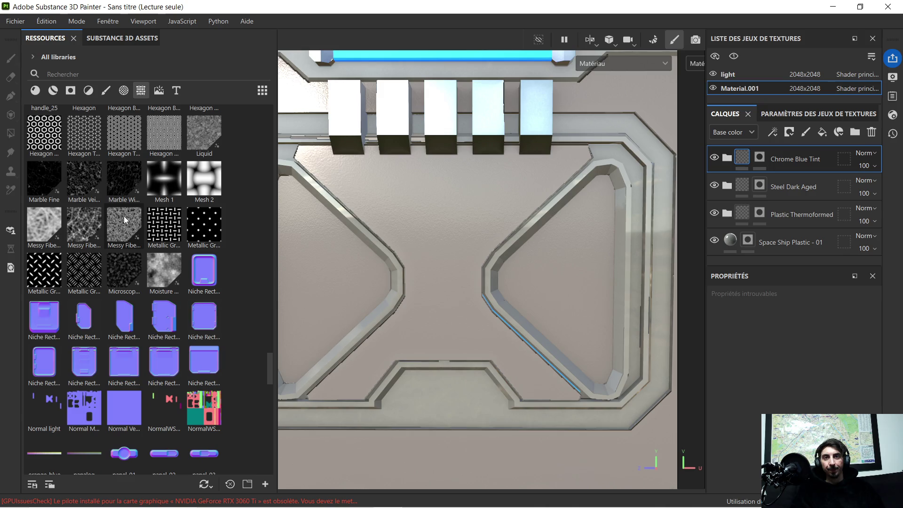
{"action": "scroll", "coordinate": [123, 216], "scroll_direction": "up", "scroll_amount": 3}
{"action": "scroll", "coordinate": [148, 247], "scroll_direction": "up", "scroll_amount": 10}
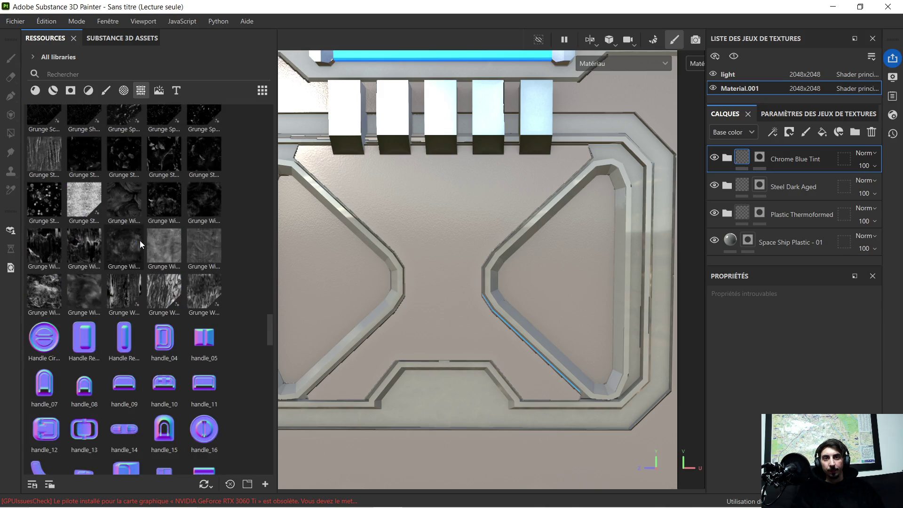
{"action": "scroll", "coordinate": [143, 236], "scroll_direction": "up", "scroll_amount": 10}
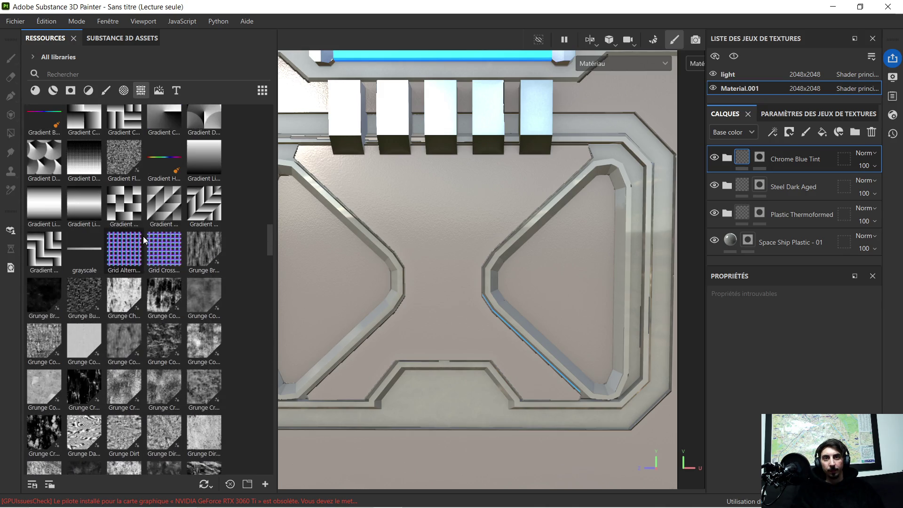
{"action": "scroll", "coordinate": [145, 233], "scroll_direction": "up", "scroll_amount": 3}
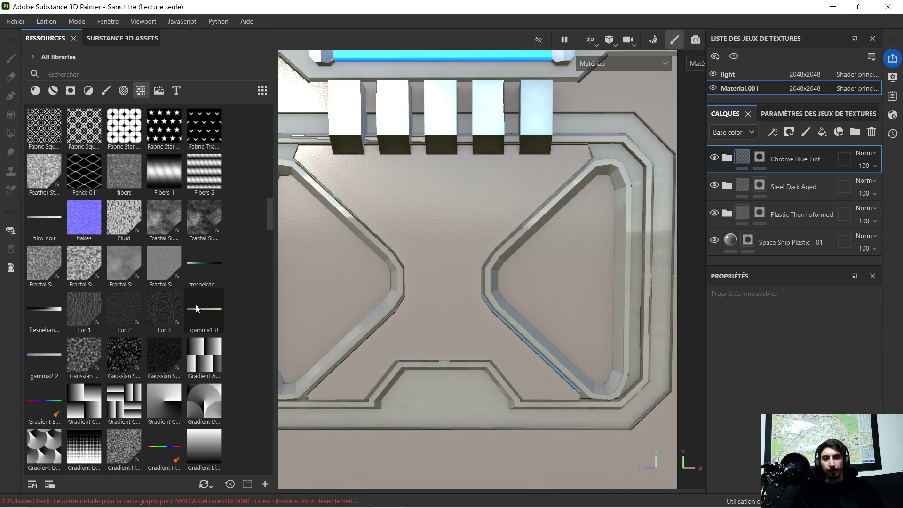
{"action": "mouse_move", "coordinate": [196, 304]}
{"action": "left_mouse_down"}
{"action": "mouse_move", "coordinate": [309, 284]}
{"action": "mouse_move", "coordinate": [413, 238]}
{"action": "left_mouse_up"}
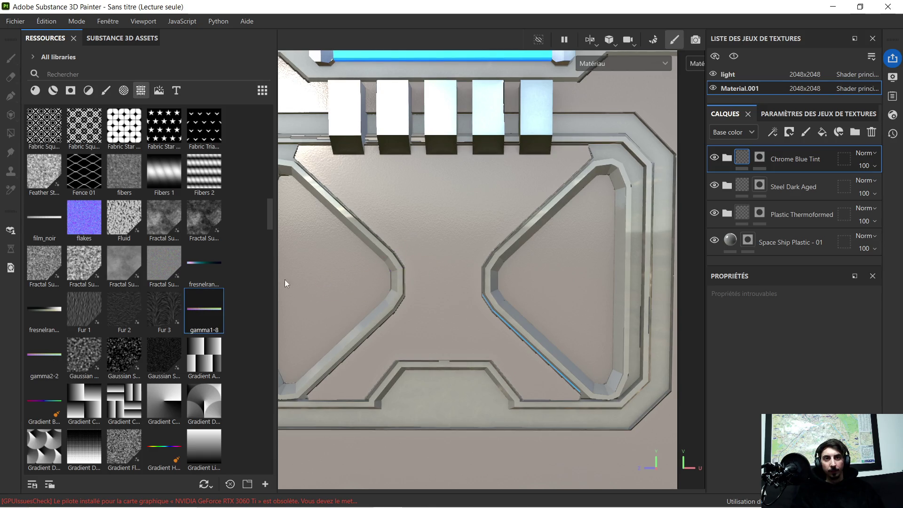
{"action": "left_click_drag", "start_coordinate": [77, 217], "coordinate": [426, 231]}
{"action": "left_click", "coordinate": [451, 299]}
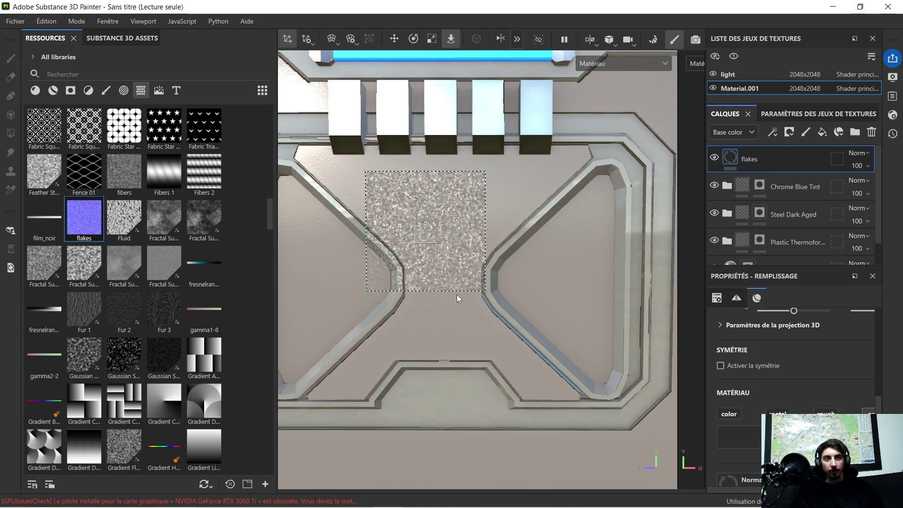
- Inspect the flakes projection, then delete the flakes fill layer
{"action": "scroll", "coordinate": [442, 228], "scroll_direction": "up", "scroll_amount": 2}
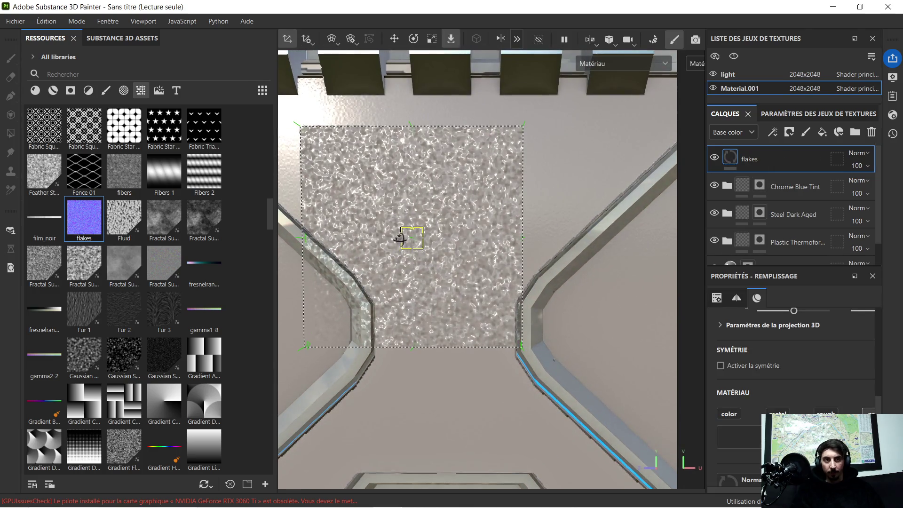
{"action": "mouse_move", "coordinate": [404, 238]}
{"action": "left_mouse_down", "text": "alt"}
{"action": "mouse_move", "coordinate": [534, 247]}
{"action": "mouse_move", "coordinate": [373, 246]}
{"action": "mouse_move", "coordinate": [400, 242]}
{"action": "left_mouse_up", "text": "alt"}
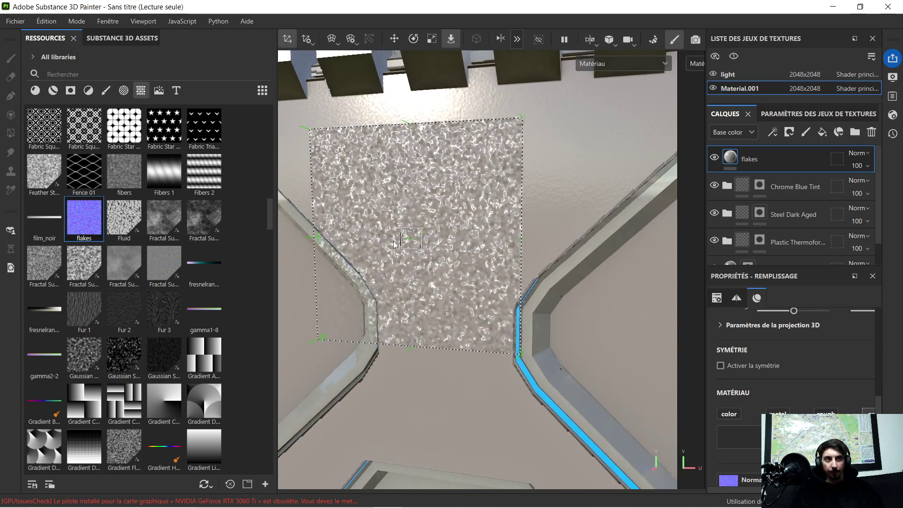
{"action": "key", "text": "Delete"}
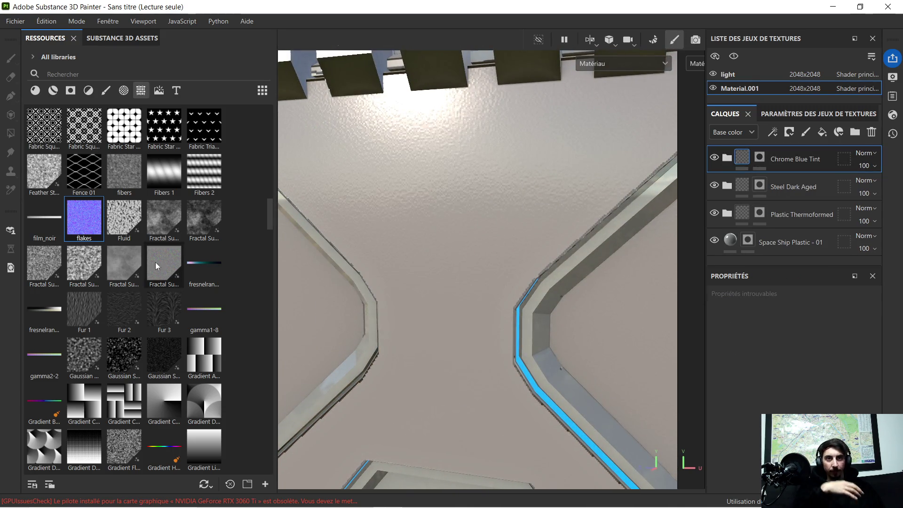
- Drop the Bevel Line stamp onto the panel's normal channel
{"action": "scroll", "coordinate": [171, 266], "scroll_direction": "up", "scroll_amount": 8}
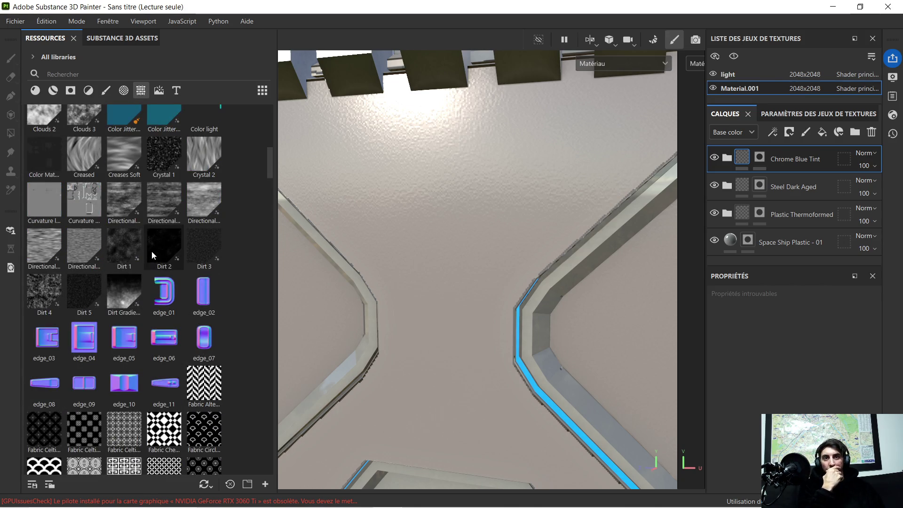
{"action": "scroll", "coordinate": [152, 250], "scroll_direction": "up", "scroll_amount": 6}
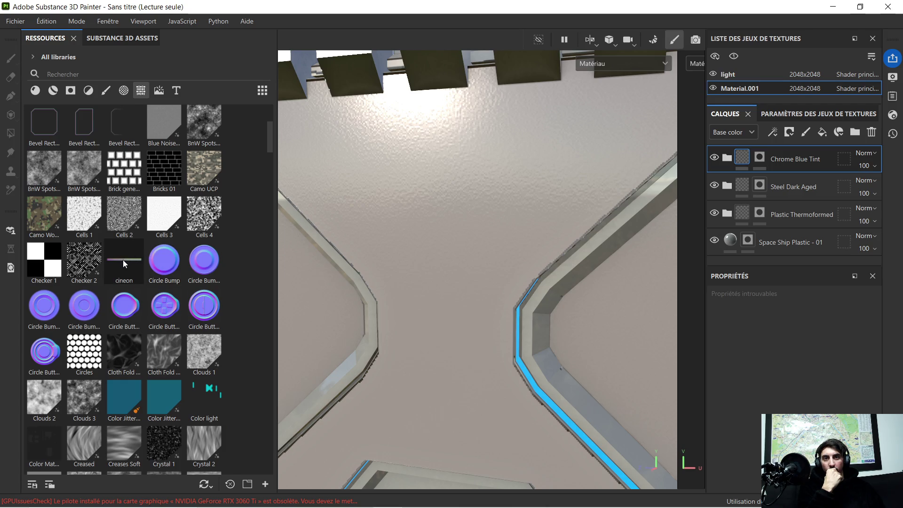
{"action": "scroll", "coordinate": [123, 259], "scroll_direction": "up", "scroll_amount": 3}
{"action": "mouse_move", "coordinate": [171, 222]}
{"action": "left_mouse_down"}
{"action": "mouse_move", "coordinate": [385, 210]}
{"action": "mouse_move", "coordinate": [401, 278]}
{"action": "mouse_move", "coordinate": [397, 268]}
{"action": "left_mouse_up"}
- Rotate the Bevel Line projection about 30° clockwise and move it toward the upper-left frame edge
{"action": "scroll", "coordinate": [390, 266], "scroll_direction": "up", "scroll_amount": 3}
{"action": "scroll", "coordinate": [391, 266], "scroll_direction": "down", "scroll_amount": 5}
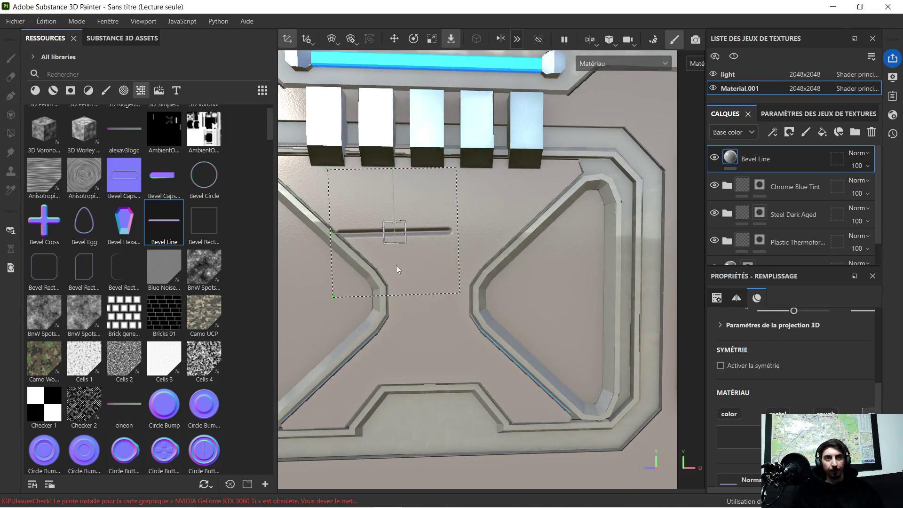
{"action": "left_click", "coordinate": [414, 41]}
{"action": "left_click_drag", "start_coordinate": [413, 197], "coordinate": [433, 228]}
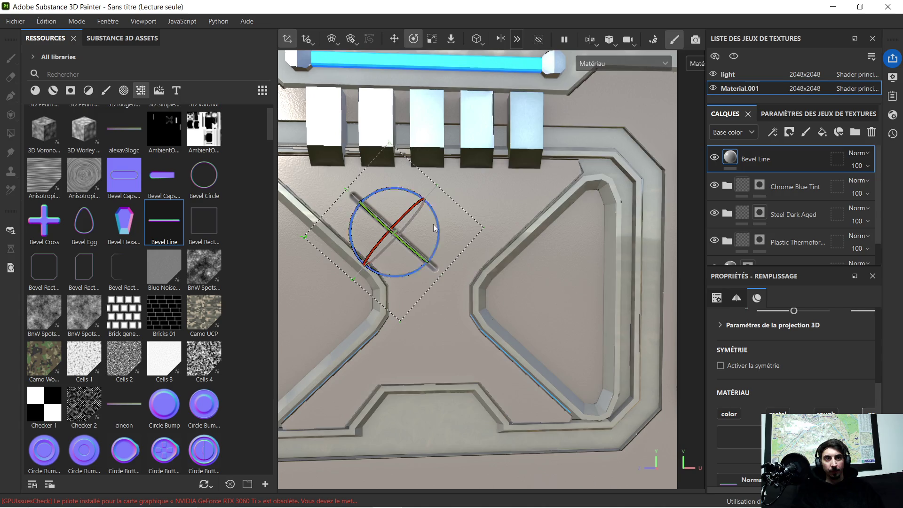
{"action": "left_click", "coordinate": [394, 41]}
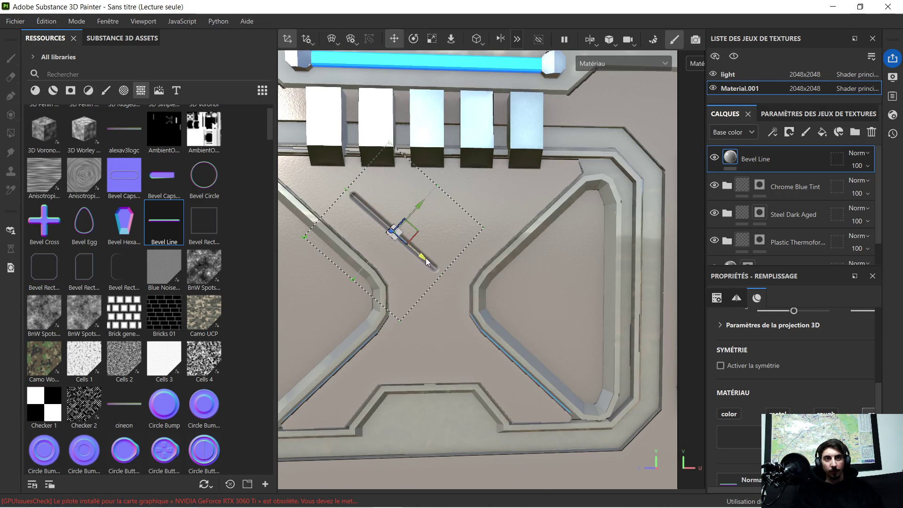
{"action": "left_click_drag", "start_coordinate": [426, 262], "coordinate": [398, 229]}
{"action": "left_click_drag", "start_coordinate": [398, 175], "coordinate": [374, 193]}
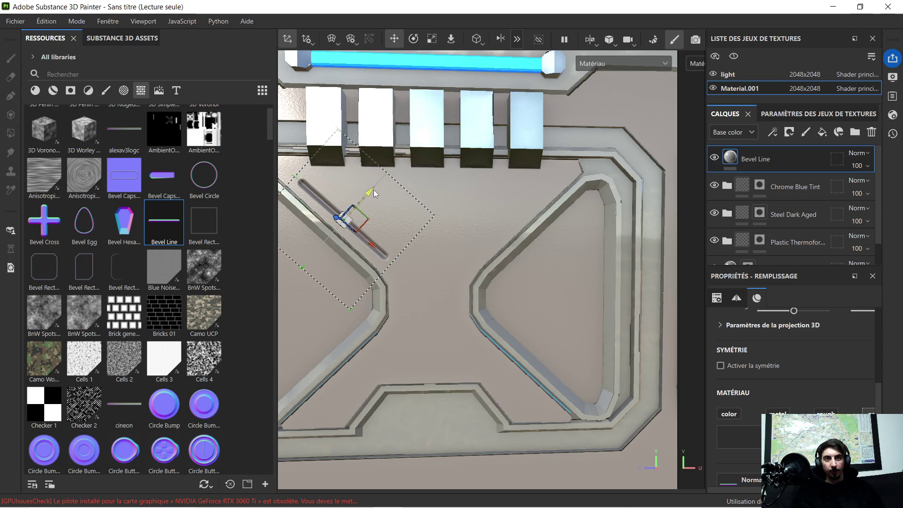
- Shorten the Bevel Line projection and nudge it up-left alongside the frame
{"action": "left_click", "coordinate": [429, 42]}
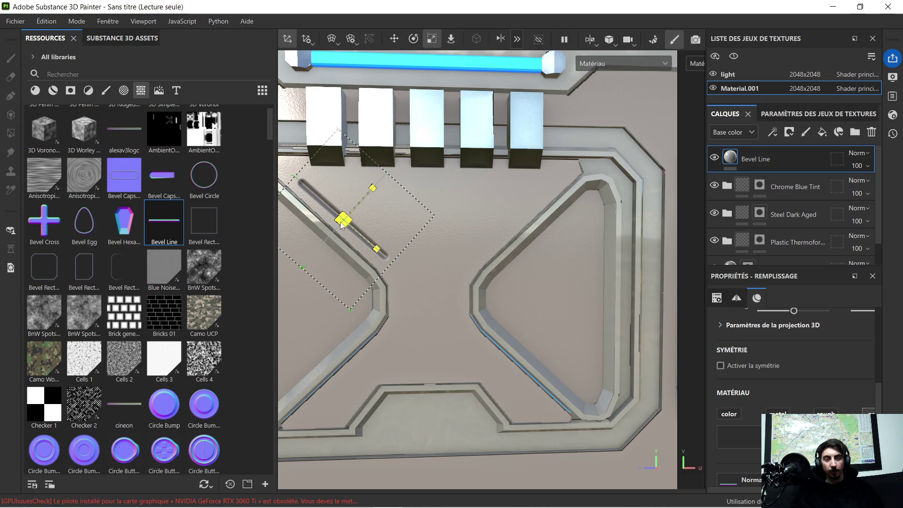
{"action": "left_click_drag", "start_coordinate": [375, 191], "coordinate": [370, 189]}
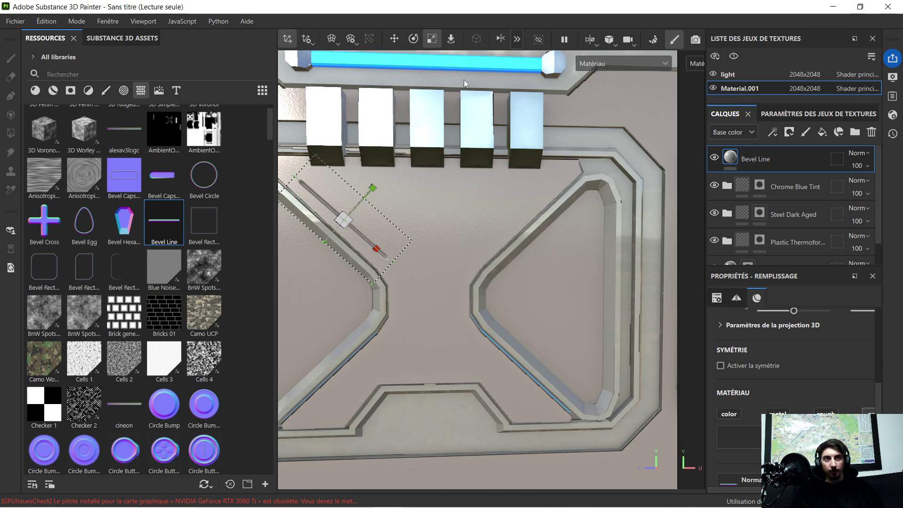
{"action": "left_click", "coordinate": [394, 39]}
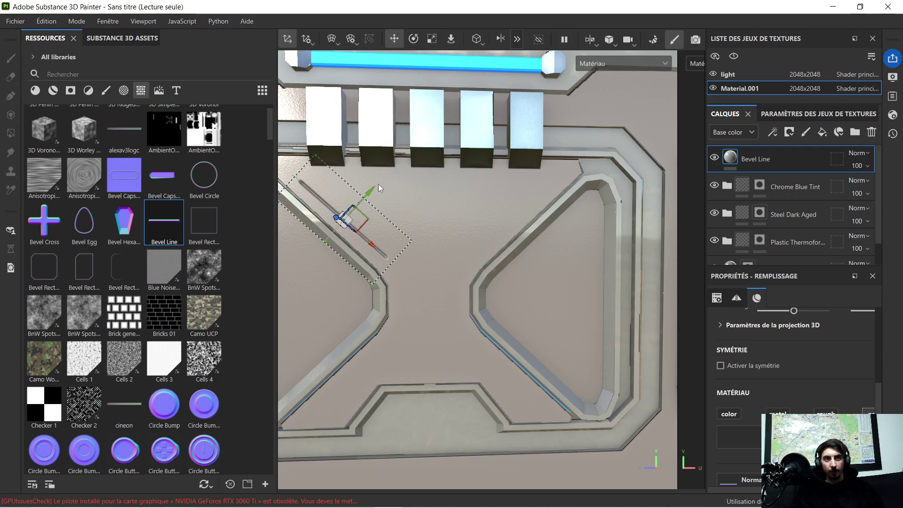
{"action": "left_click_drag", "start_coordinate": [371, 192], "coordinate": [367, 195]}
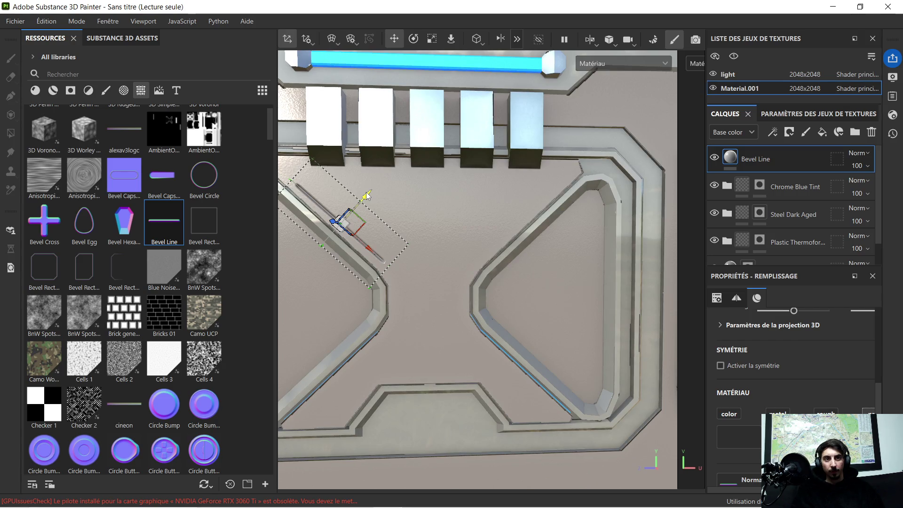
{"action": "scroll", "coordinate": [371, 211], "scroll_direction": "up", "scroll_amount": 2}
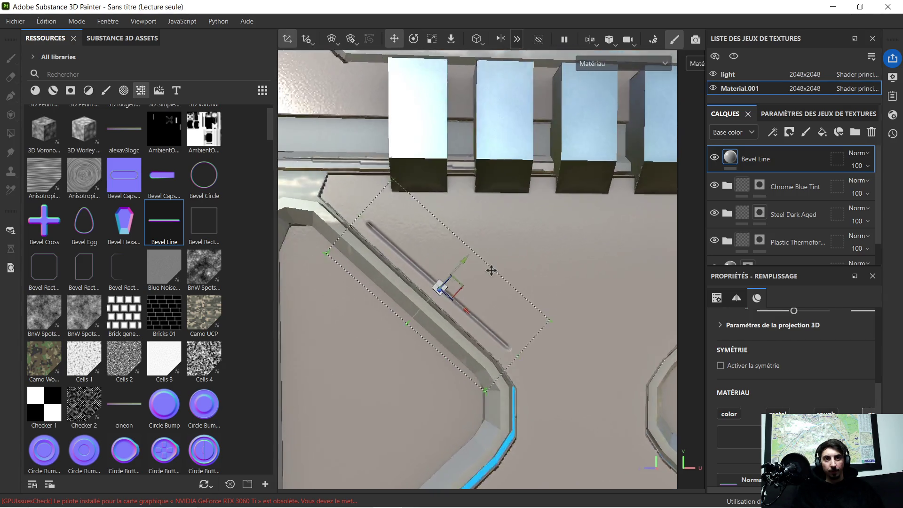
{"action": "middle_click_drag", "start_coordinate": [491, 270], "coordinate": [506, 293]}
{"action": "left_click", "coordinate": [490, 331]}
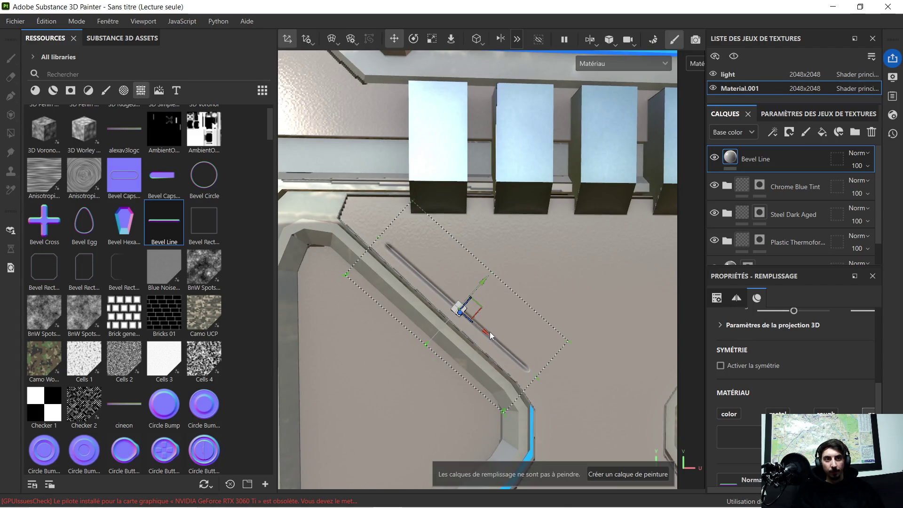
{"action": "left_click_drag", "start_coordinate": [484, 333], "coordinate": [456, 315]}
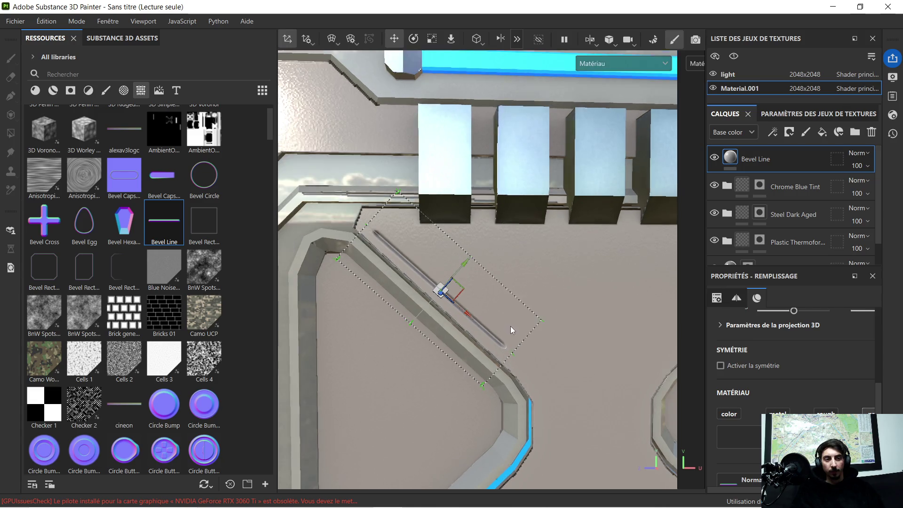
- Rotate the environment lighting to check the groove's relief, then duplicate the Bevel Line layer
{"action": "middle_click_drag", "start_coordinate": [546, 351], "coordinate": [464, 269]}
{"action": "scroll", "coordinate": [463, 270], "scroll_direction": "down", "scroll_amount": 5}
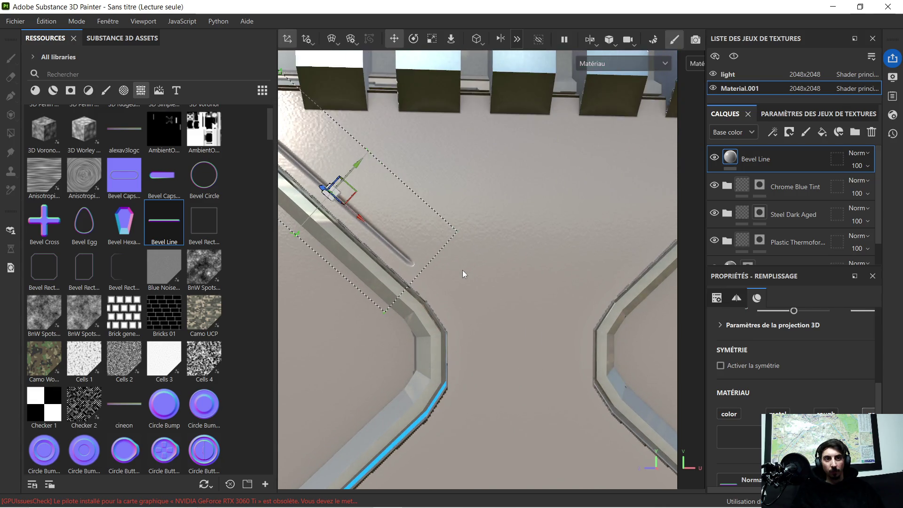
{"action": "scroll", "coordinate": [492, 267], "scroll_direction": "up", "scroll_amount": 3}
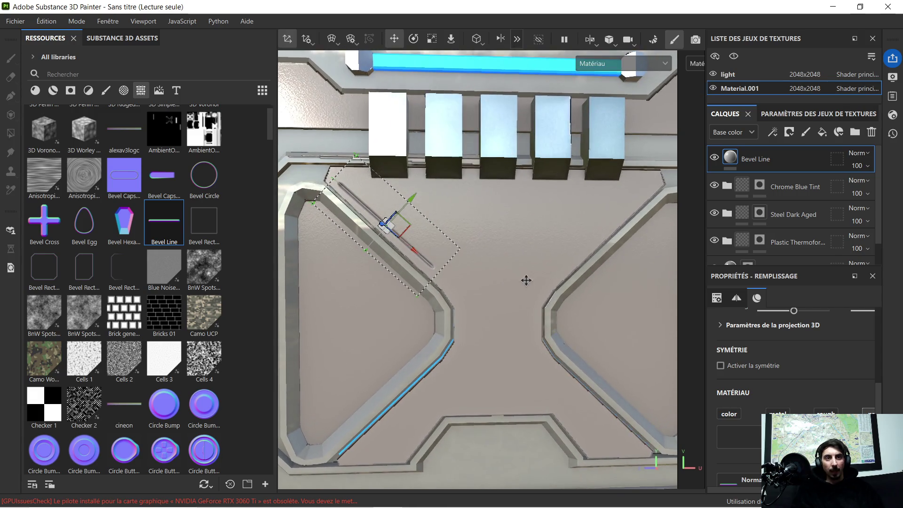
{"action": "scroll", "coordinate": [487, 265], "scroll_direction": "down", "scroll_amount": 3}
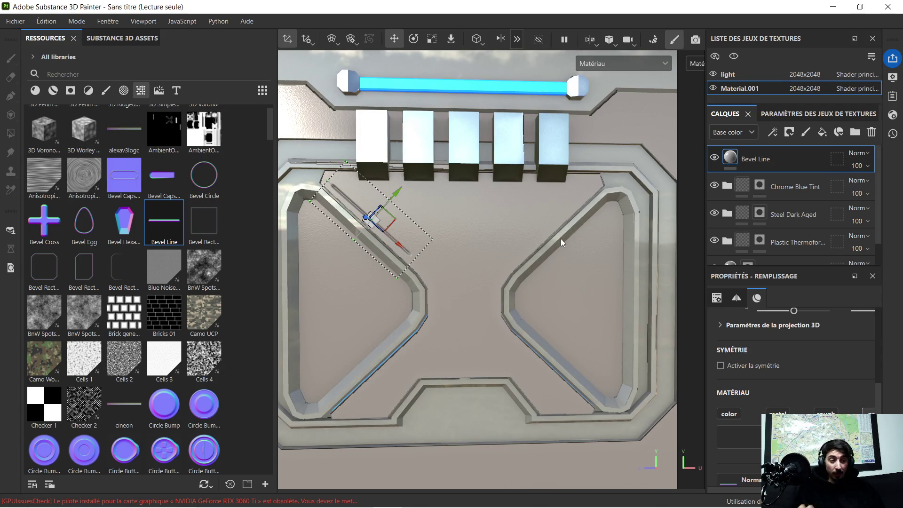
{"action": "right_click_drag", "start_coordinate": [564, 249], "coordinate": [566, 246], "text": "shift"}
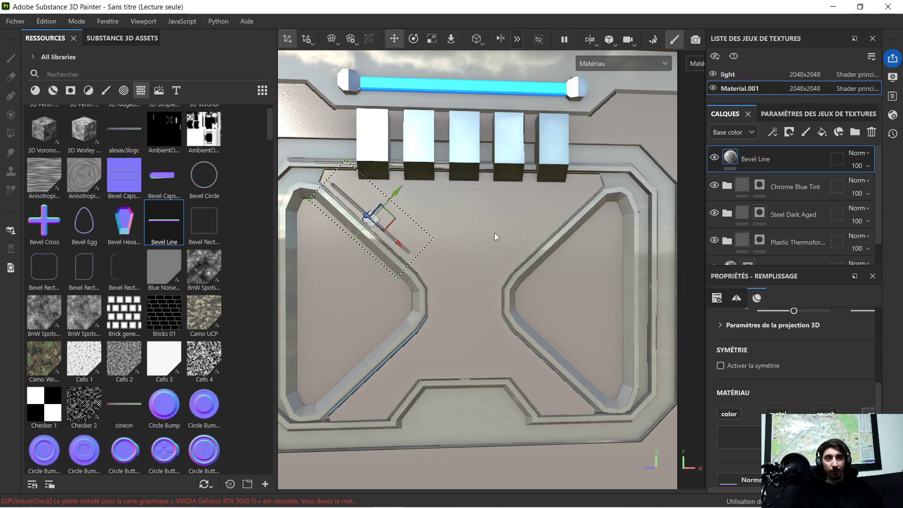
{"action": "right_click_drag", "start_coordinate": [494, 233], "coordinate": [484, 238], "text": "shift"}
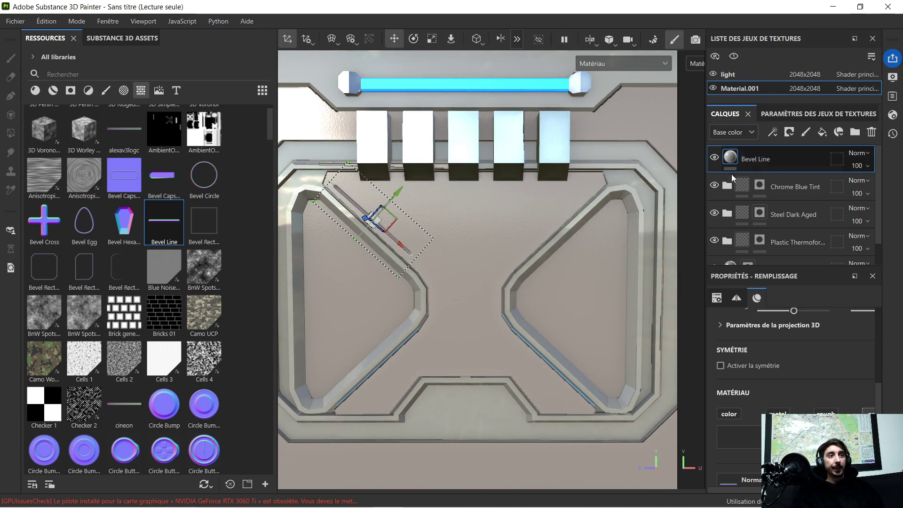
{"action": "key", "text": "shift"}
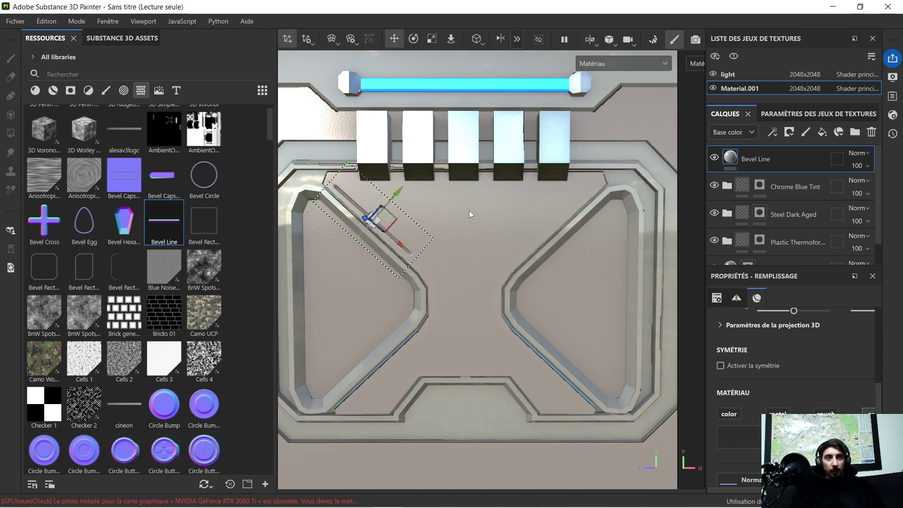
{"action": "scroll", "coordinate": [404, 103], "scroll_direction": "up", "scroll_amount": 3}
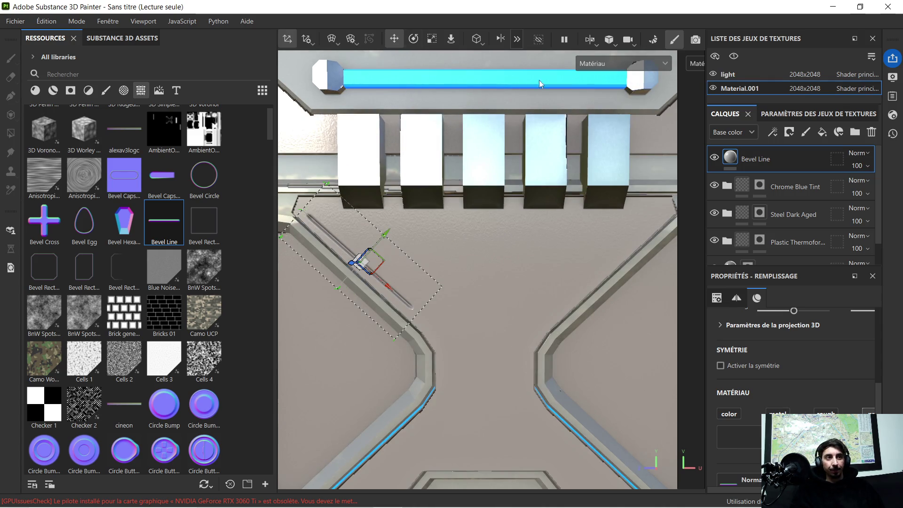
{"action": "key", "text": "ctrl+d"}
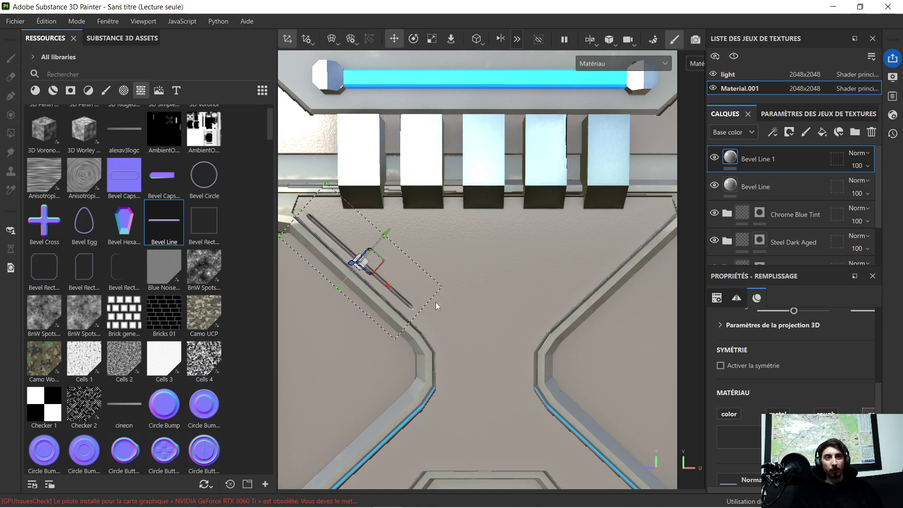
- Move the copied bevel line to the panel's right-centre and rotate it to match the right groove
{"action": "scroll", "coordinate": [436, 306], "scroll_direction": "down", "scroll_amount": 4}
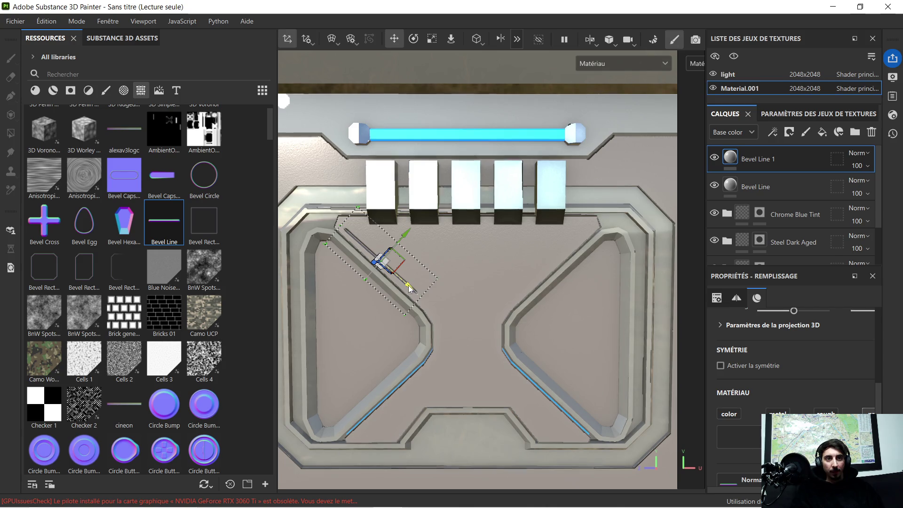
{"action": "mouse_move", "coordinate": [409, 287]}
{"action": "left_mouse_down"}
{"action": "mouse_move", "coordinate": [521, 338]}
{"action": "mouse_move", "coordinate": [554, 249]}
{"action": "left_mouse_up"}
{"action": "left_click", "coordinate": [405, 38]}
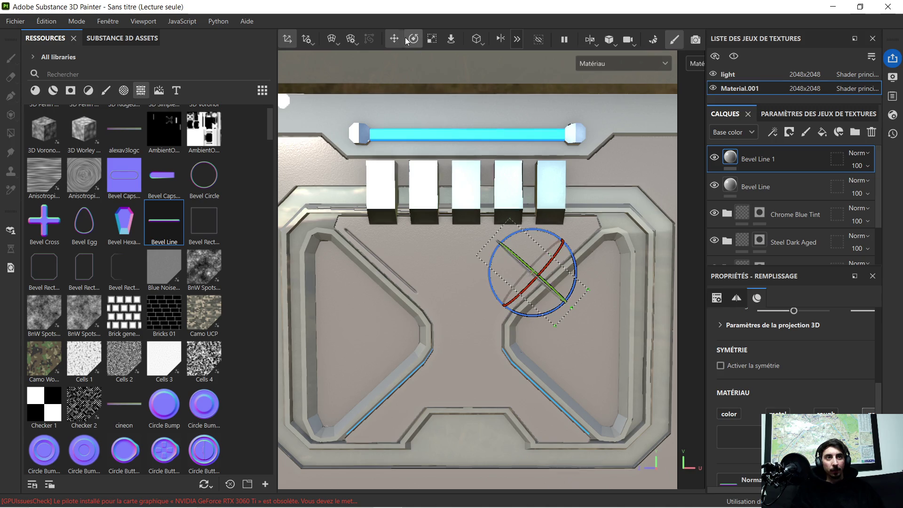
{"action": "mouse_move", "coordinate": [572, 248]}
{"action": "left_mouse_down"}
{"action": "mouse_move", "coordinate": [576, 275]}
{"action": "mouse_move", "coordinate": [564, 305]}
{"action": "mouse_move", "coordinate": [504, 335]}
{"action": "mouse_move", "coordinate": [595, 315]}
{"action": "left_mouse_up"}
{"action": "scroll", "coordinate": [585, 260], "scroll_direction": "up", "scroll_amount": 5}
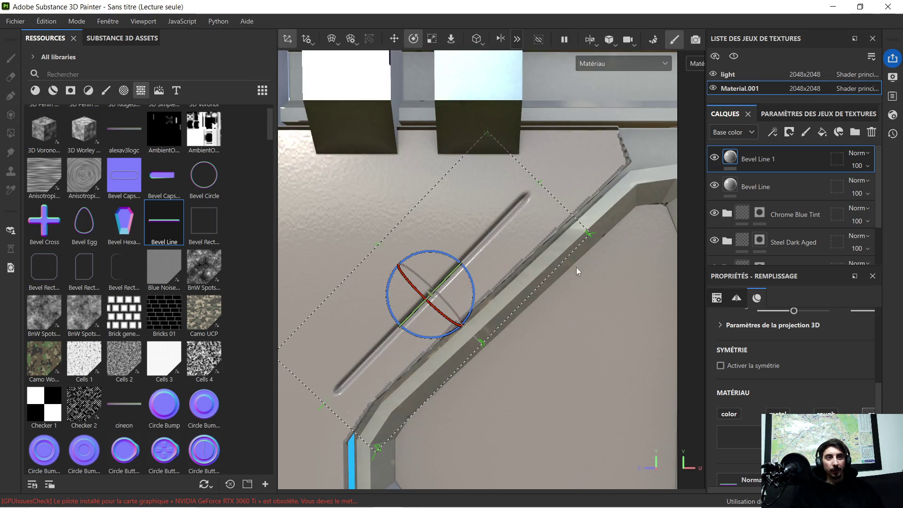
{"action": "left_click_drag", "start_coordinate": [472, 277], "coordinate": [470, 282]}
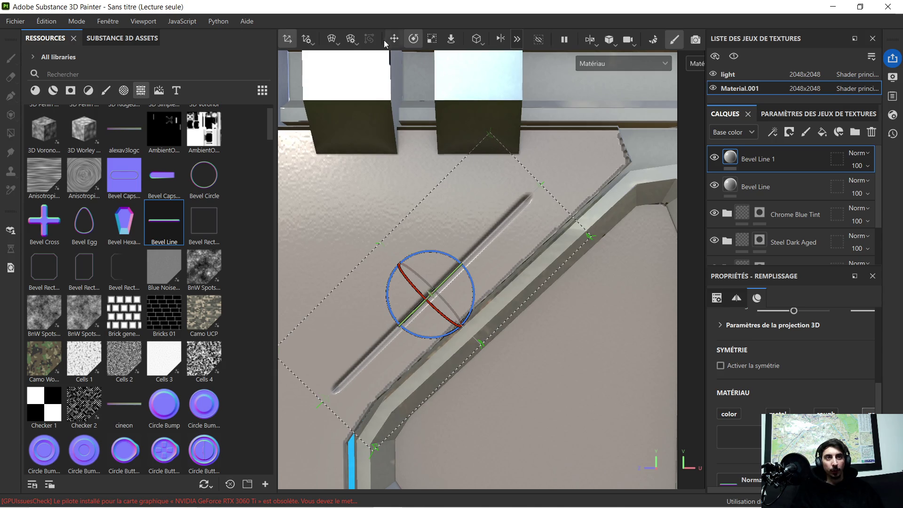
- Slide the bevel line along its axis and fine-tune its angle to follow the groove
{"action": "left_click", "coordinate": [394, 41]}
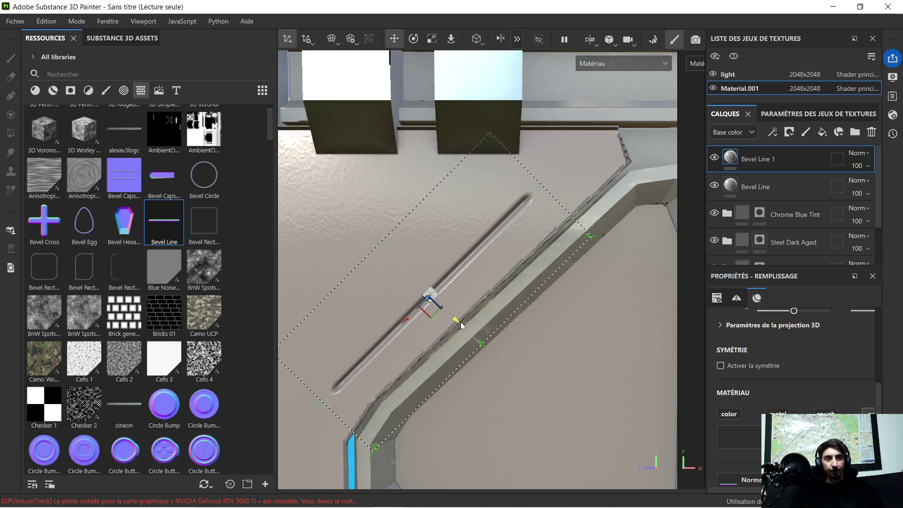
{"action": "left_click_drag", "start_coordinate": [461, 322], "coordinate": [475, 336]}
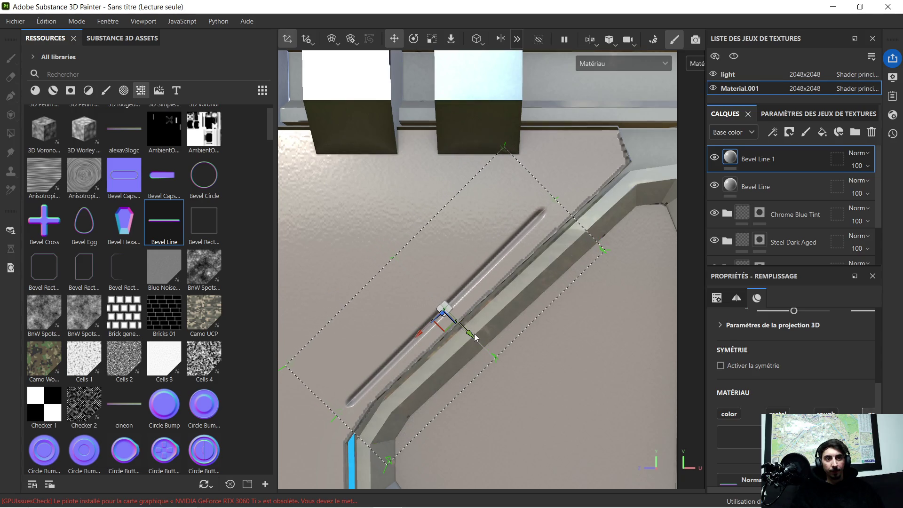
{"action": "left_click", "coordinate": [416, 42]}
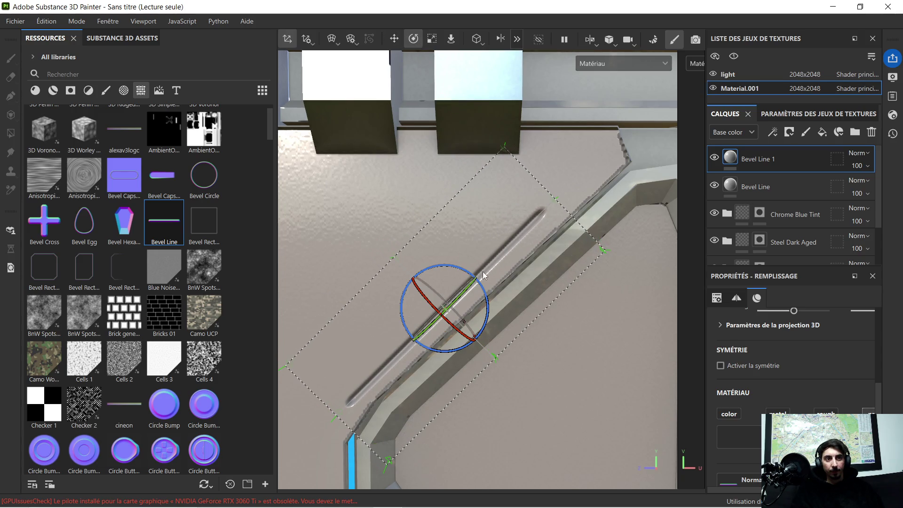
{"action": "left_click_drag", "start_coordinate": [482, 281], "coordinate": [485, 289]}
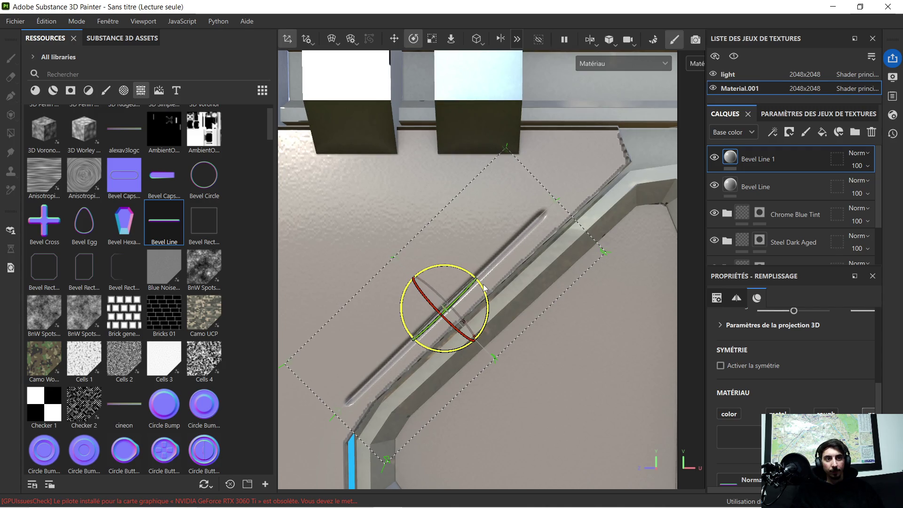
{"action": "left_click", "coordinate": [394, 39]}
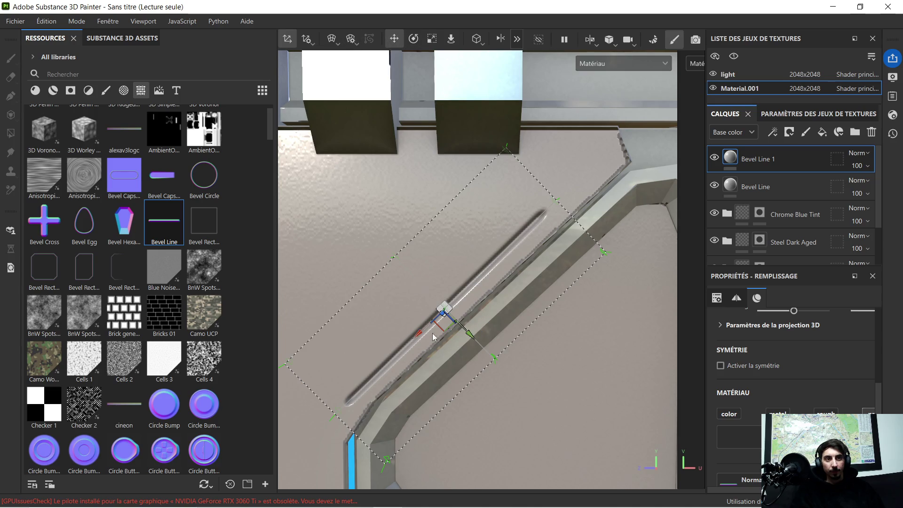
{"action": "left_click_drag", "start_coordinate": [419, 334], "coordinate": [443, 315]}
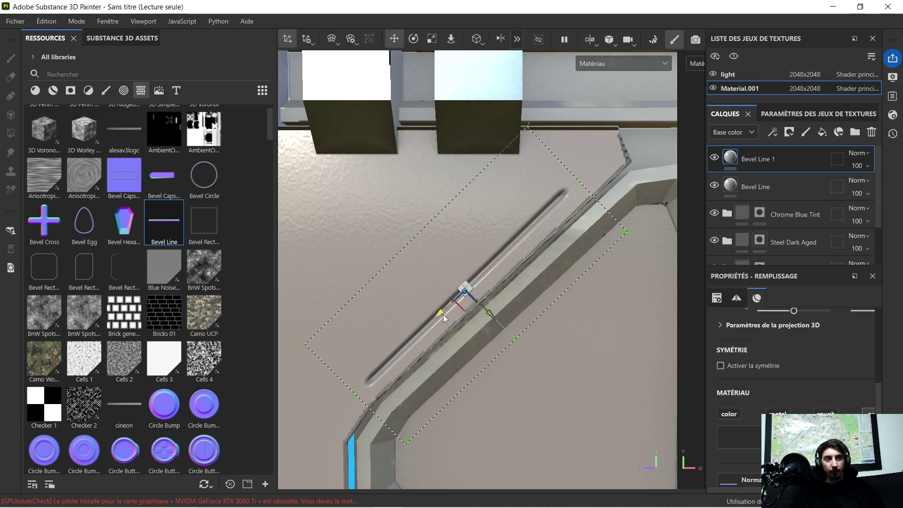
- Nudge Bevel Line 1 up-right along the diagonal to finish its placement
{"action": "left_click", "coordinate": [413, 39]}
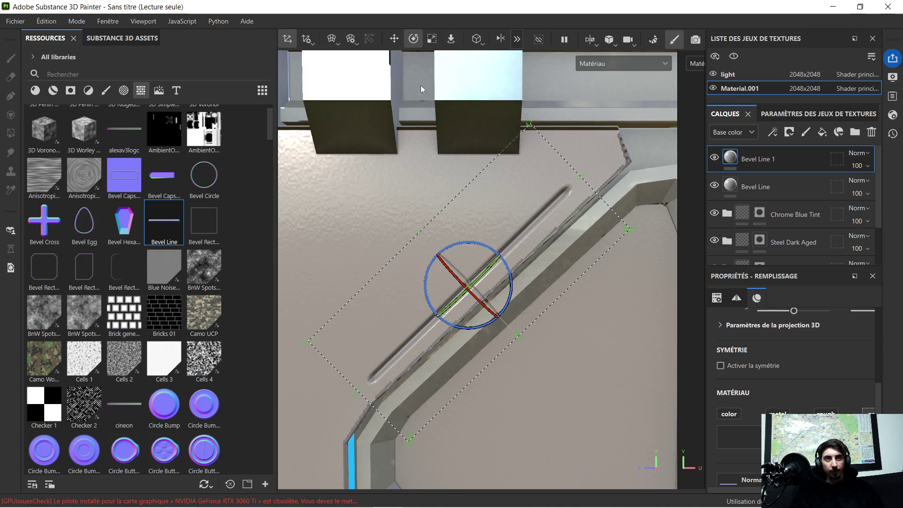
{"action": "left_click", "coordinate": [393, 41]}
{"action": "scroll", "coordinate": [524, 201], "scroll_direction": "down", "scroll_amount": 4}
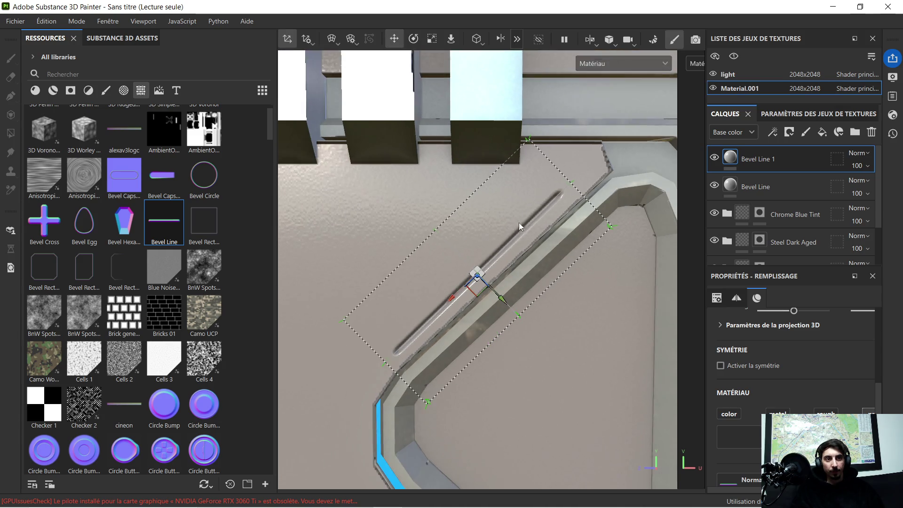
{"action": "scroll", "coordinate": [505, 267], "scroll_direction": "down", "scroll_amount": 2}
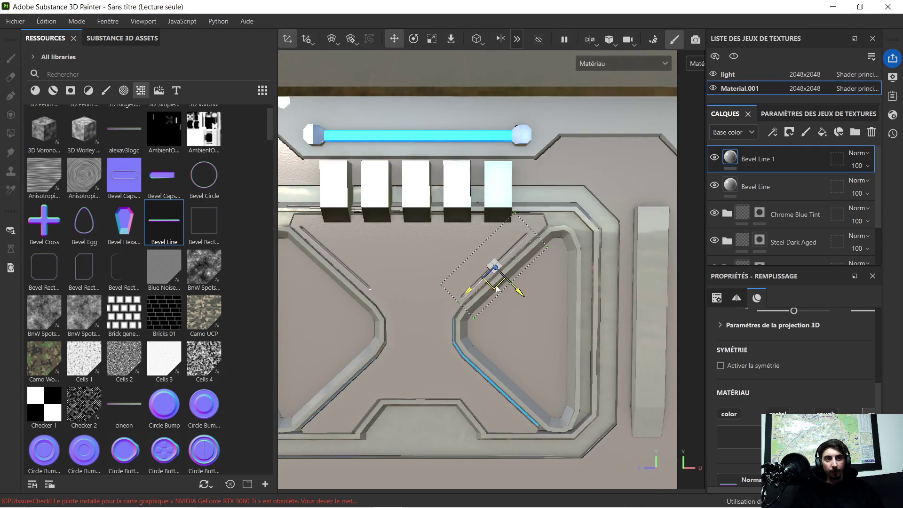
{"action": "left_click_drag", "start_coordinate": [468, 295], "coordinate": [476, 284]}
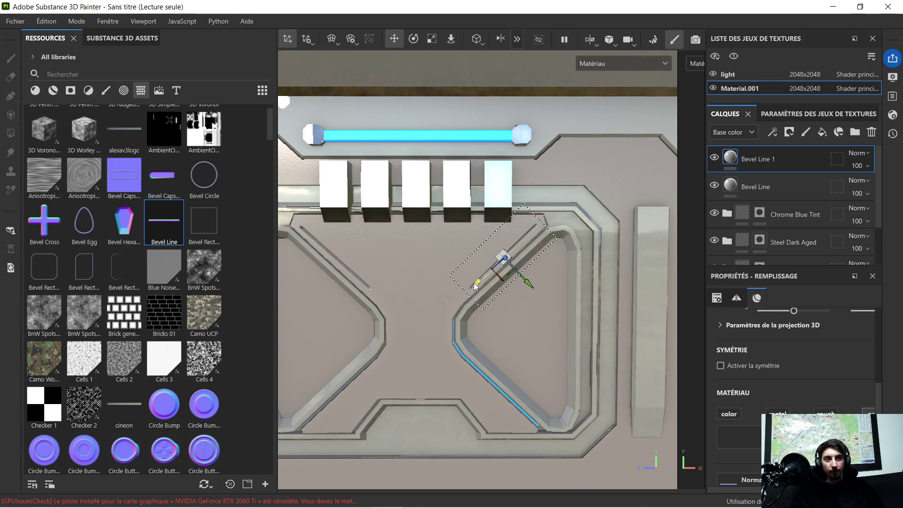
{"action": "scroll", "coordinate": [344, 244], "scroll_direction": "up", "scroll_amount": 1}
{"action": "scroll", "coordinate": [344, 244], "scroll_direction": "up", "scroll_amount": 3}
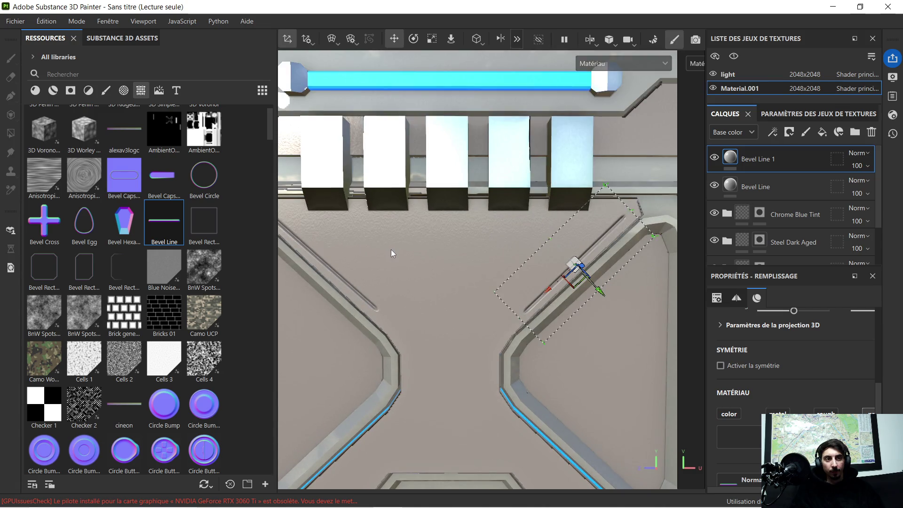
{"action": "scroll", "coordinate": [390, 249], "scroll_direction": "down", "scroll_amount": 3}
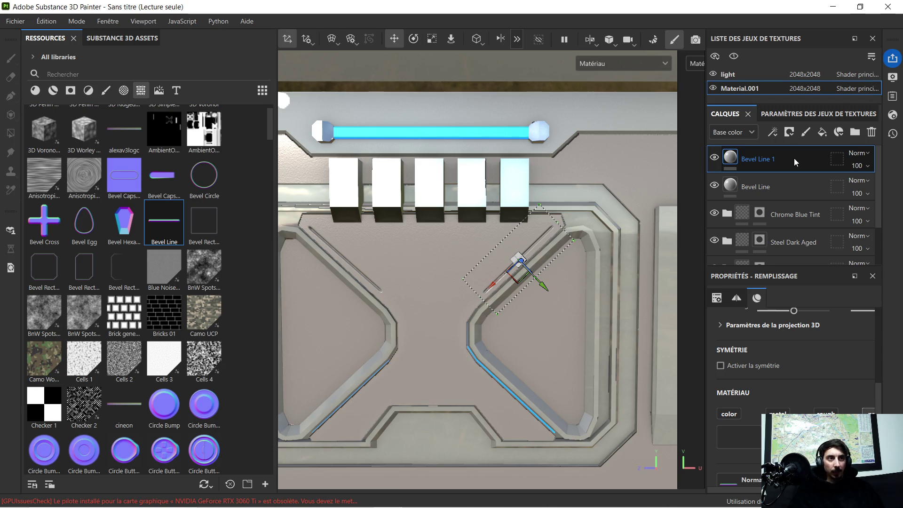
- Duplicate Bevel Line 1, turn the copy horizontal and move it up-left under the blocks
{"action": "key", "text": "ctrl+d"}
{"action": "left_click", "coordinate": [413, 40]}
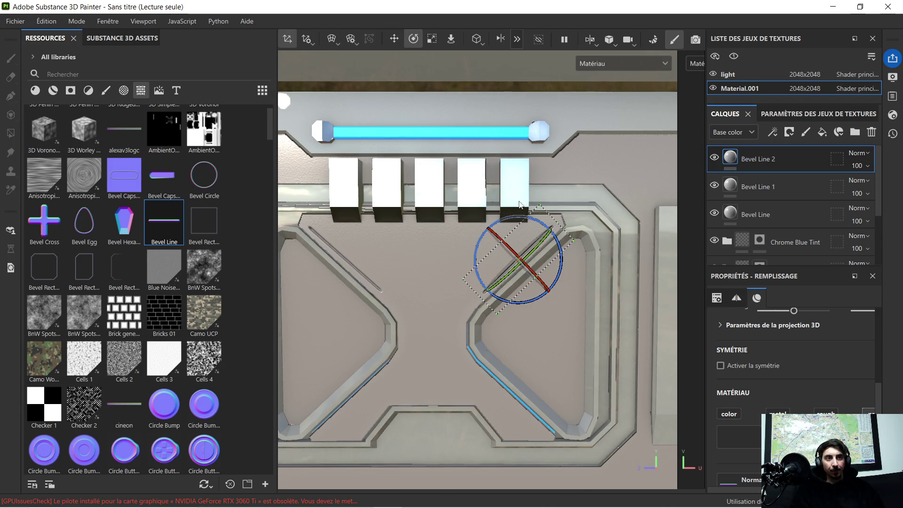
{"action": "scroll", "coordinate": [564, 219], "scroll_direction": "up", "scroll_amount": 3}
{"action": "left_click_drag", "start_coordinate": [535, 272], "coordinate": [542, 315]}
{"action": "left_click", "coordinate": [394, 39]}
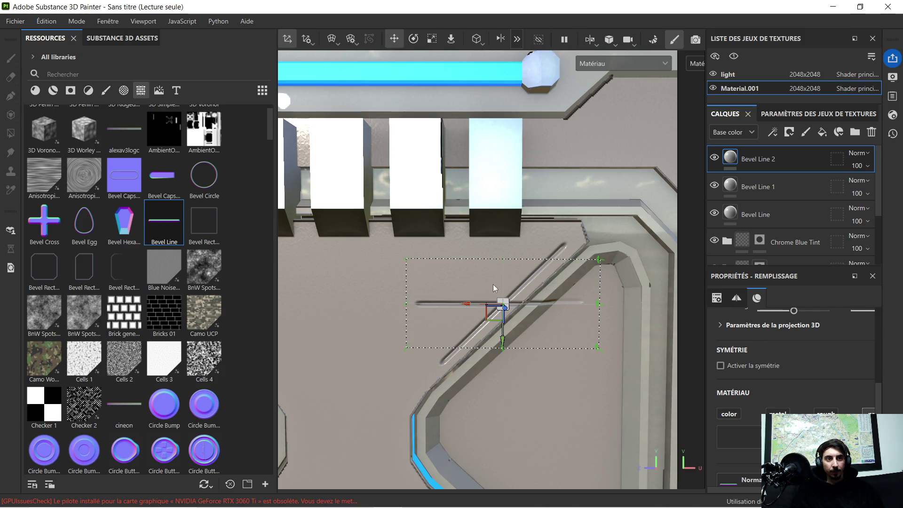
{"action": "left_click_drag", "start_coordinate": [503, 345], "coordinate": [504, 286]}
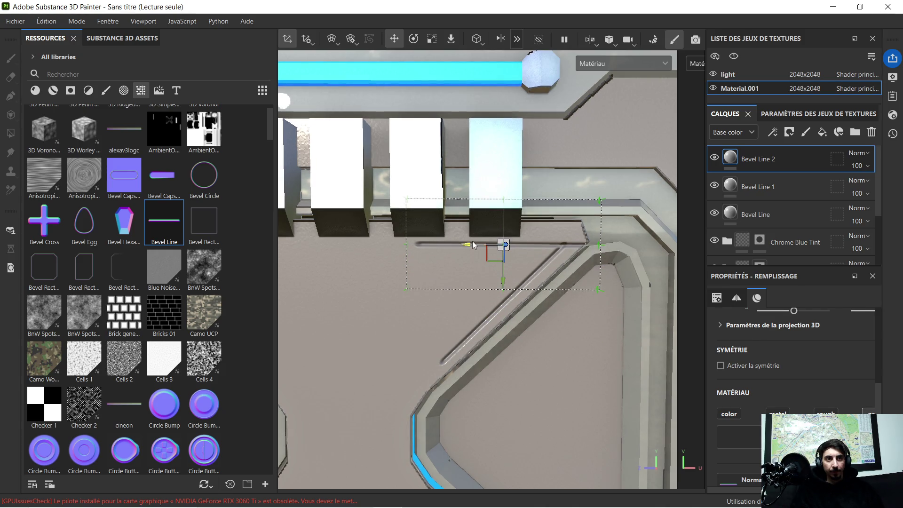
{"action": "left_click_drag", "start_coordinate": [472, 241], "coordinate": [446, 245]}
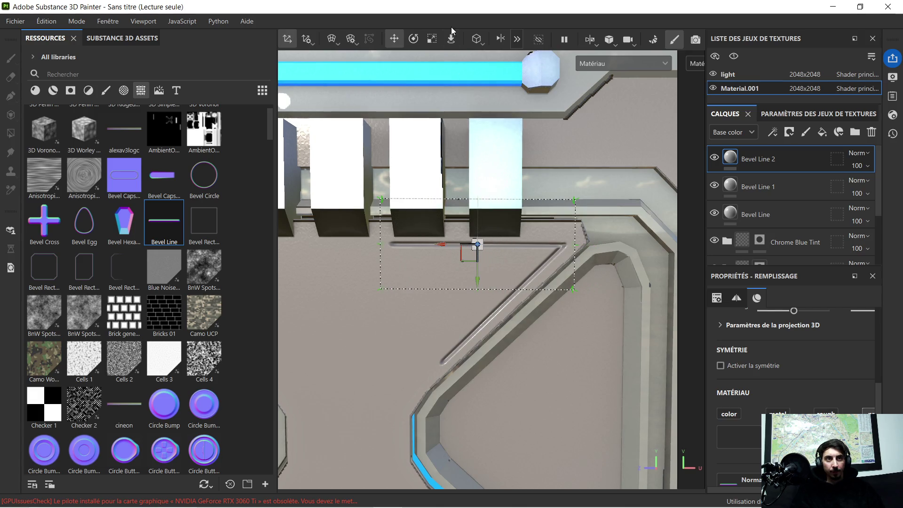
- Stretch the horizontal Bevel Line 2 projection wider
{"action": "left_click", "coordinate": [418, 41]}
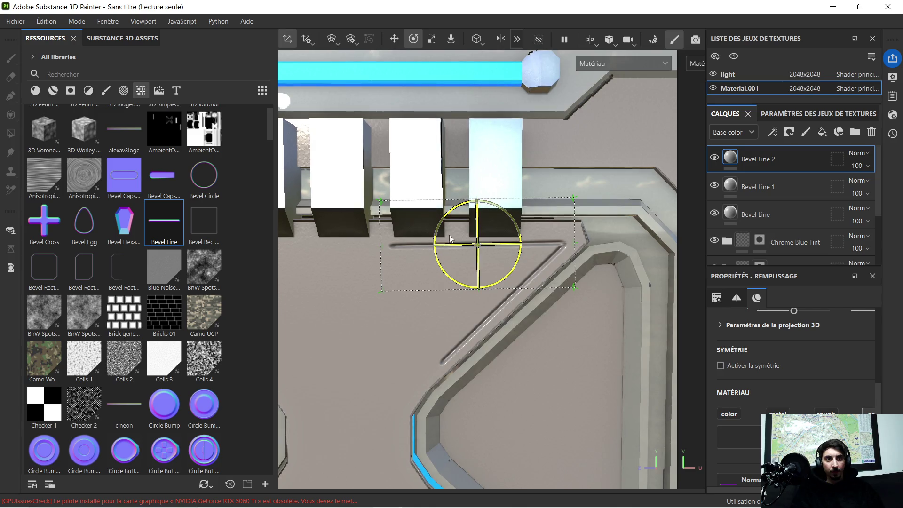
{"action": "scroll", "coordinate": [450, 239], "scroll_direction": "down", "scroll_amount": 2}
{"action": "scroll", "coordinate": [451, 241], "scroll_direction": "down", "scroll_amount": 1}
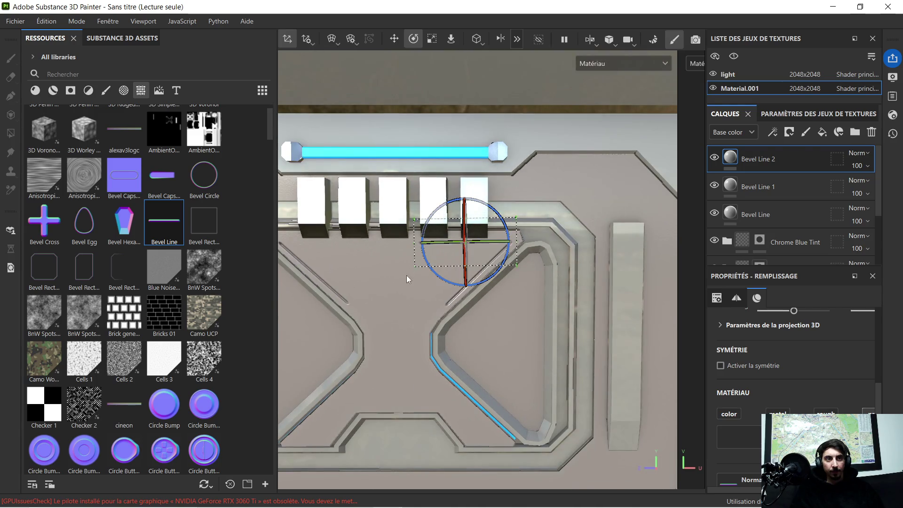
{"action": "left_click", "coordinate": [429, 42]}
{"action": "left_click_drag", "start_coordinate": [427, 244], "coordinate": [298, 266]}
{"action": "scroll", "coordinate": [363, 261], "scroll_direction": "up", "scroll_amount": 3}
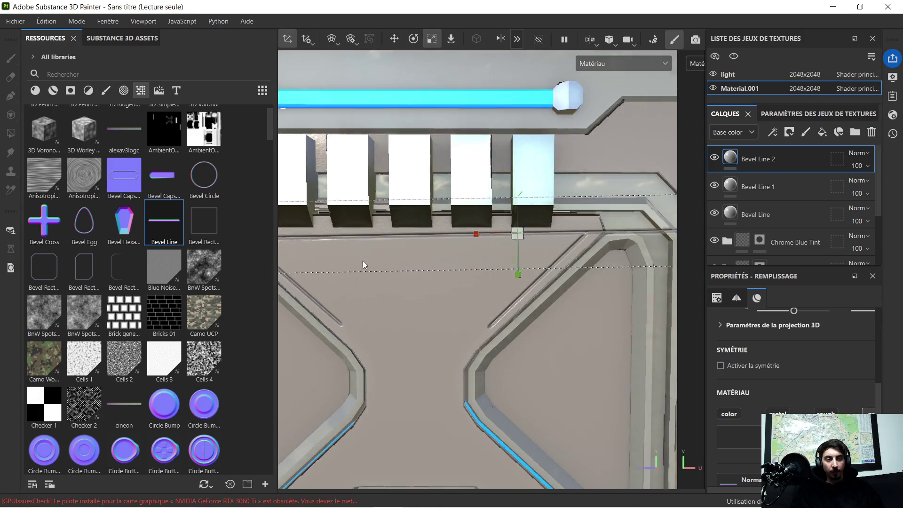